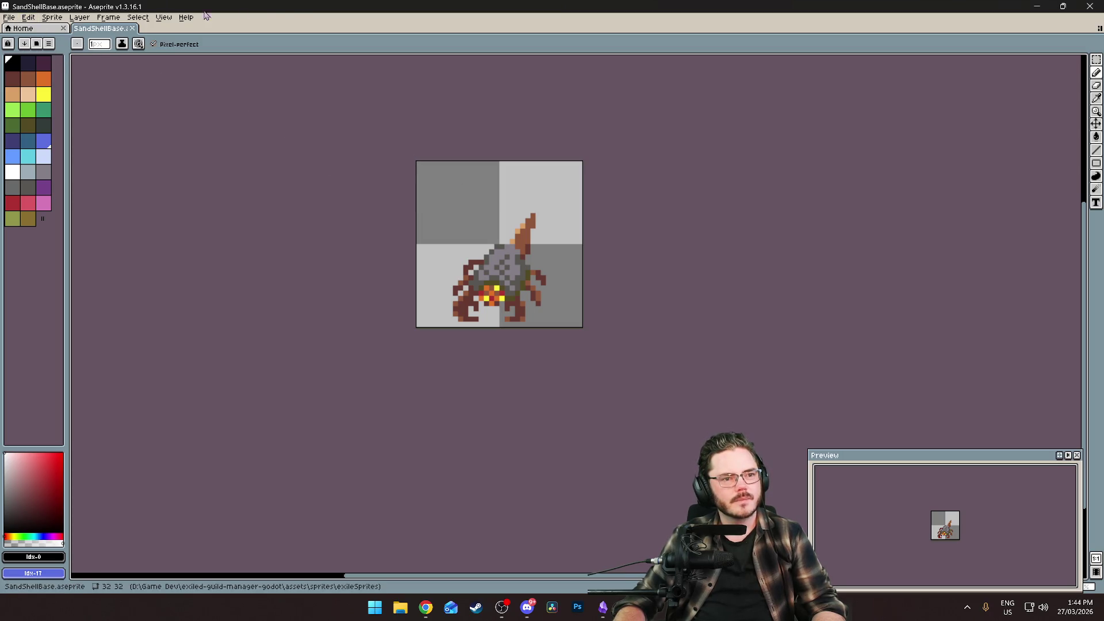
- Drag the Aseprite window onto the other monitor so the Godot editor shows
{"action": "left_click_drag", "start_coordinate": [303, 7], "coordinate": [0, 241]}
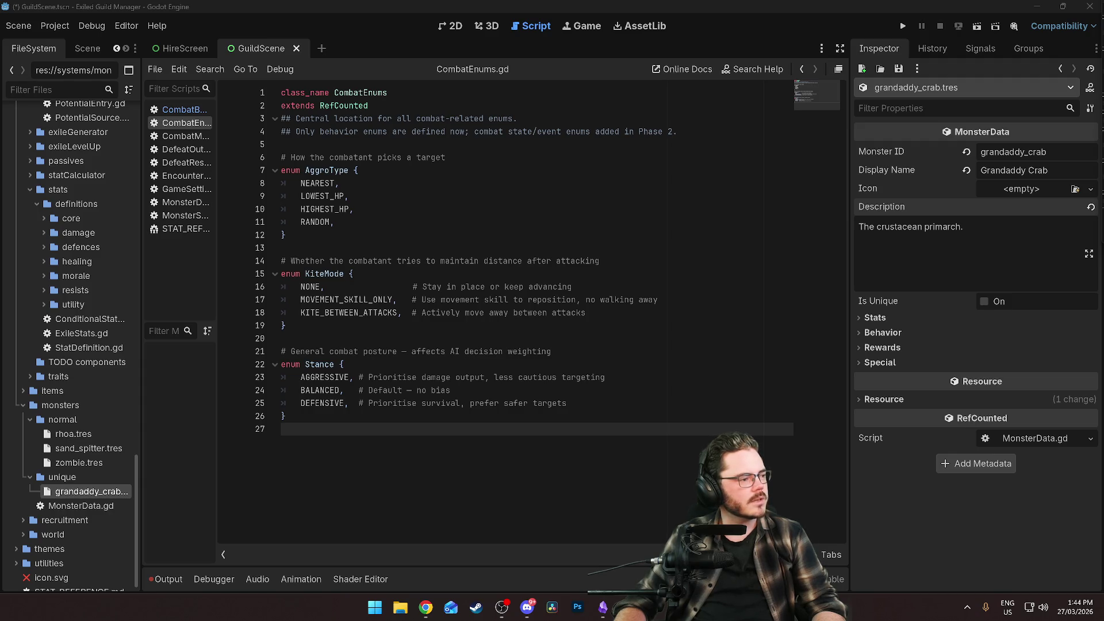
{"action": "scroll", "coordinate": [109, 292], "scroll_direction": "up", "scroll_amount": 15}
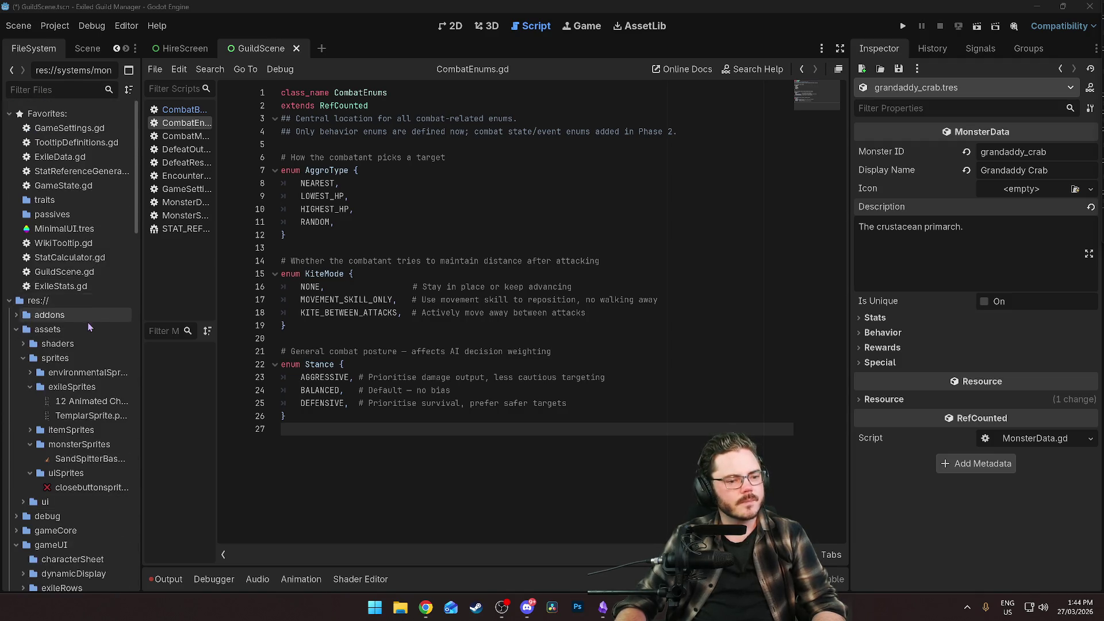
{"action": "scroll", "coordinate": [92, 291], "scroll_direction": "down", "scroll_amount": 5}
{"action": "mouse_move", "coordinate": [84, 282]}
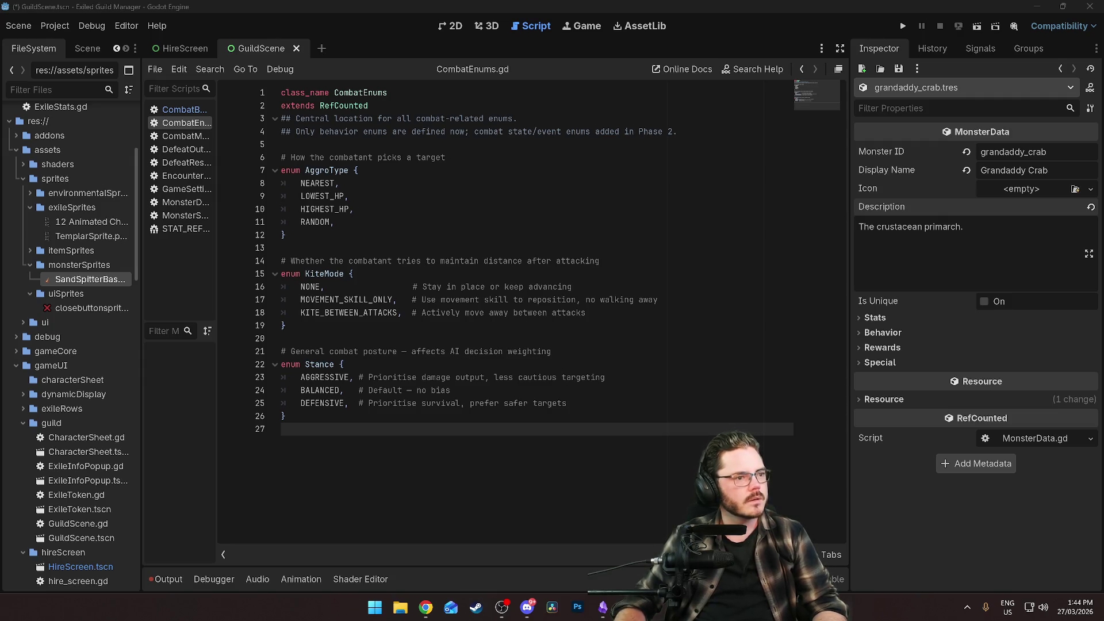
- Look over ShellCrab.png in Aseprite, then minimize Aseprite to return to Godot
{"action": "key", "text": "alt+Tab"}
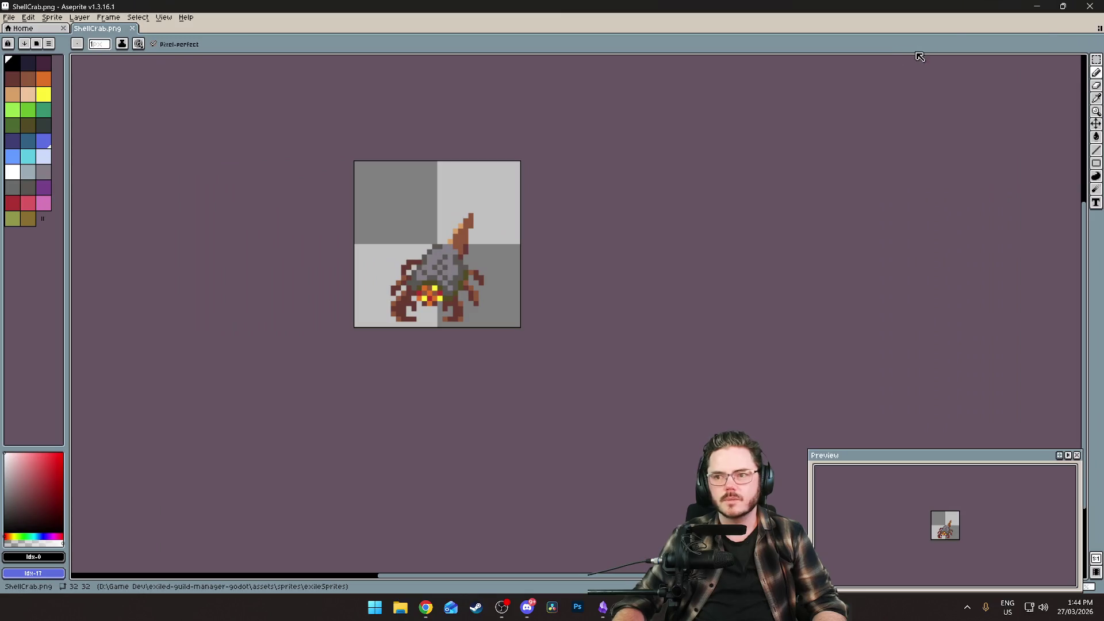
{"action": "left_click", "coordinate": [1037, 6]}
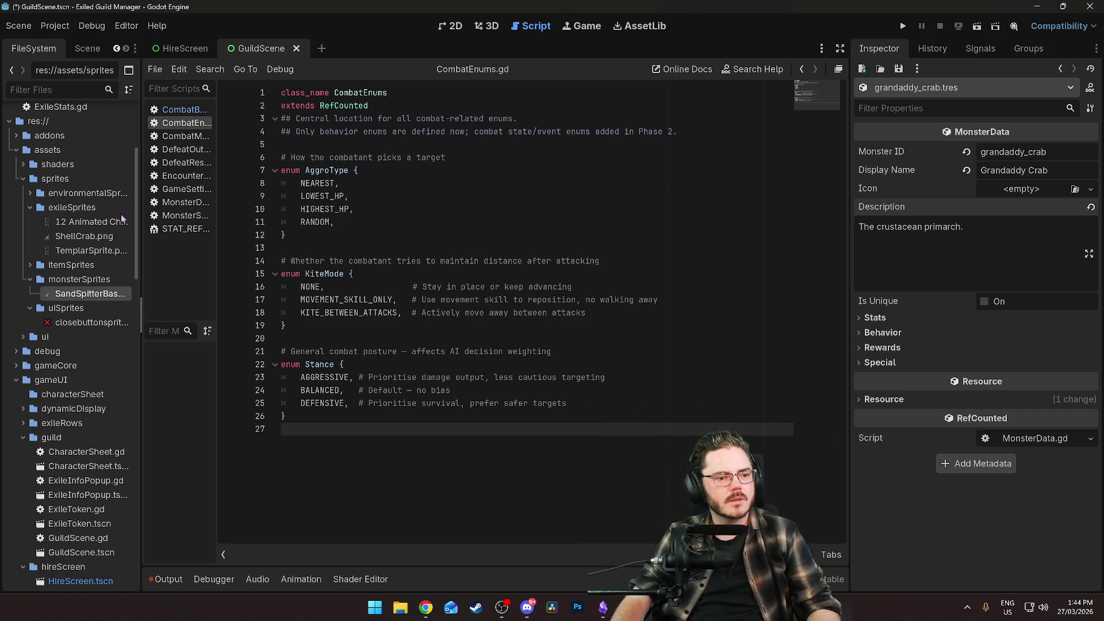
- Assign ShellCrab.png as grandaddy_crab's Icon and move the sprite into monsterSprites
{"action": "mouse_move", "coordinate": [85, 244]}
{"action": "left_click_drag", "start_coordinate": [86, 245], "coordinate": [1016, 186]}
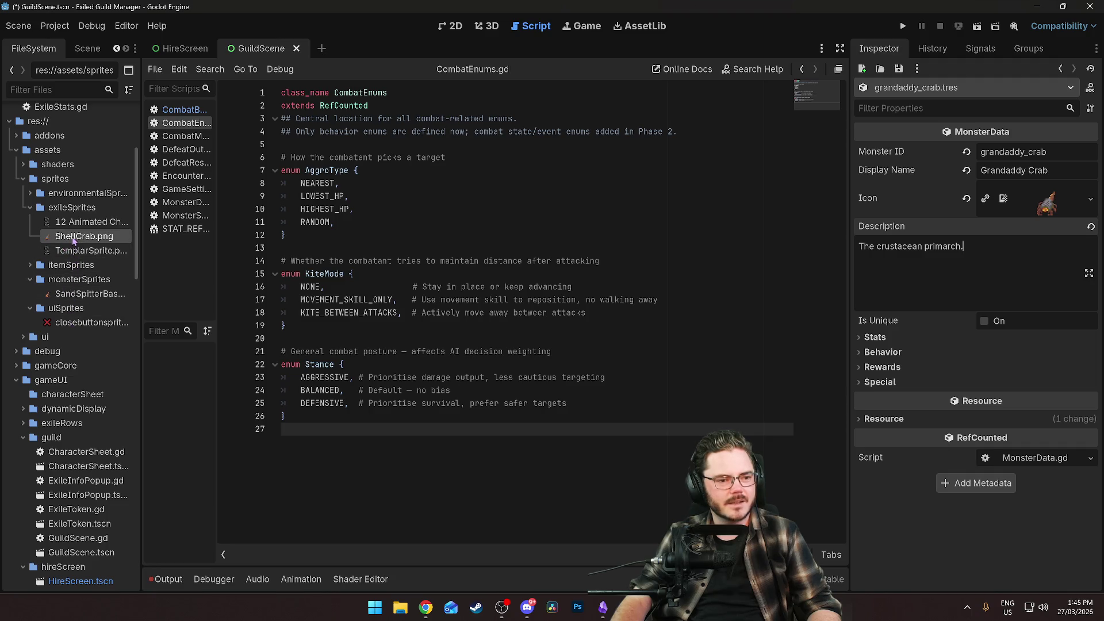
{"action": "left_click_drag", "start_coordinate": [75, 242], "coordinate": [78, 279]}
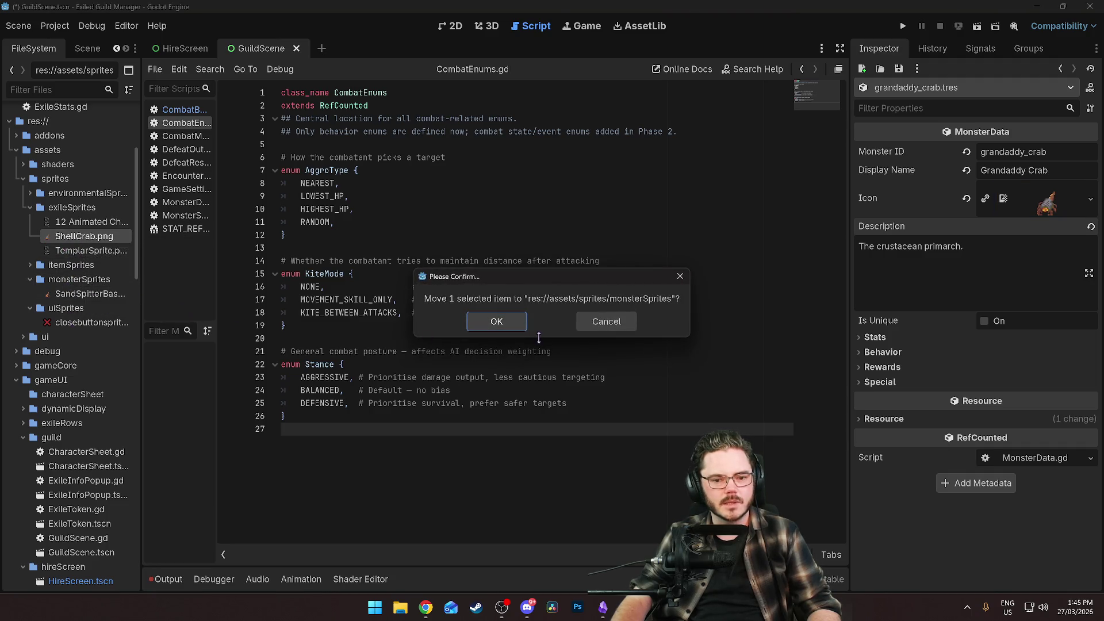
{"action": "left_click", "coordinate": [506, 323]}
- Check the assigned icon texture, then save the changes with Ctrl+S
{"action": "left_click", "coordinate": [1051, 203]}
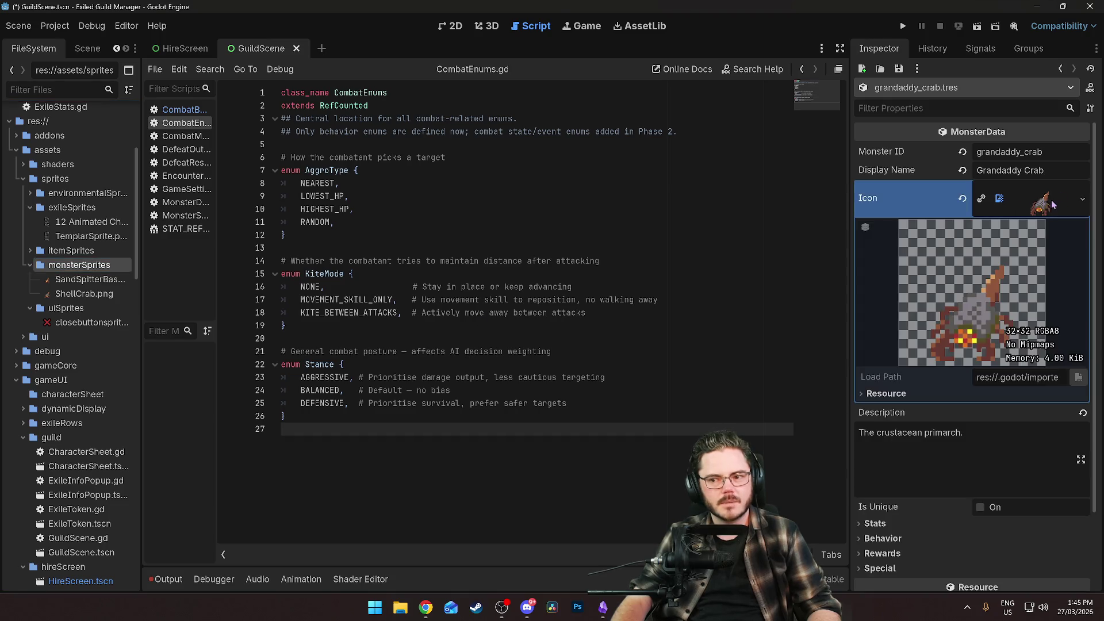
{"action": "left_click", "coordinate": [1057, 199]}
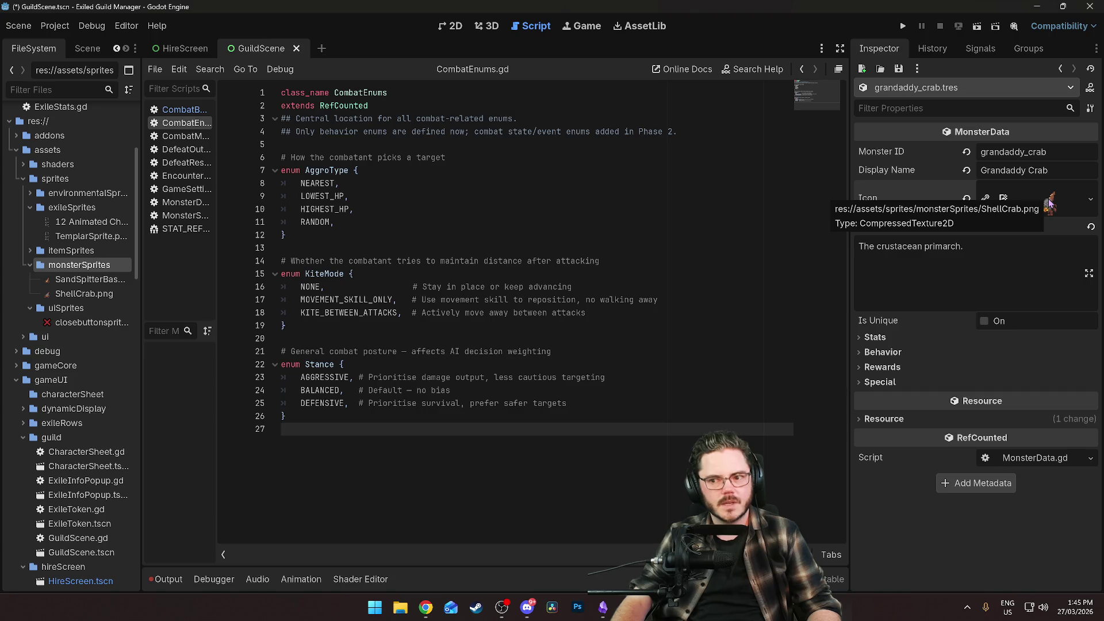
{"action": "left_click", "coordinate": [402, 248]}
{"action": "key", "text": "ctrl+s"}
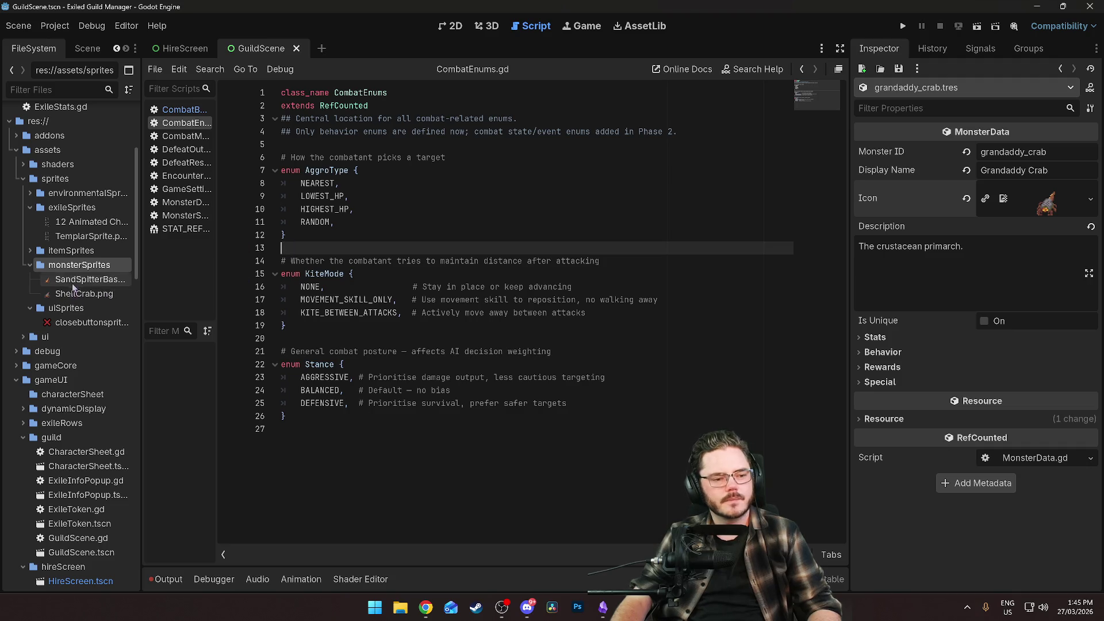
- Mark grandaddy_crab as unique and give its Behavior a new CombatBehavior resource
{"action": "left_click", "coordinate": [992, 288]}
{"action": "left_click", "coordinate": [985, 320]}
{"action": "left_click", "coordinate": [877, 338]}
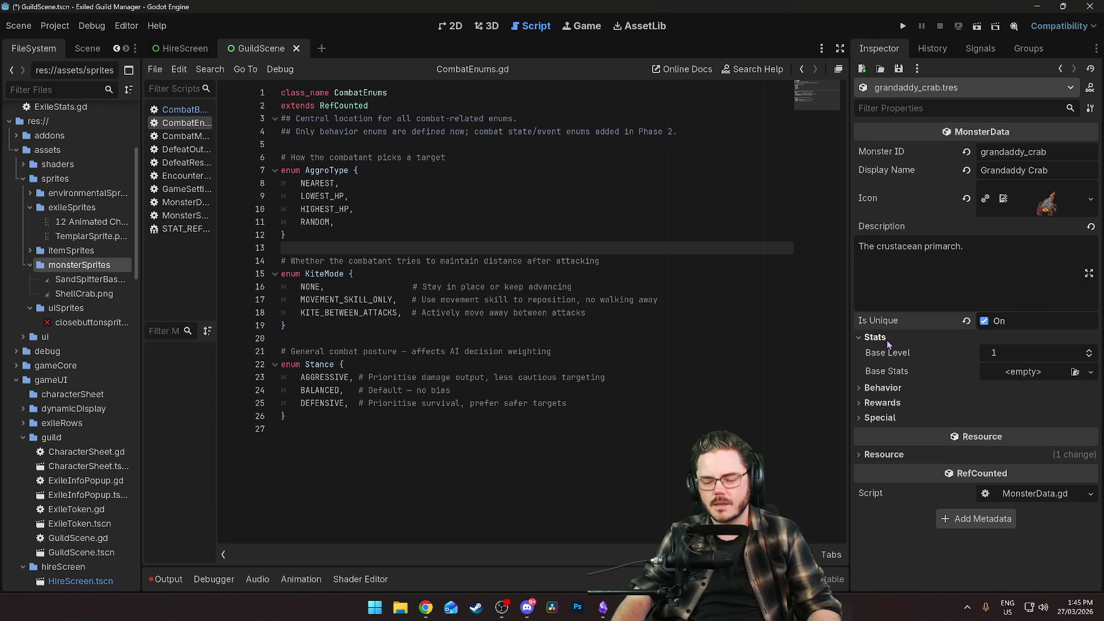
{"action": "left_click", "coordinate": [876, 388]}
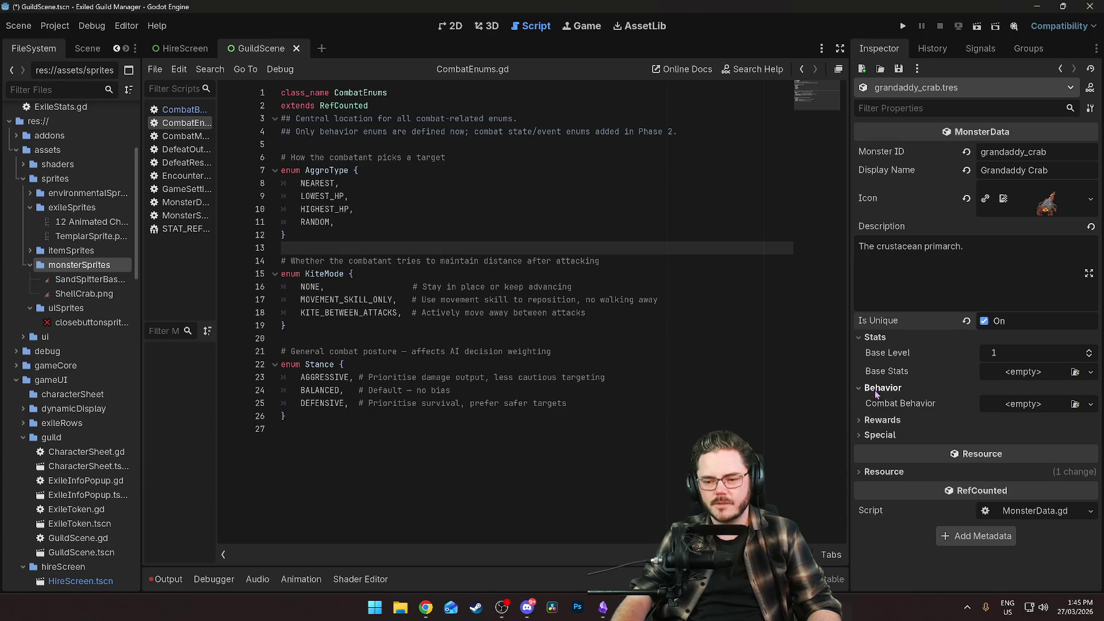
{"action": "left_click", "coordinate": [1034, 406]}
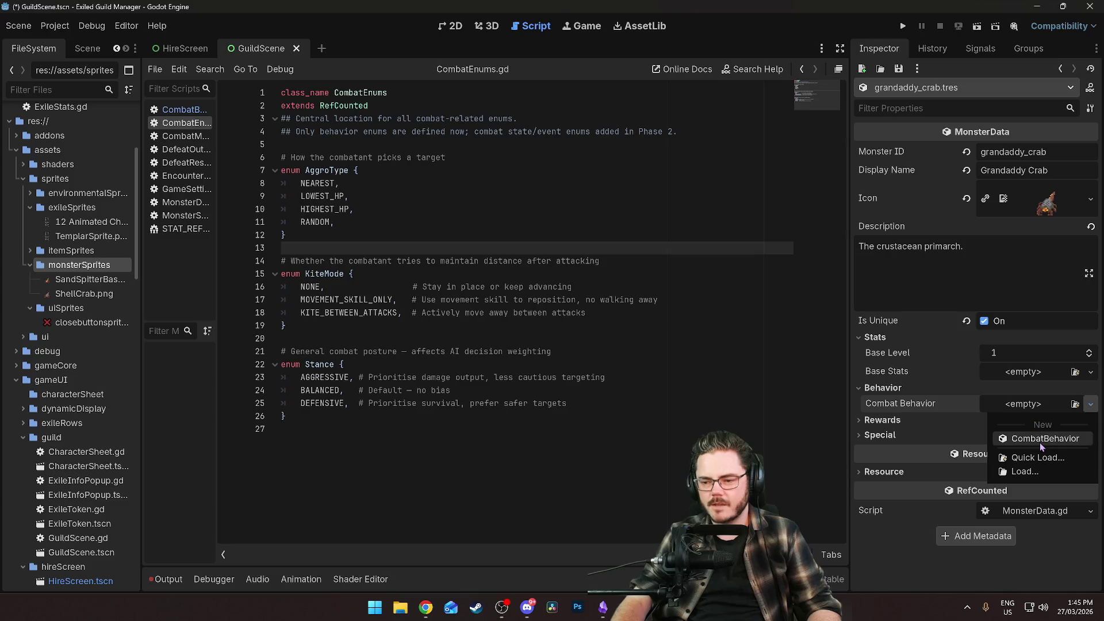
{"action": "left_click", "coordinate": [1040, 443]}
{"action": "left_click", "coordinate": [1030, 406]}
- Keep Aggro Type Nearest and Kite Mode None, and set Stance to Aggressive
{"action": "left_click", "coordinate": [1007, 425]}
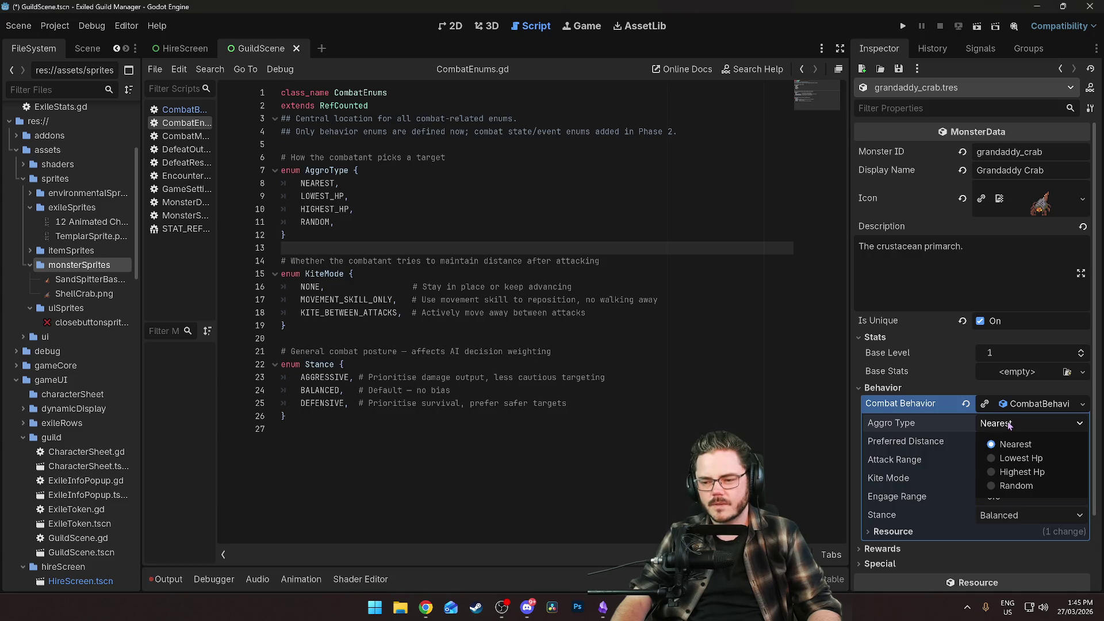
{"action": "left_click", "coordinate": [1008, 424]}
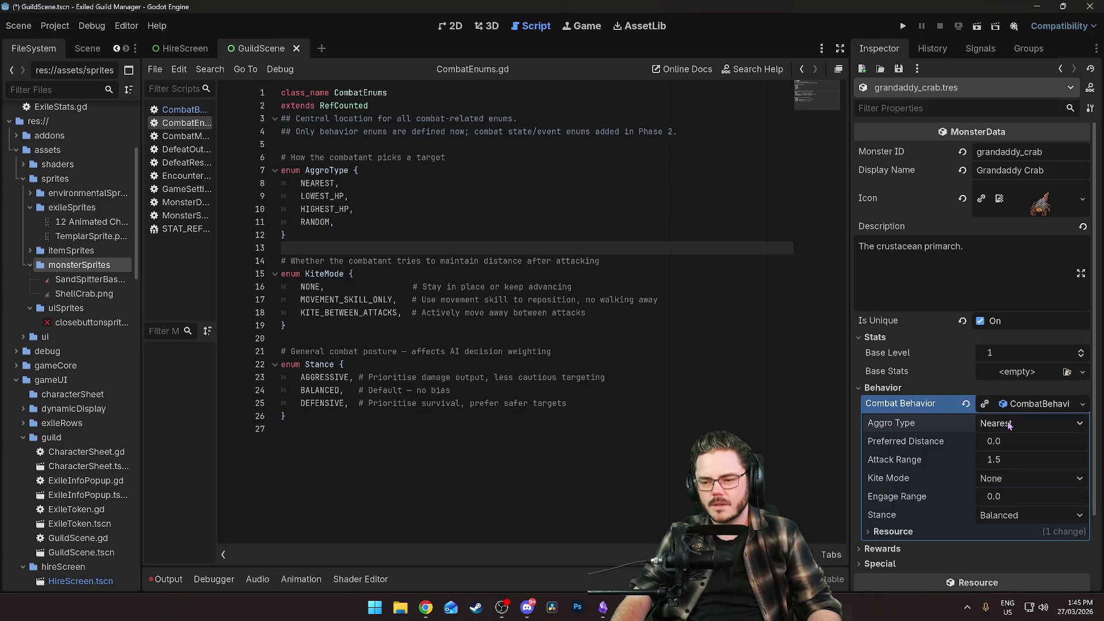
{"action": "left_click", "coordinate": [1003, 482]}
{"action": "left_click", "coordinate": [987, 479]}
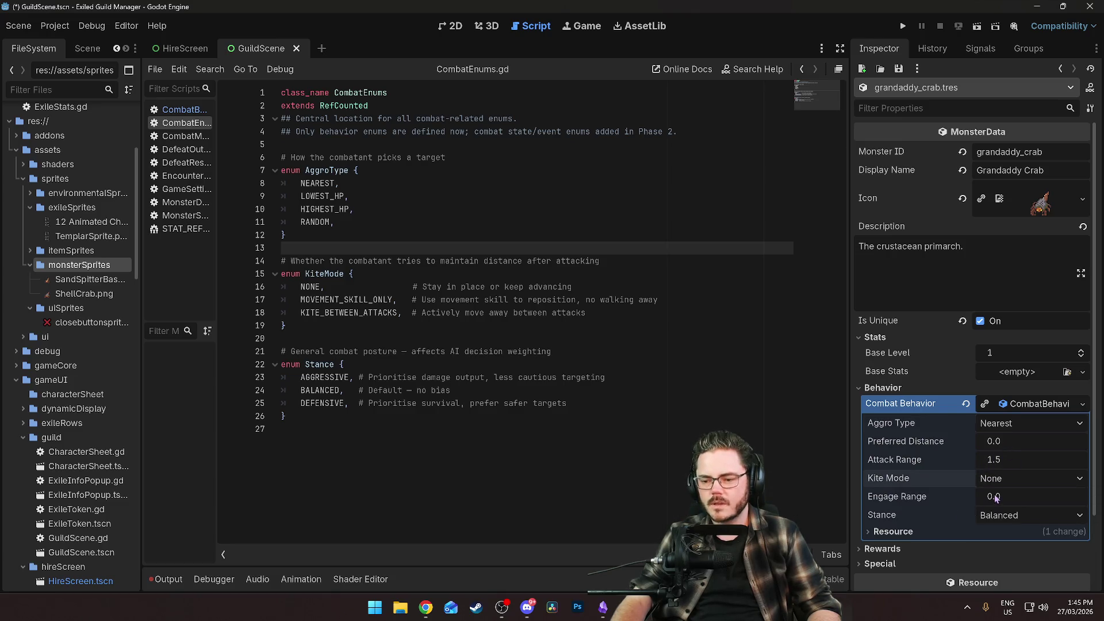
{"action": "left_click", "coordinate": [996, 514]}
{"action": "left_click", "coordinate": [1004, 532]}
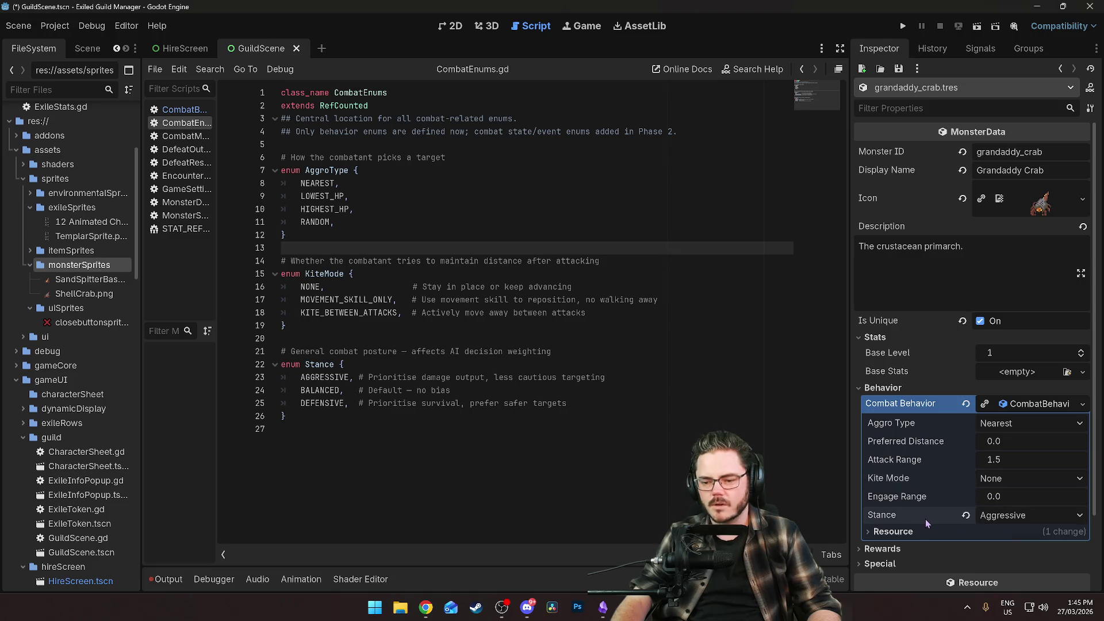
- Raise the Rewards Experience Value to 50, then switch to the Obsidian Kanban board
{"action": "scroll", "coordinate": [914, 506], "scroll_direction": "down", "scroll_amount": 3}
{"action": "scroll", "coordinate": [902, 464], "scroll_direction": "up", "scroll_amount": 3}
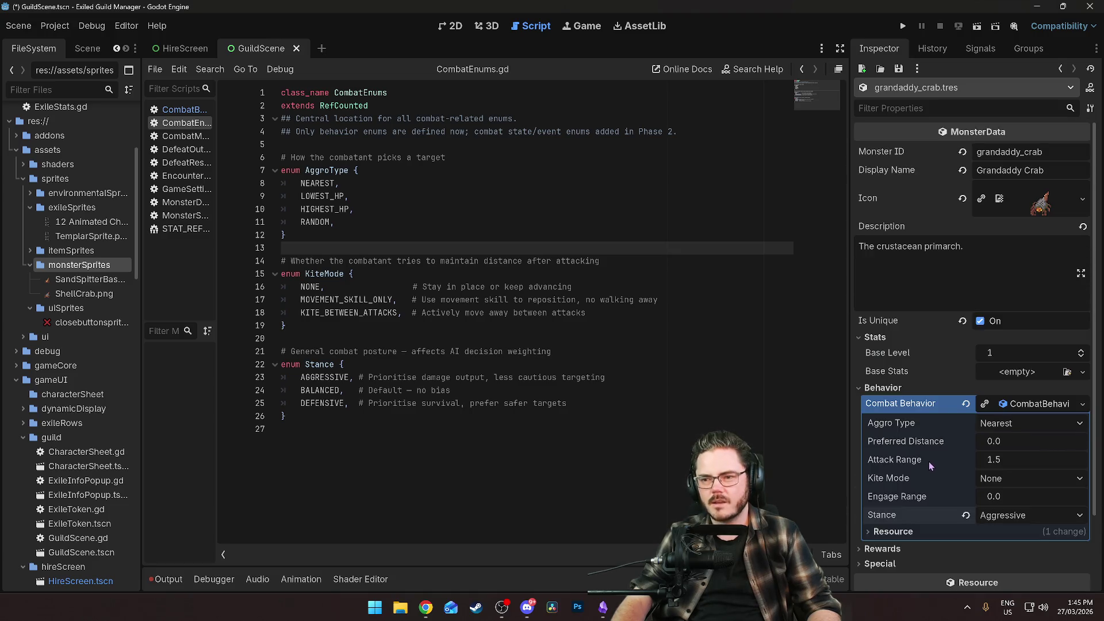
{"action": "scroll", "coordinate": [929, 461], "scroll_direction": "down", "scroll_amount": 2}
{"action": "scroll", "coordinate": [928, 461], "scroll_direction": "up", "scroll_amount": 2}
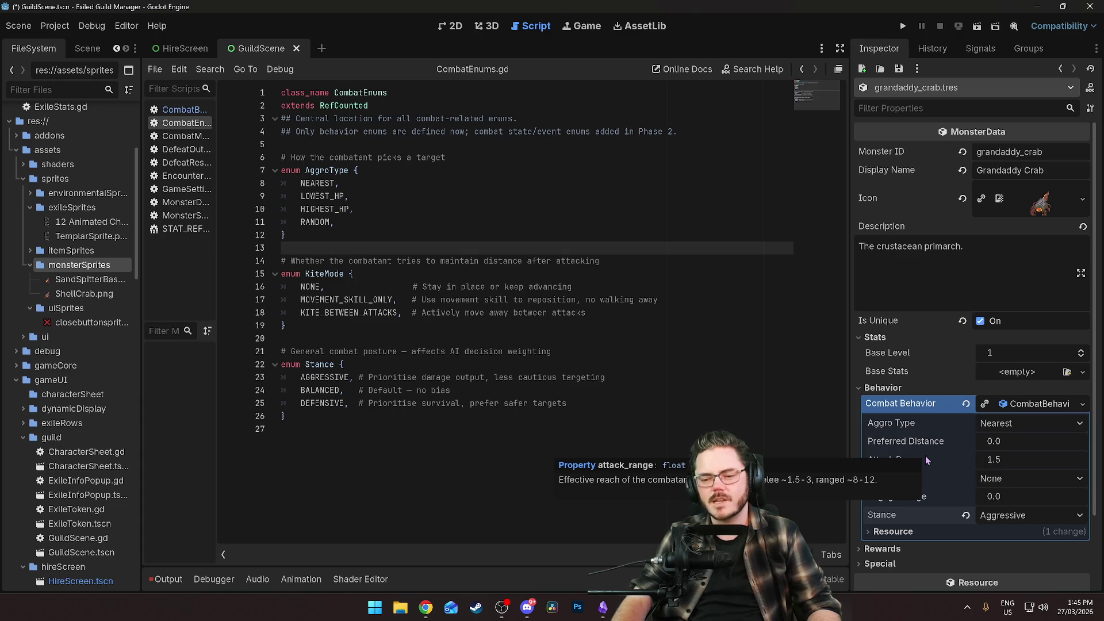
{"action": "scroll", "coordinate": [924, 455], "scroll_direction": "down", "scroll_amount": 3}
{"action": "left_click", "coordinate": [902, 462]}
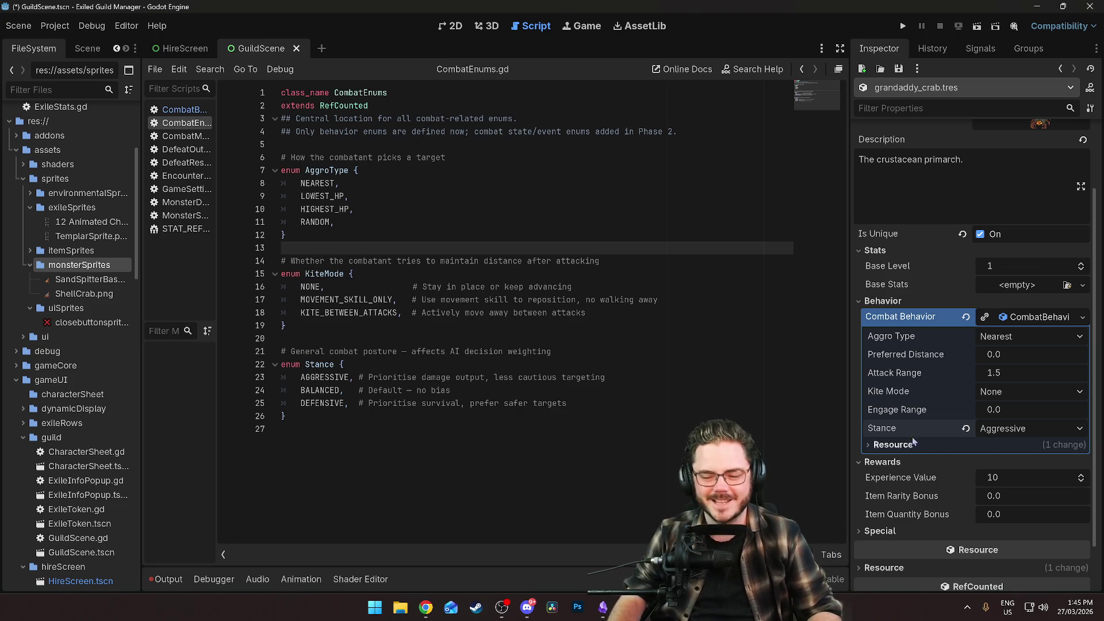
{"action": "scroll", "coordinate": [916, 439], "scroll_direction": "down", "scroll_amount": 2}
{"action": "left_click", "coordinate": [1013, 424]}
{"action": "type", "text": "50"}
{"action": "key", "text": "Return"}
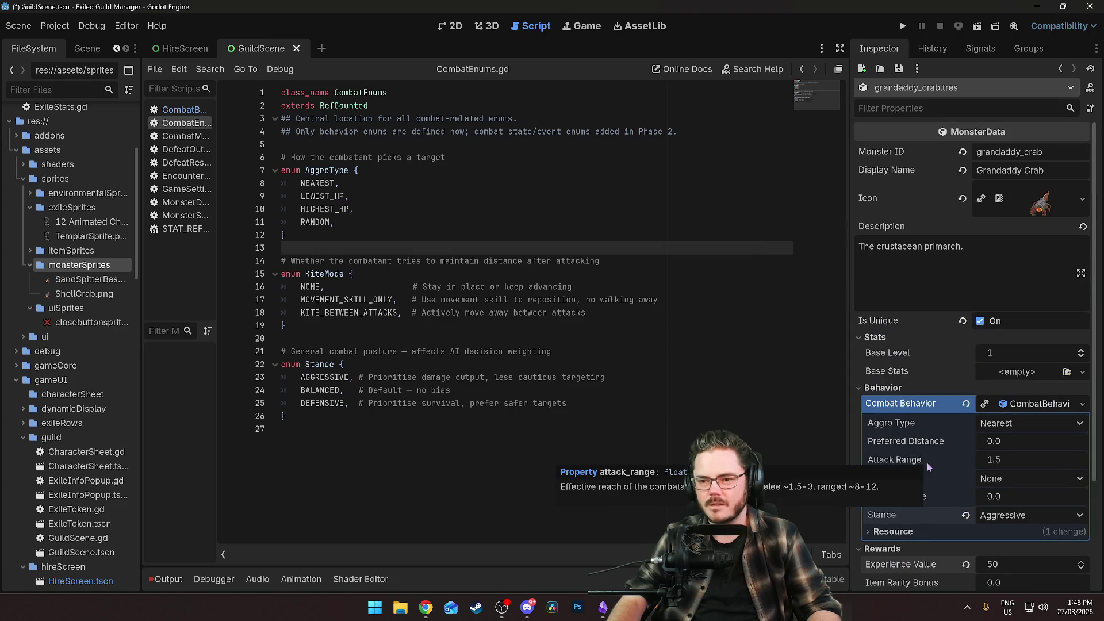
{"action": "key", "text": "alt+Tab"}
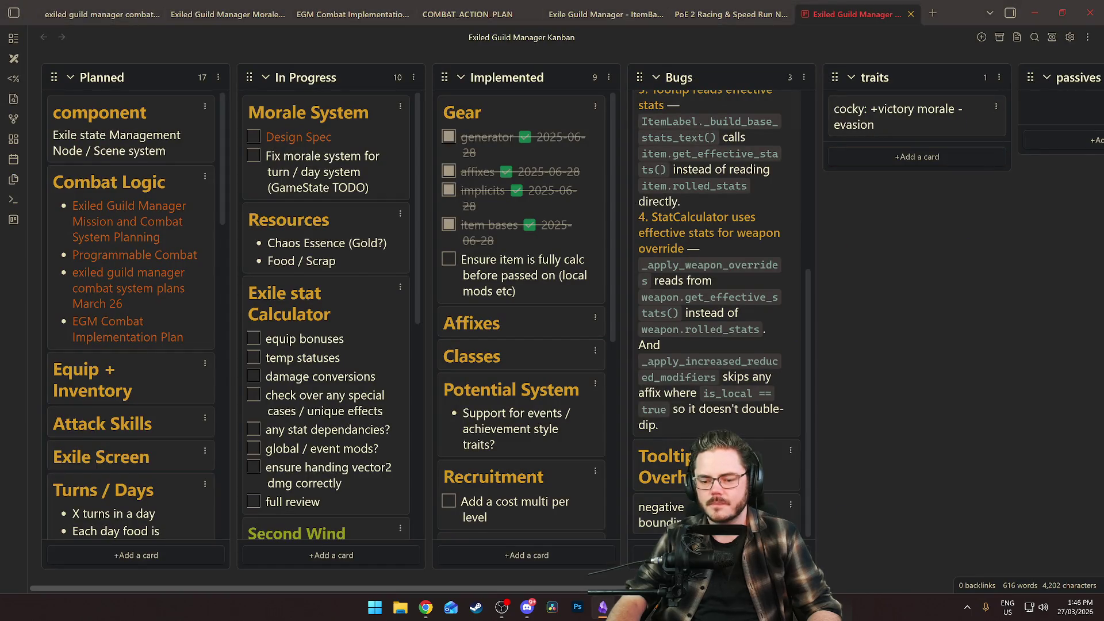
- Add an Ideas card titled 'Grandaddy Crab: Big Slow slam', then return to Godot
{"action": "scroll", "coordinate": [823, 562], "scroll_direction": "right", "scroll_amount": 5}
{"action": "left_click", "coordinate": [1008, 173]}
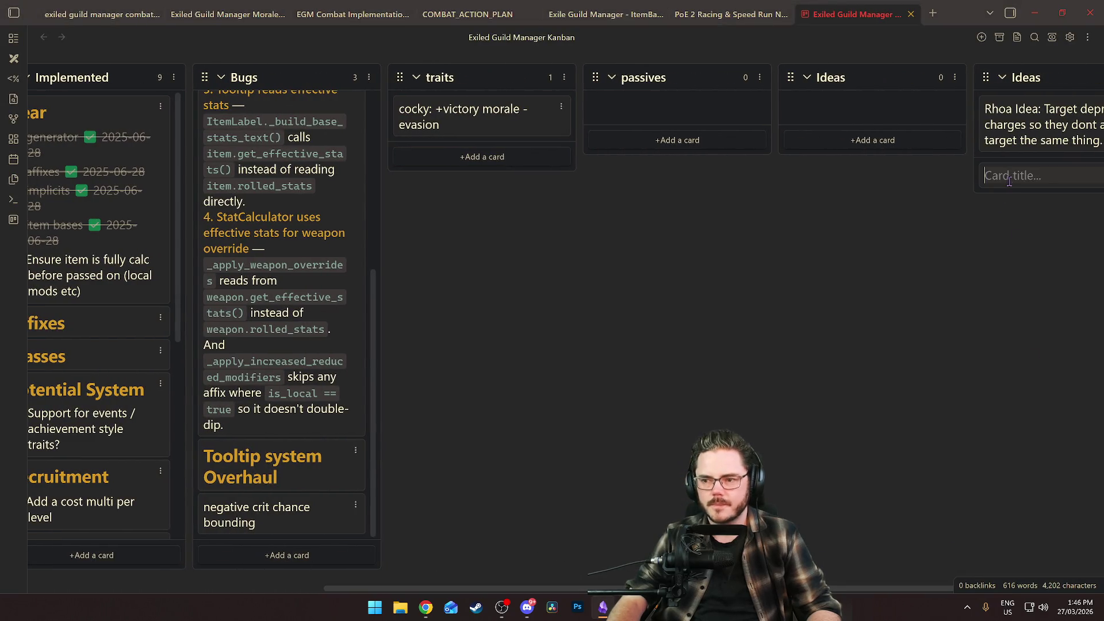
{"action": "type", "text": "Big Slow slam"}
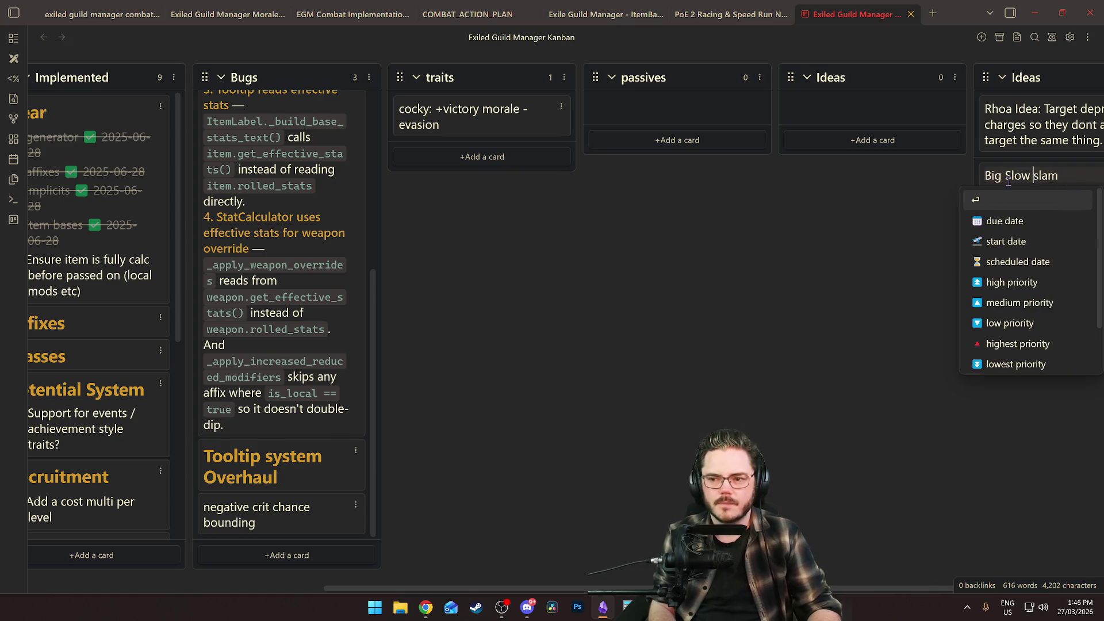
{"action": "key", "text": "Home"}
{"action": "type", "text": "Grandaddy Crab"}
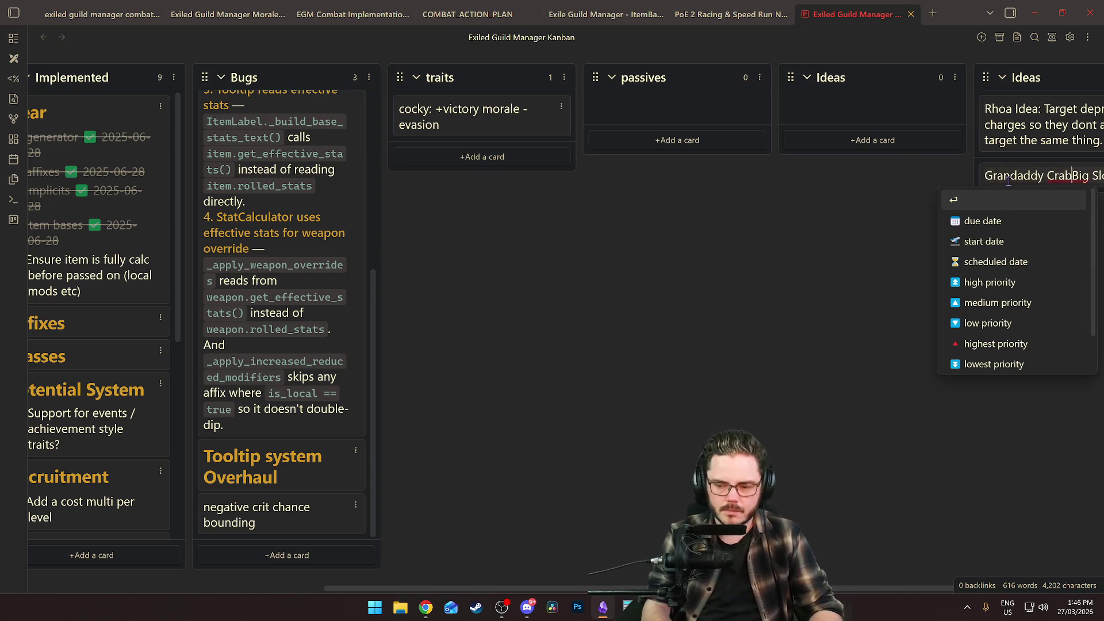
{"action": "type", "text": ":"}
{"action": "key", "text": "Return"}
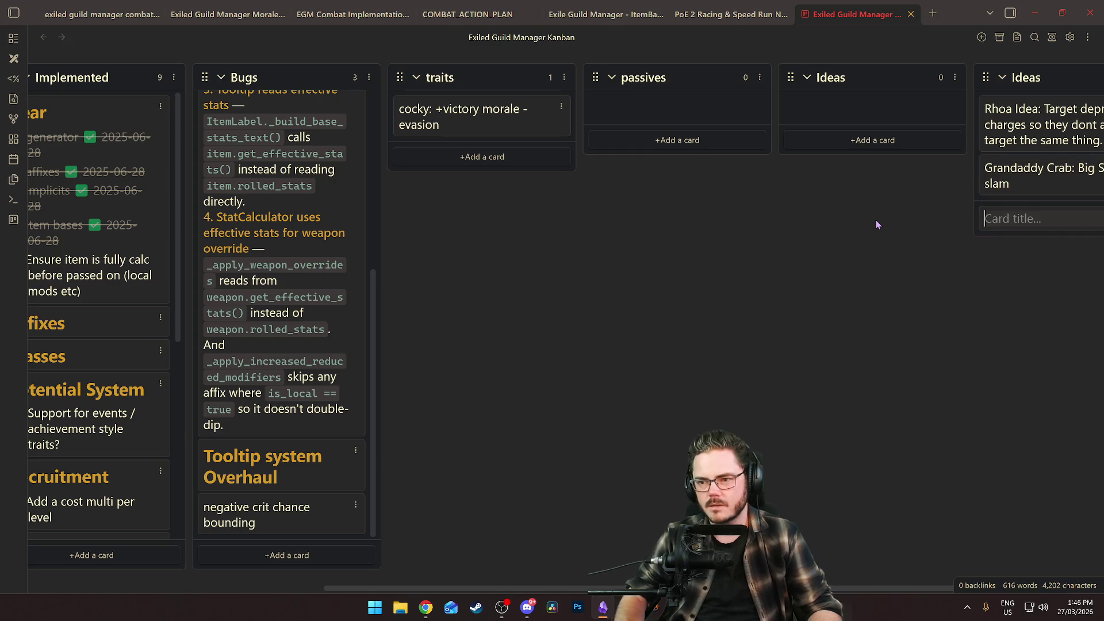
{"action": "key", "text": "Escape"}
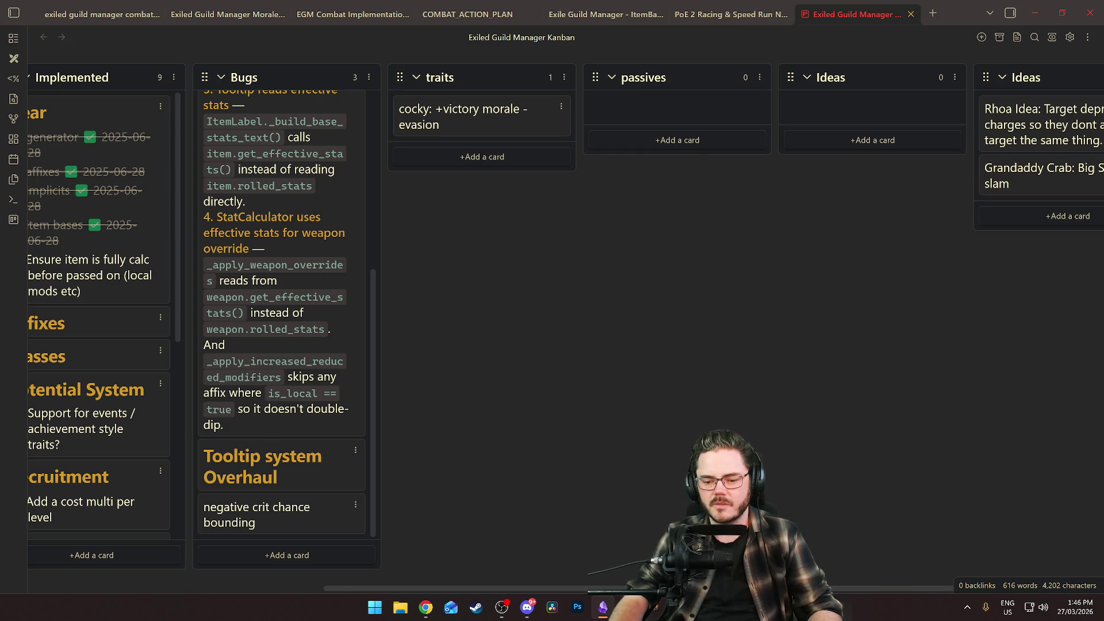
{"action": "key", "text": "alt+Tab"}
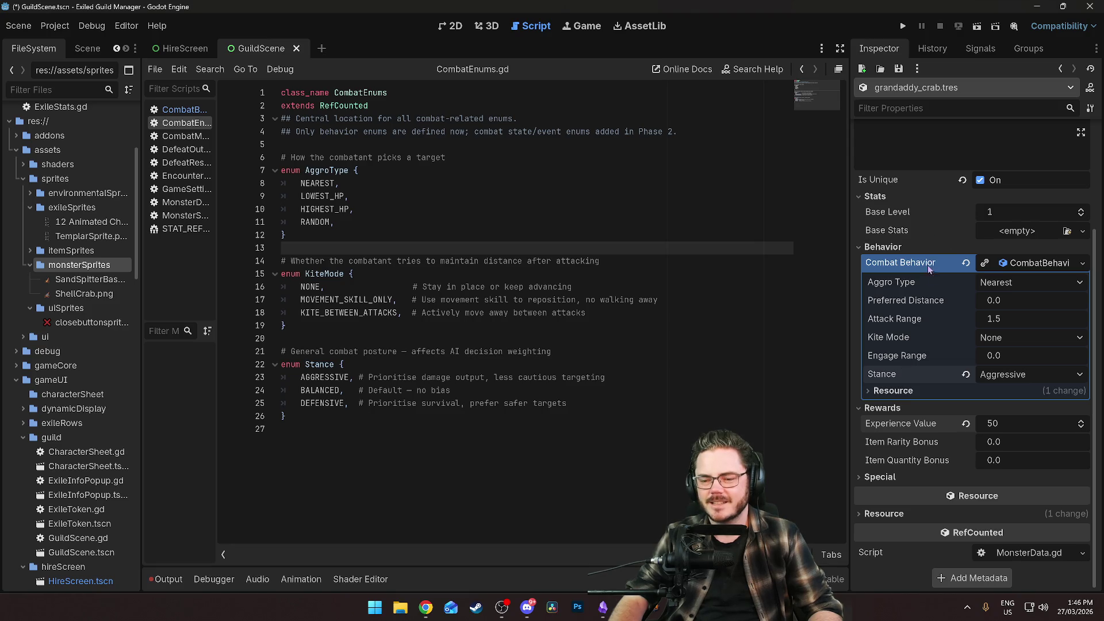
- Scroll through CombatEnums.gd and the crab's combat settings, then switch to the Kanban board
{"action": "scroll", "coordinate": [919, 282], "scroll_direction": "up", "scroll_amount": 3}
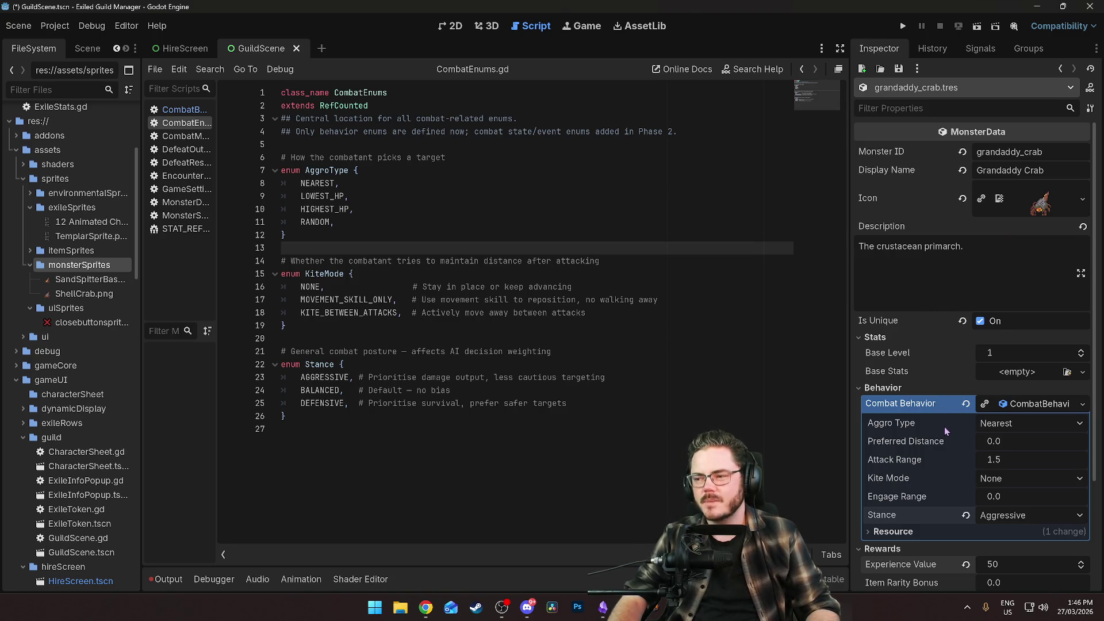
{"action": "scroll", "coordinate": [943, 361], "scroll_direction": "down", "scroll_amount": 3}
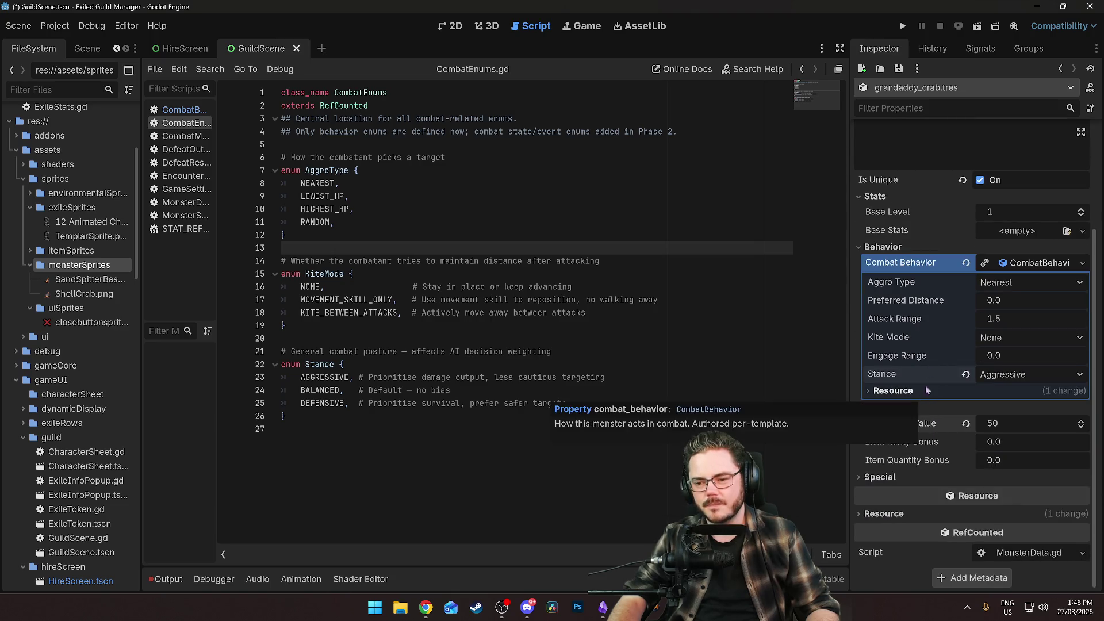
{"action": "scroll", "coordinate": [928, 429], "scroll_direction": "up", "scroll_amount": 3}
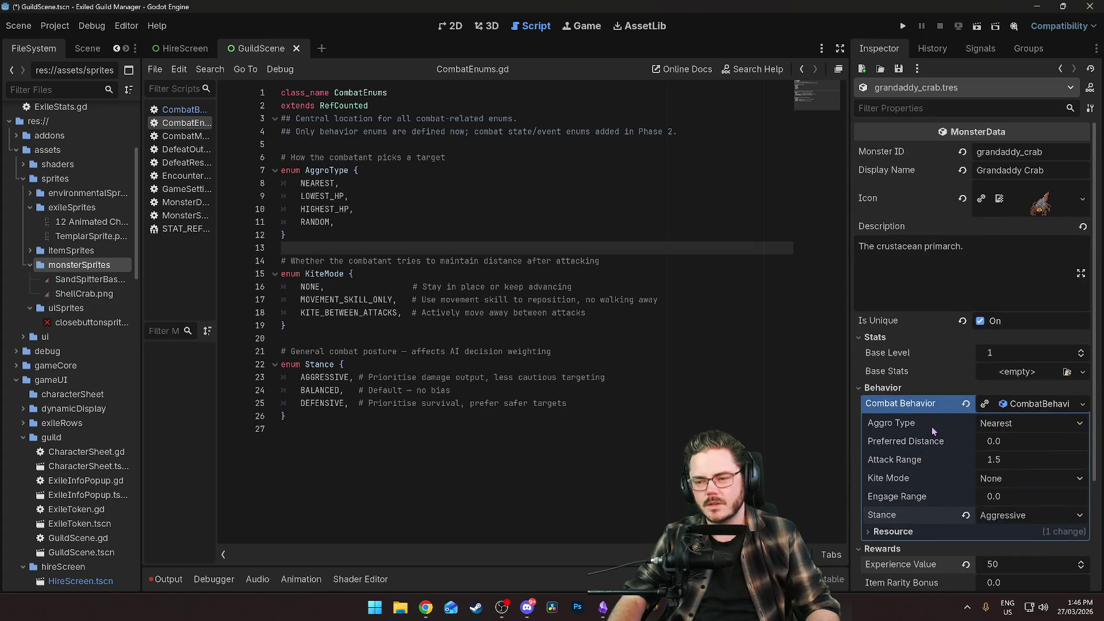
{"action": "scroll", "coordinate": [898, 430], "scroll_direction": "down", "scroll_amount": 1}
{"action": "scroll", "coordinate": [898, 430], "scroll_direction": "down", "scroll_amount": 2}
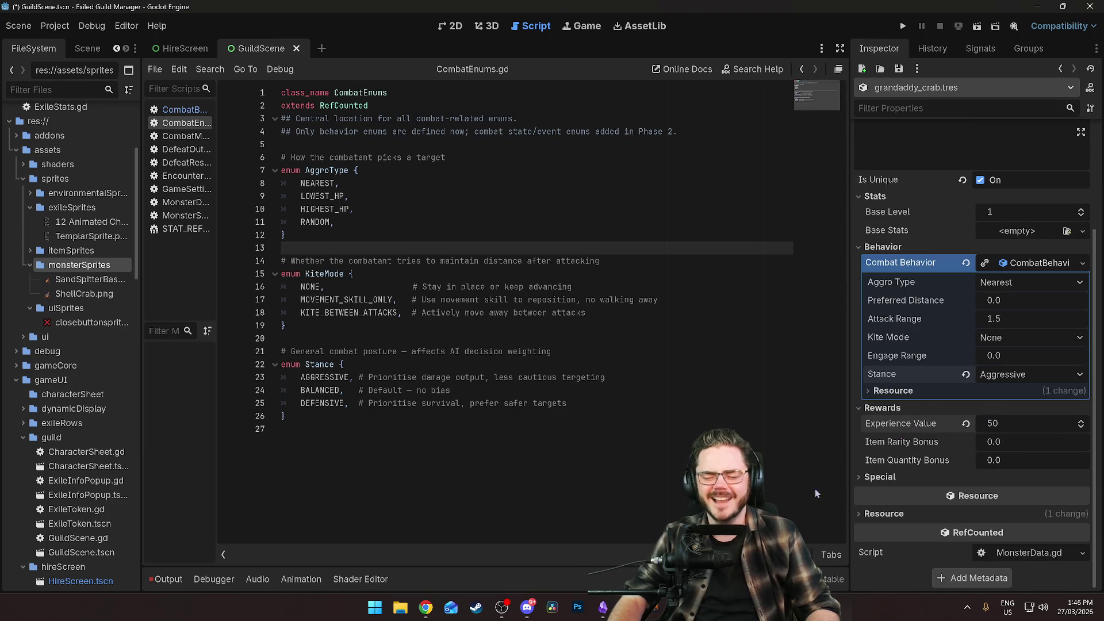
{"action": "left_click", "coordinate": [602, 605]}
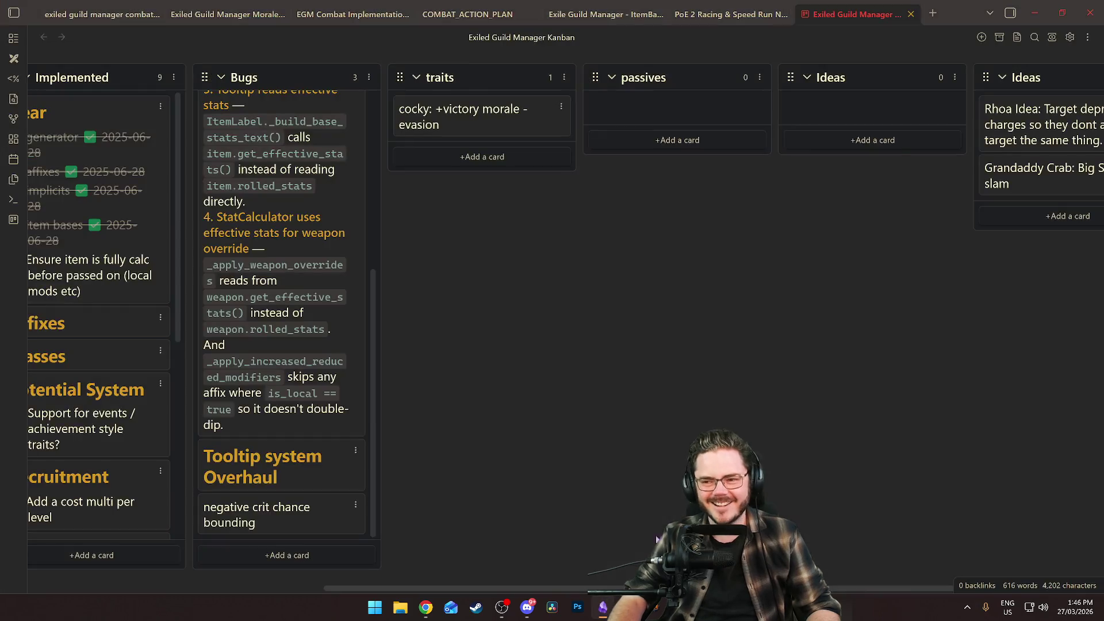
- Append '+ Ocean Squirt' to the Grandaddy Crab idea card and go back to Godot
{"action": "left_click", "coordinate": [1024, 188]}
{"action": "type", "text": "+ Ocea"}
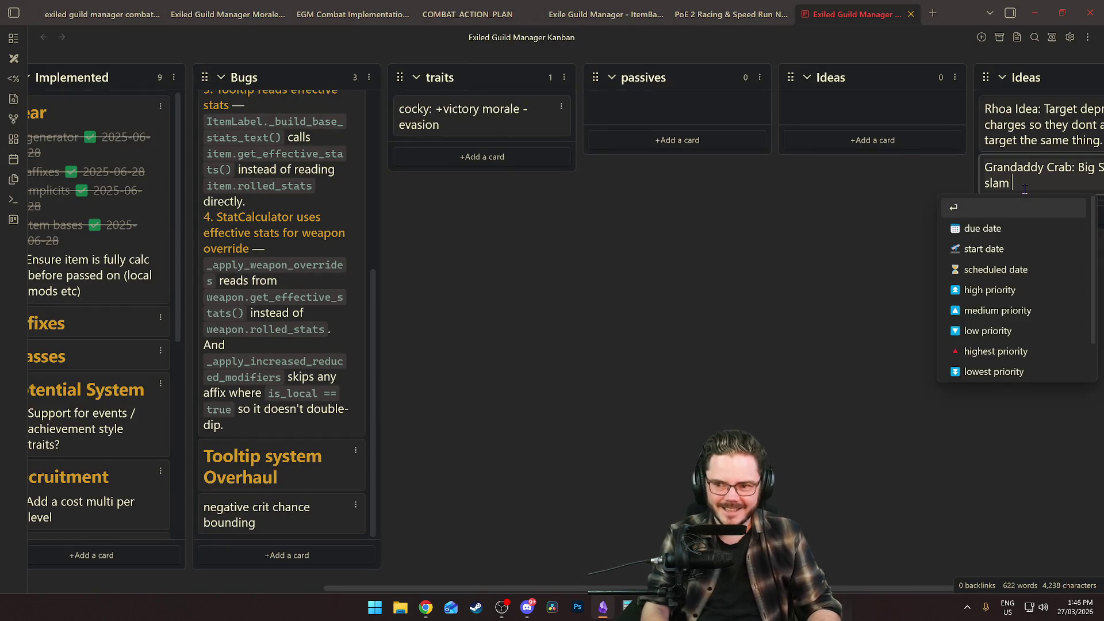
{"action": "type", "text": "n Squirt"}
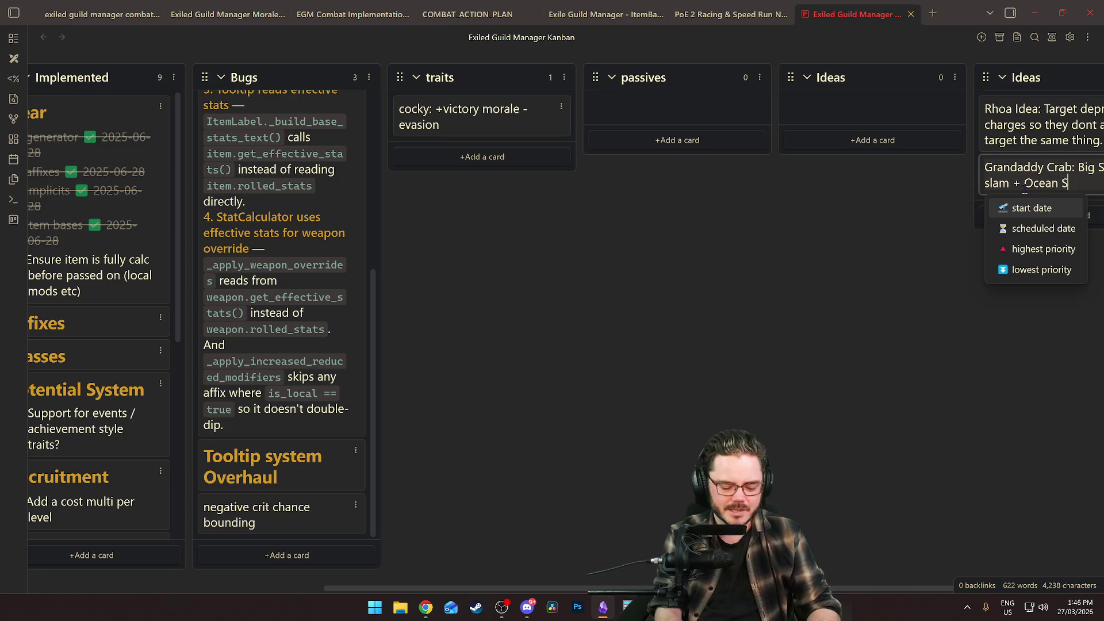
{"action": "key", "text": "Return"}
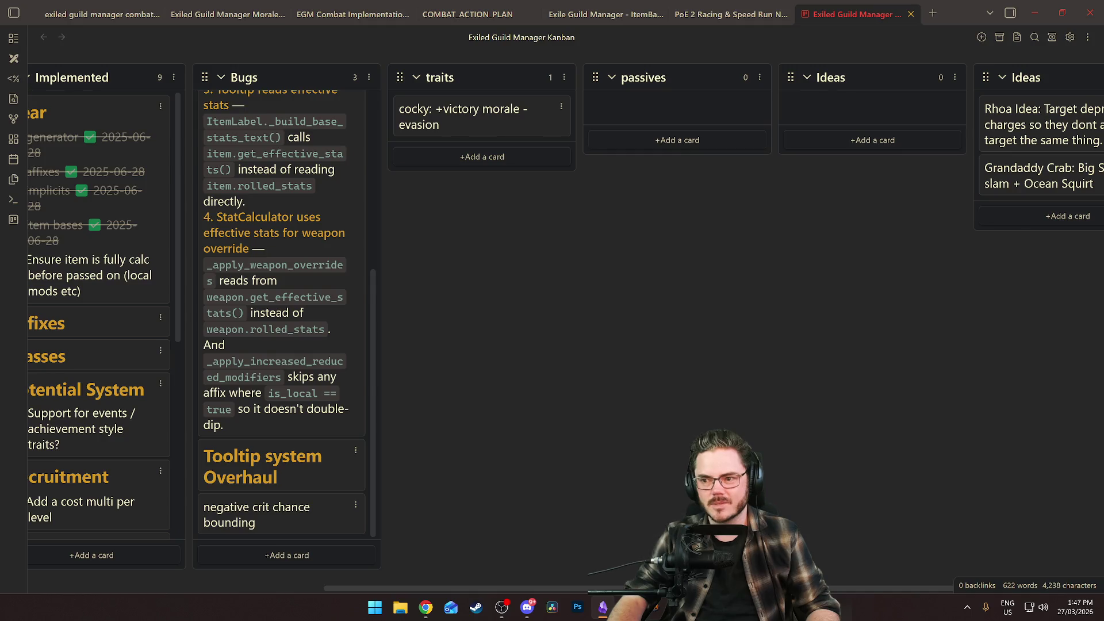
{"action": "key", "text": "alt+Tab"}
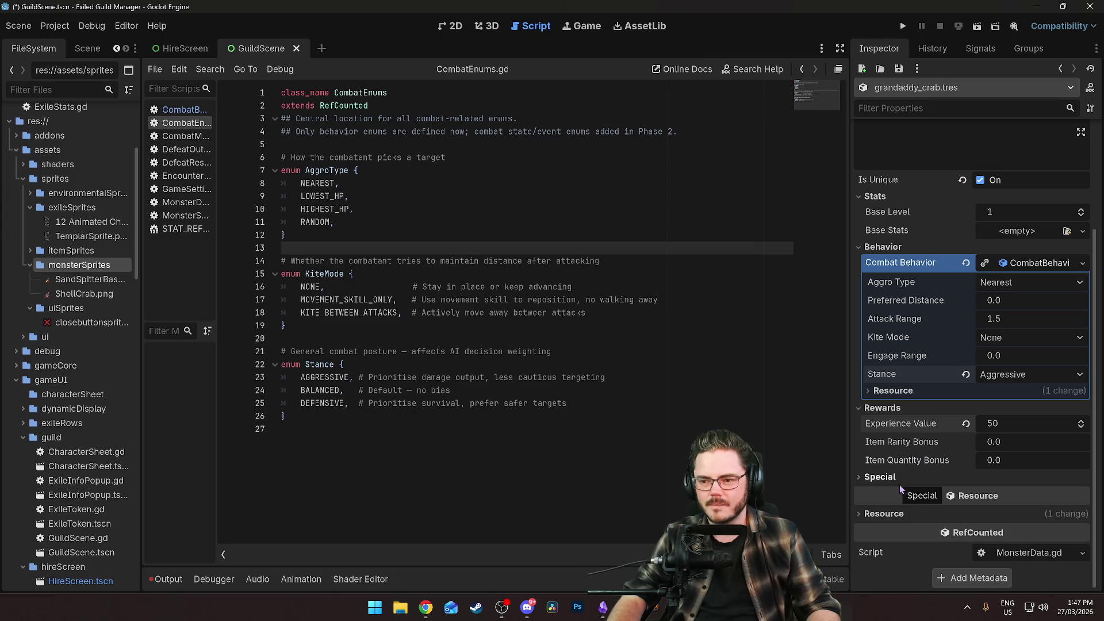
- Enter 1 for both Item Rarity Bonus and Item Quantity Bonus in grandaddy_crab's Rewards
{"action": "scroll", "coordinate": [902, 483], "scroll_direction": "up", "scroll_amount": 3}
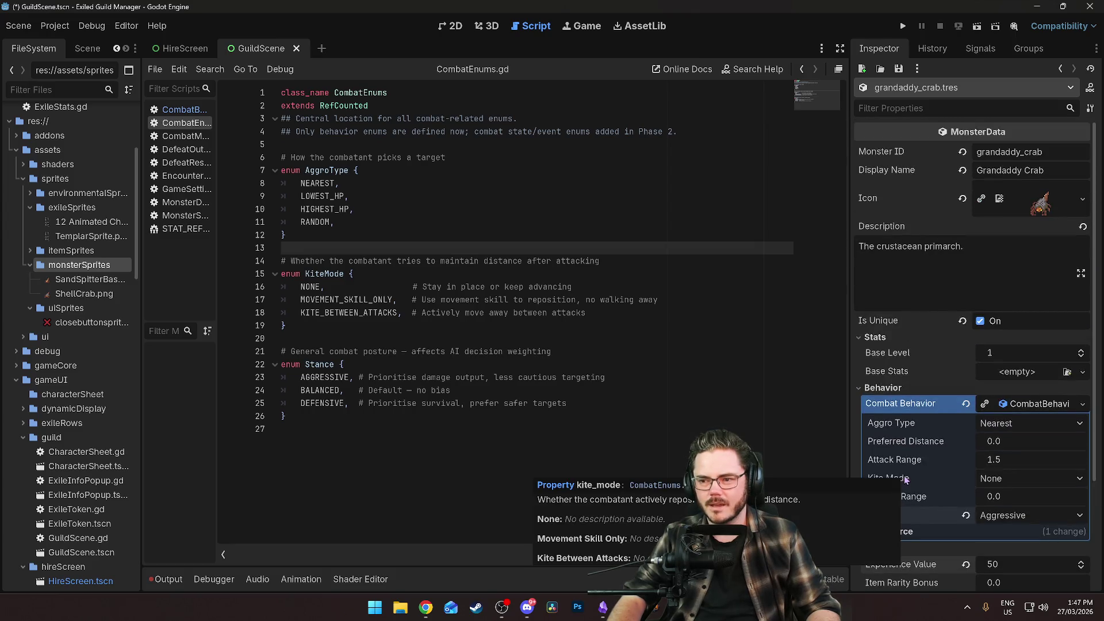
{"action": "scroll", "coordinate": [906, 478], "scroll_direction": "down", "scroll_amount": 3}
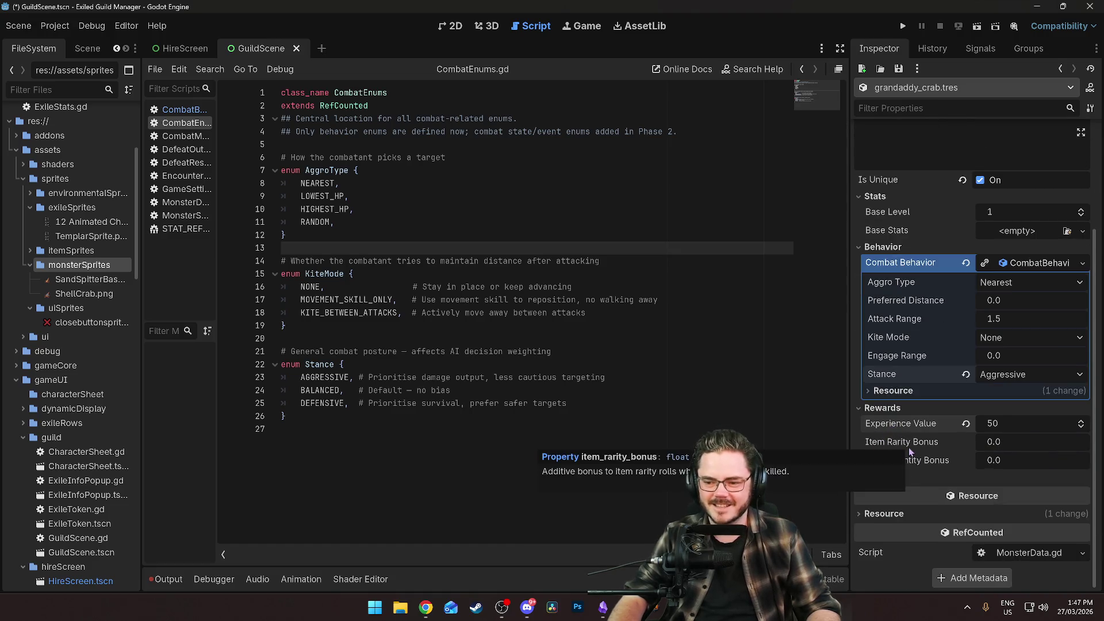
{"action": "left_click", "coordinate": [1000, 441]}
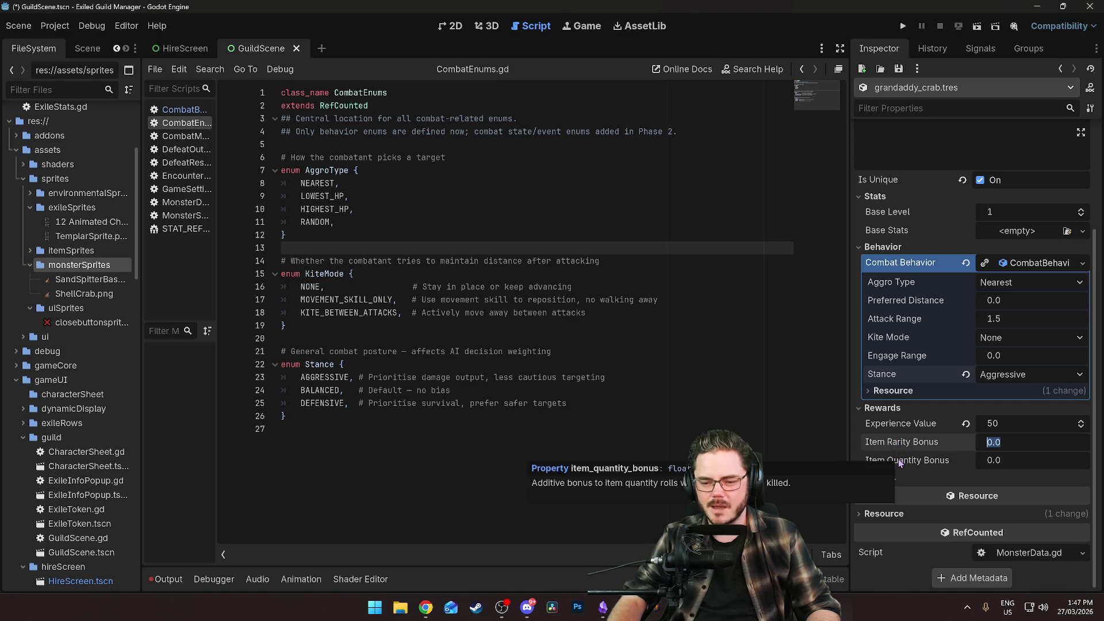
{"action": "type", "text": "1"}
{"action": "key", "text": "Tab"}
{"action": "type", "text": "1"}
{"action": "key", "text": "Return"}
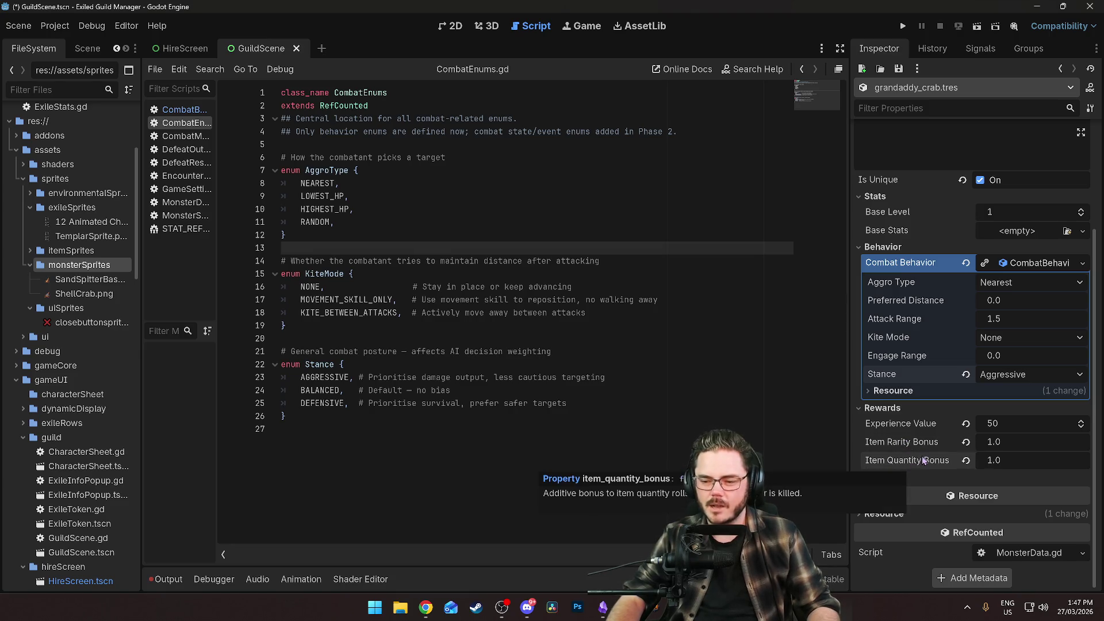
{"action": "left_click", "coordinate": [897, 477]}
{"action": "left_click", "coordinate": [892, 478]}
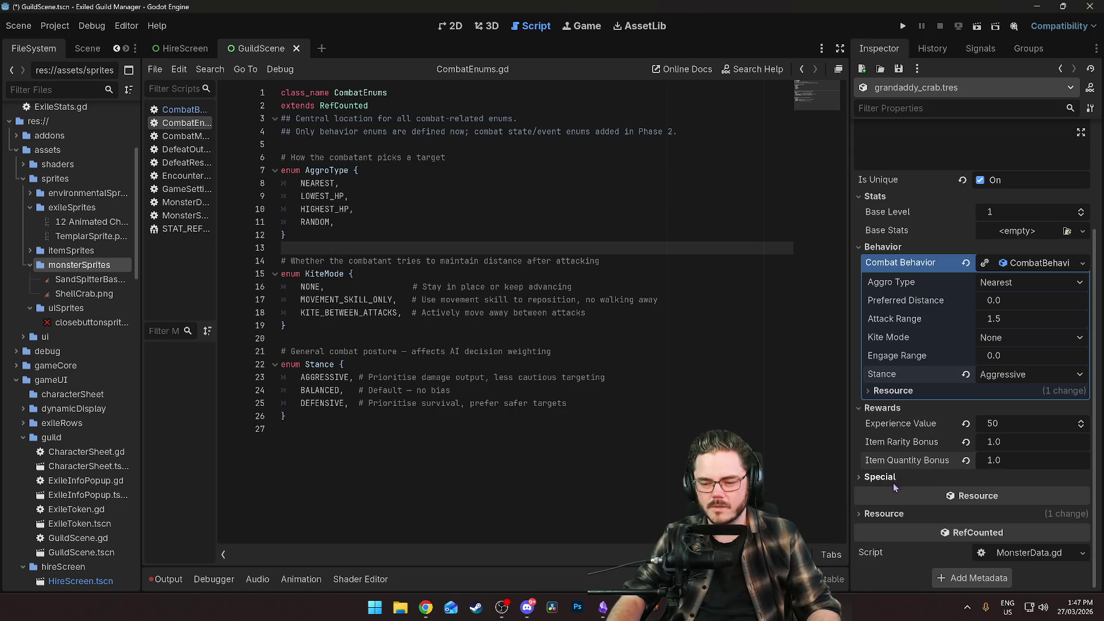
{"action": "left_click", "coordinate": [880, 481]}
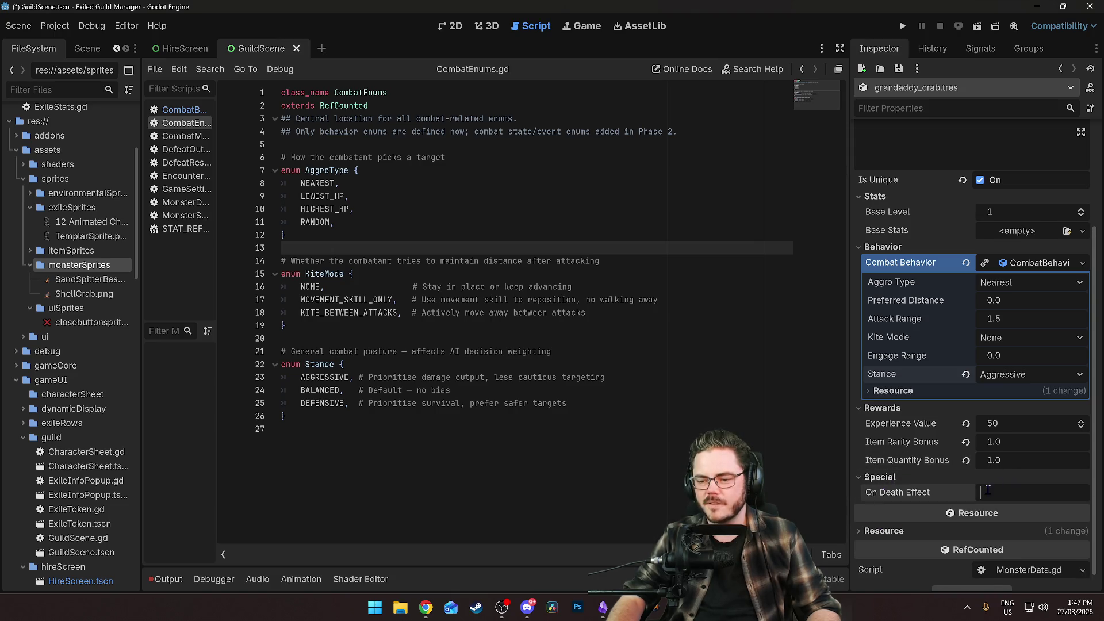
{"action": "left_click", "coordinate": [871, 486]}
{"action": "scroll", "coordinate": [922, 442], "scroll_direction": "up", "scroll_amount": 3}
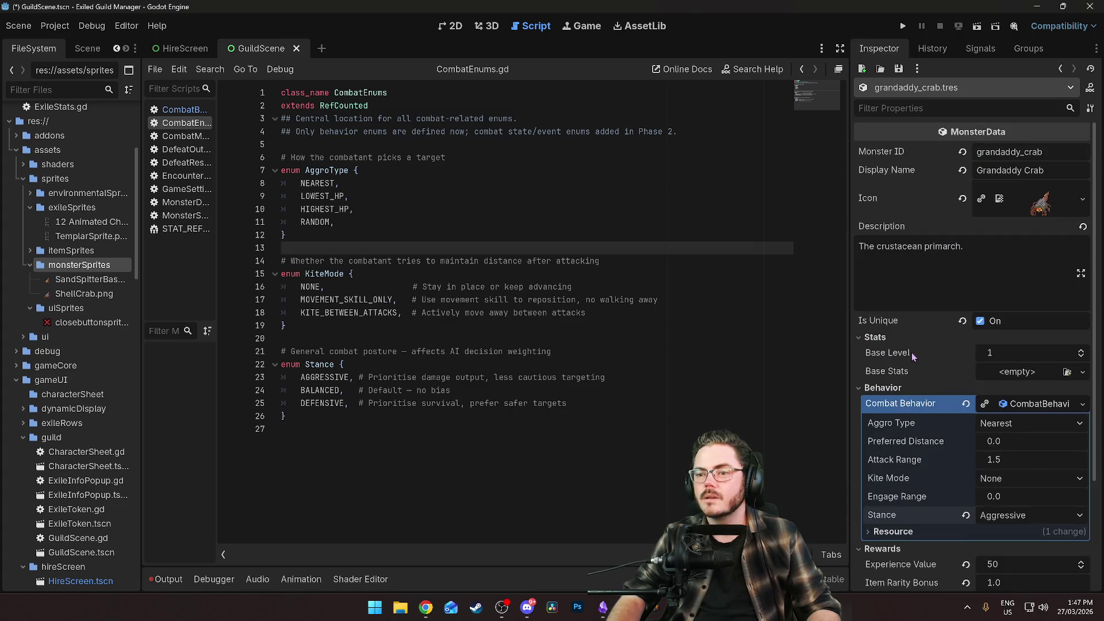
{"action": "mouse_move", "coordinate": [922, 359]}
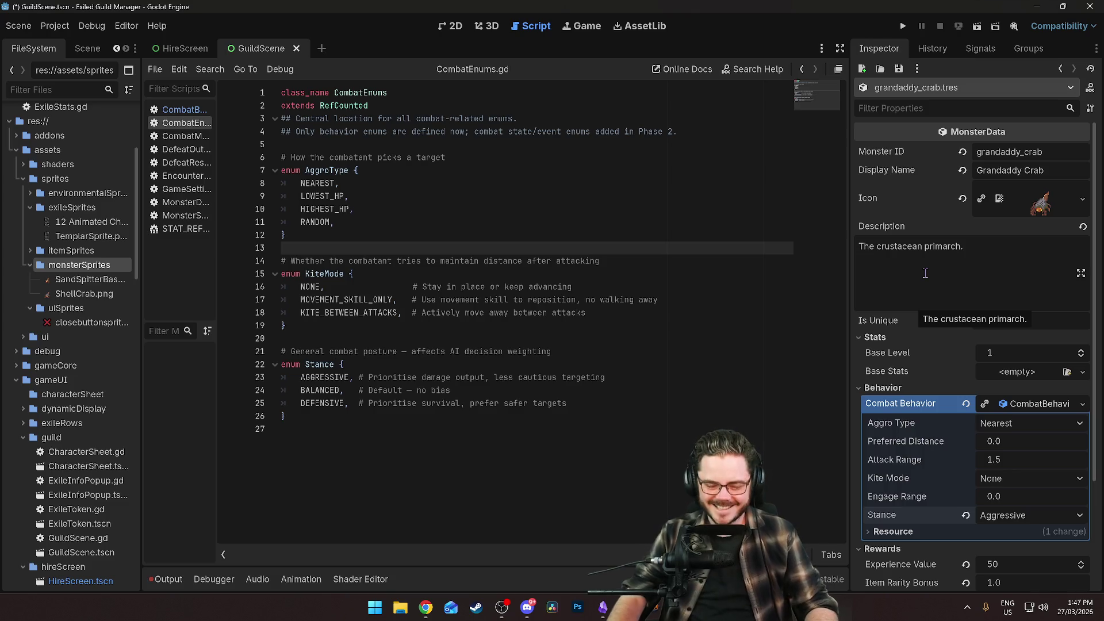
{"action": "left_click", "coordinate": [909, 288]}
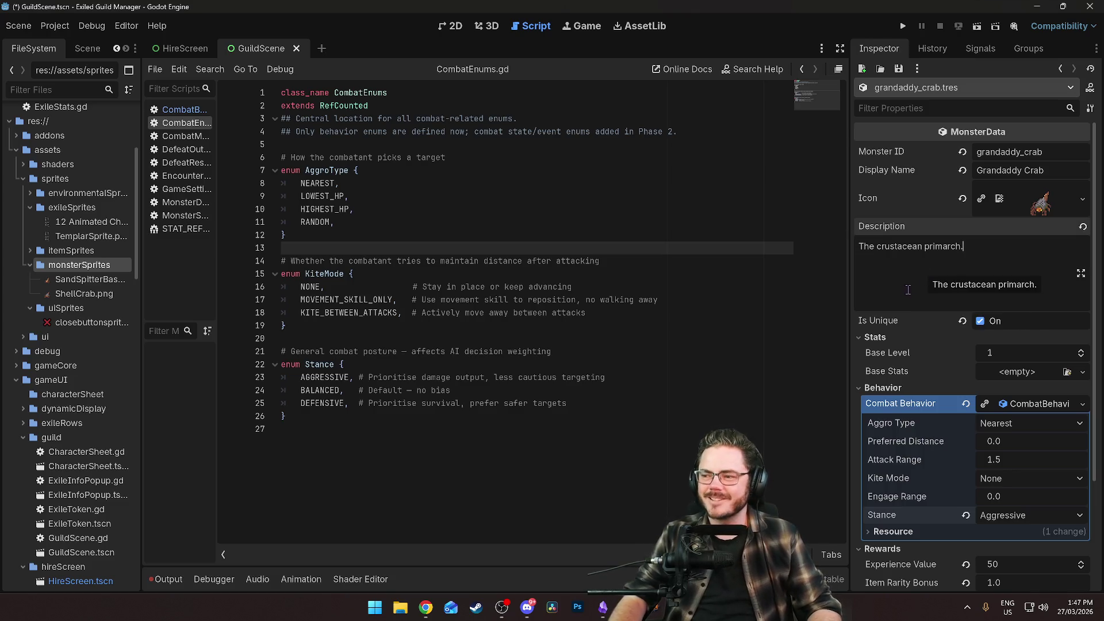
{"action": "scroll", "coordinate": [902, 295], "scroll_direction": "down", "scroll_amount": 3}
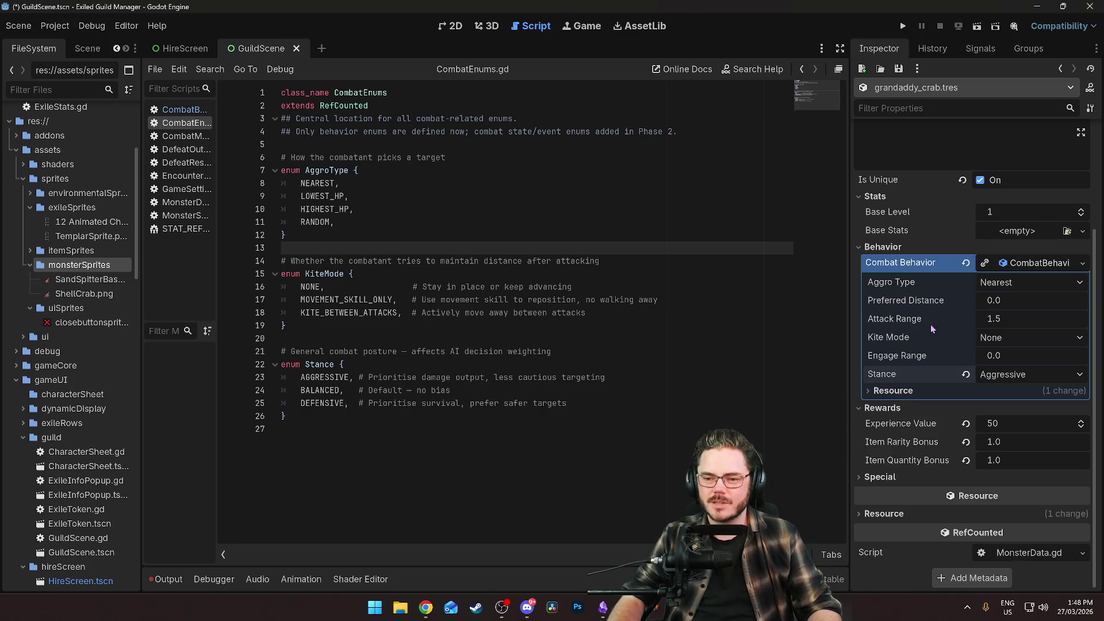
{"action": "mouse_move", "coordinate": [925, 333]}
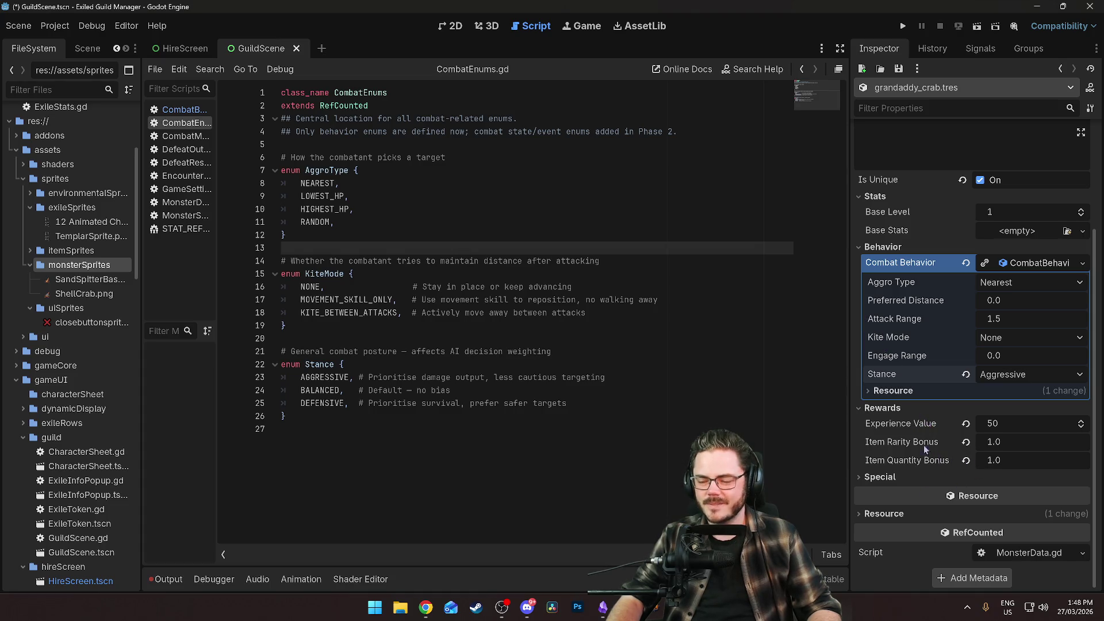
{"action": "mouse_move", "coordinate": [889, 441]}
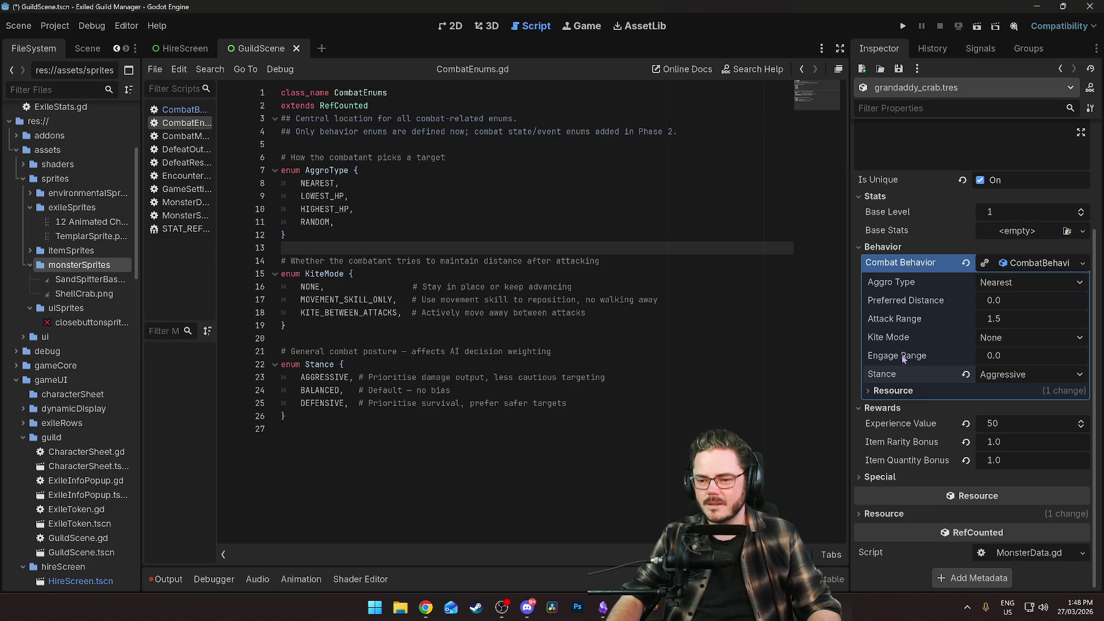
- Create a new ExileStats resource for Base Stats and save with Ctrl+S
{"action": "left_click", "coordinate": [1021, 240]}
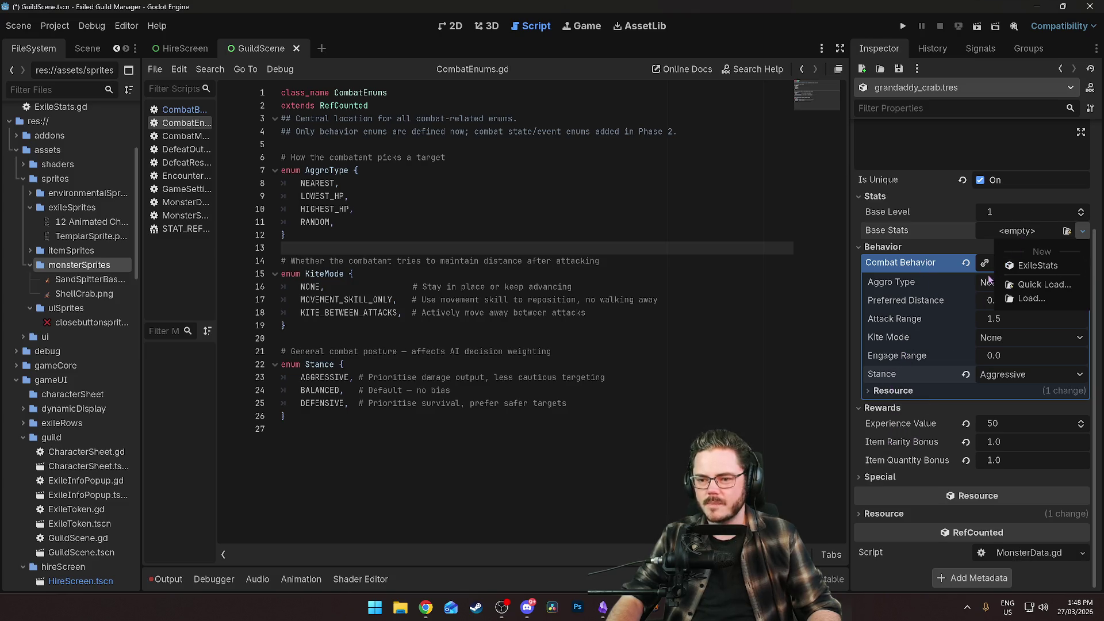
{"action": "left_click", "coordinate": [1035, 265]}
{"action": "left_click", "coordinate": [1019, 232]}
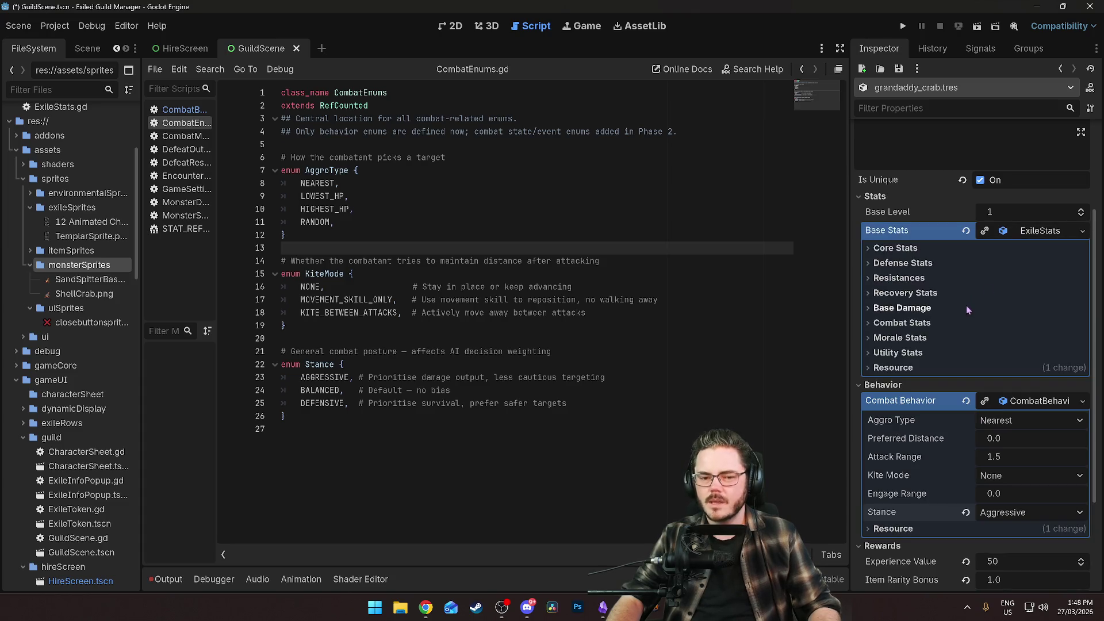
{"action": "left_click", "coordinate": [1035, 230]}
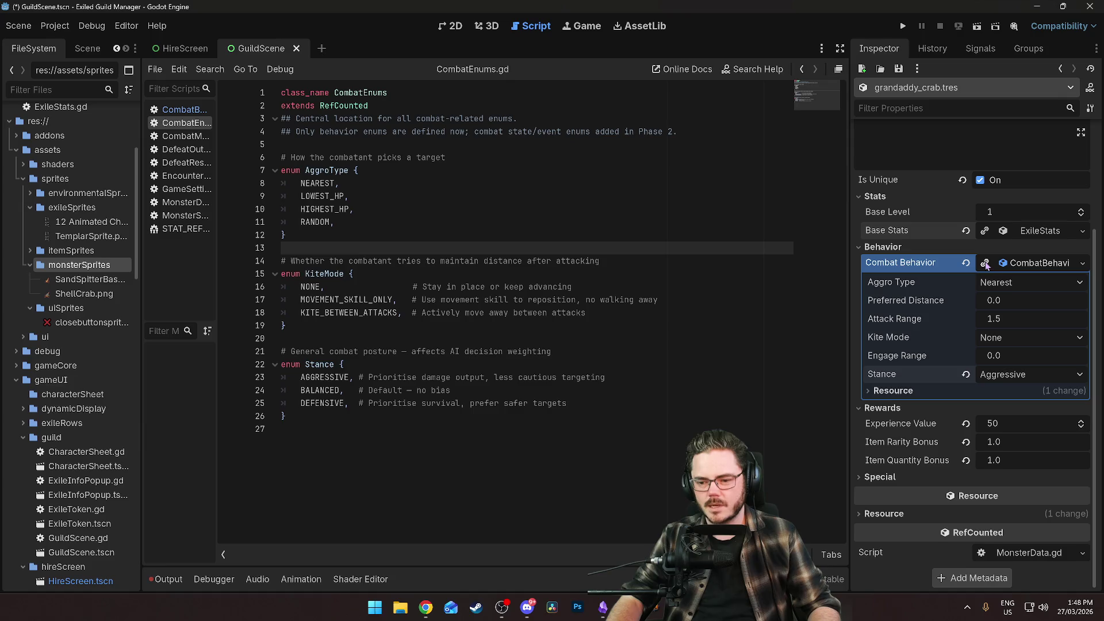
{"action": "left_click", "coordinate": [880, 477]}
{"action": "left_click", "coordinate": [880, 477]}
{"action": "left_click_drag", "start_coordinate": [559, 224], "coordinate": [357, 209]}
{"action": "key", "text": "ctrl+s"}
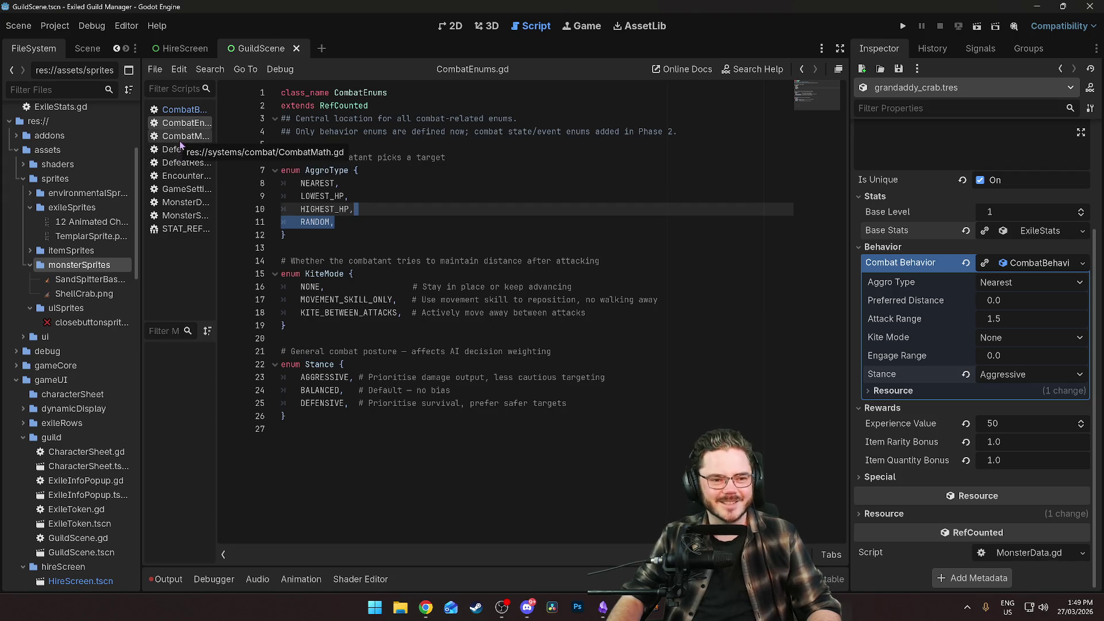
- Open MonsterData.gd and insert blank lines after the combat_behavior export
{"action": "left_click", "coordinate": [179, 202]}
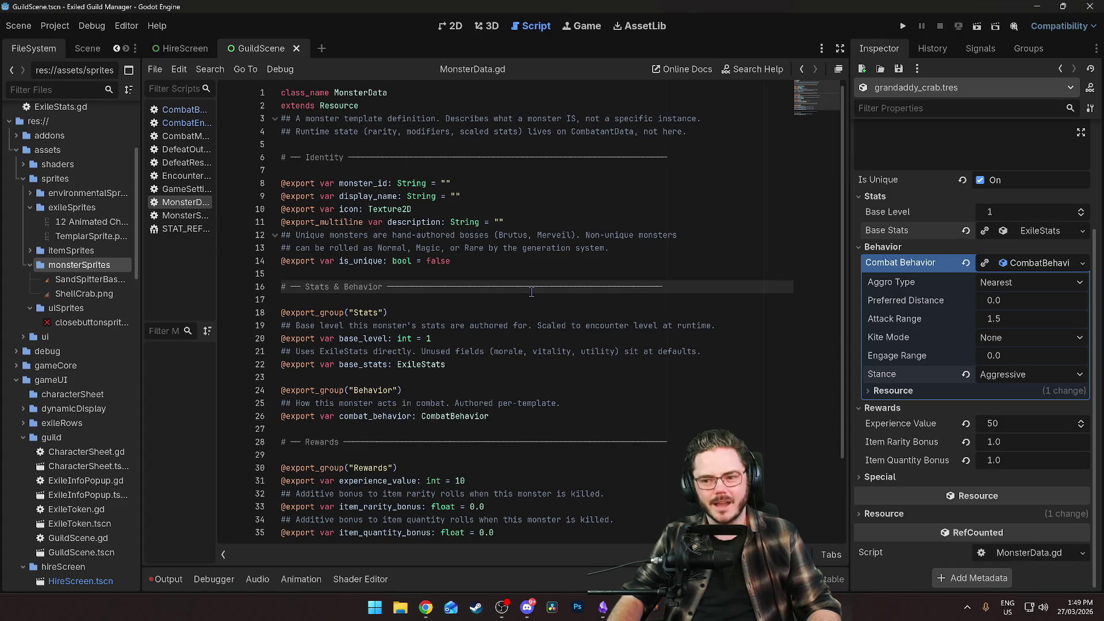
{"action": "scroll", "coordinate": [521, 312], "scroll_direction": "down", "scroll_amount": 2}
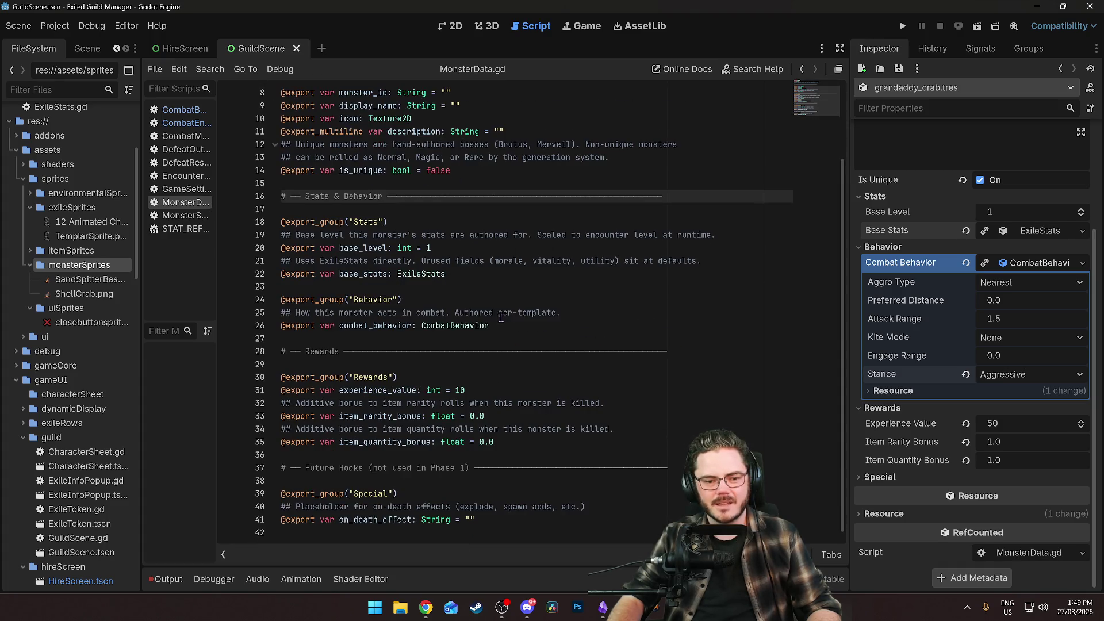
{"action": "left_click", "coordinate": [407, 340]}
{"action": "key", "text": "Return"}
{"action": "key", "text": "Up"}
{"action": "key", "text": "Return"}
- Copy the Rewards header comment onto the new line and rename it Abilities
{"action": "left_click_drag", "start_coordinate": [282, 377], "coordinate": [736, 382]}
{"action": "key", "text": "ctrl+c"}
{"action": "left_click", "coordinate": [463, 352]}
{"action": "key", "text": "ctrl+v"}
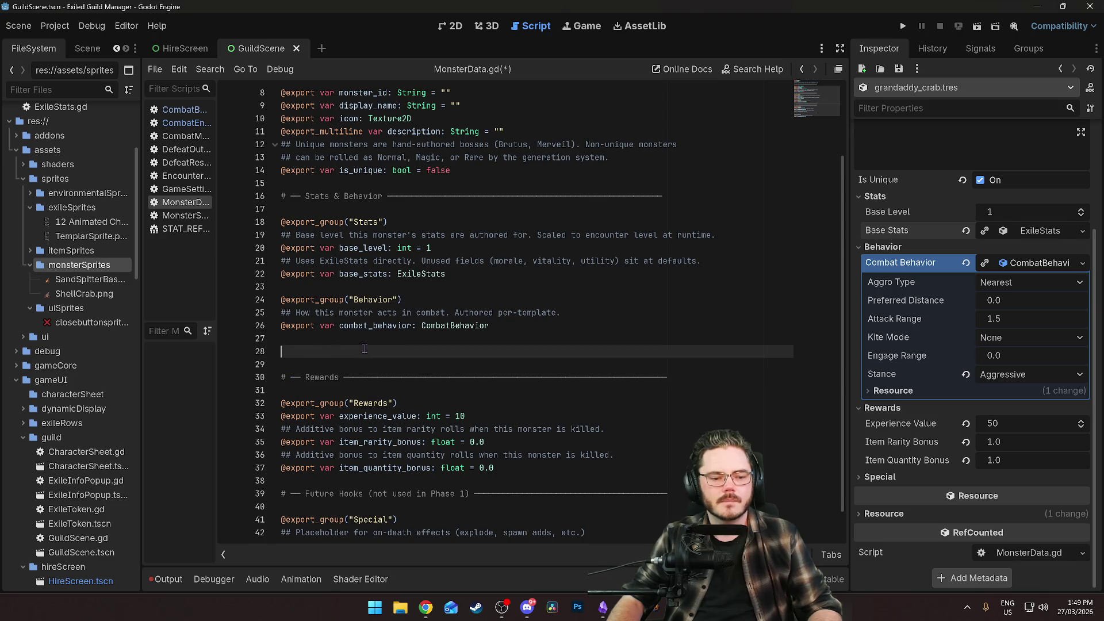
{"action": "double_click", "coordinate": [310, 351]}
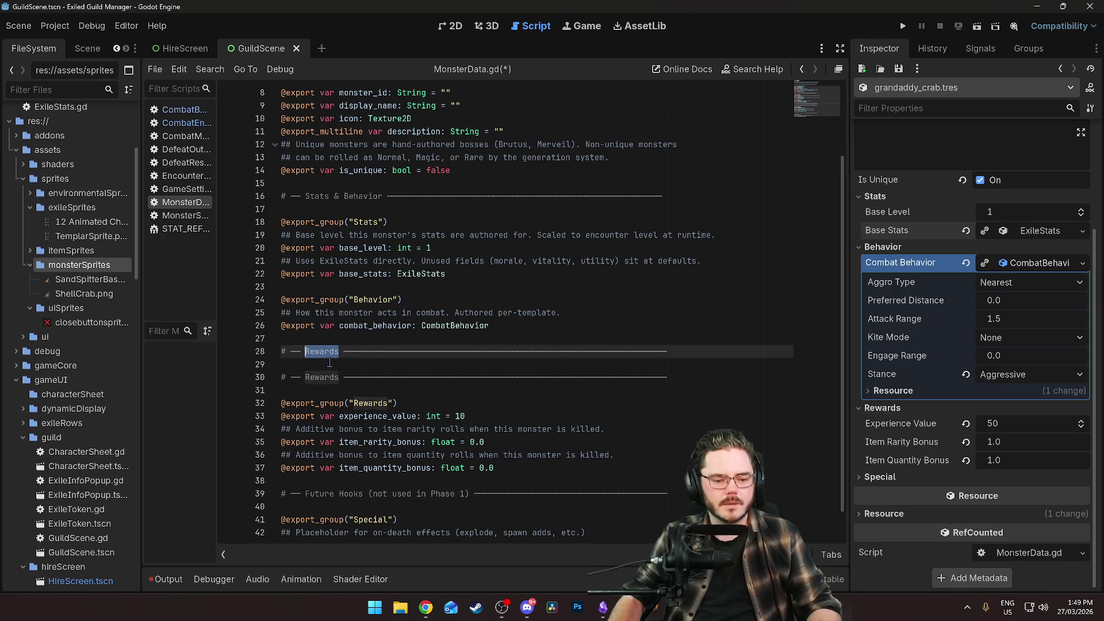
{"action": "type", "text": "Abilities"}
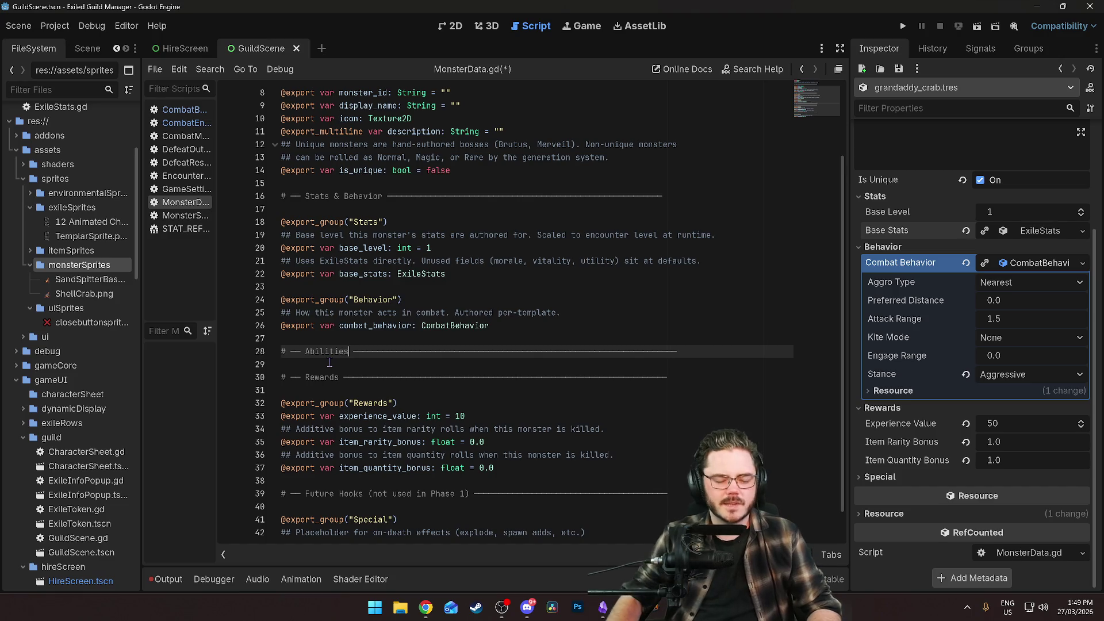
{"action": "key", "text": "Return"}
{"action": "key", "text": "Down"}
{"action": "key", "text": "Return"}
{"action": "key", "text": "Up"}
{"action": "key", "text": "Up"}
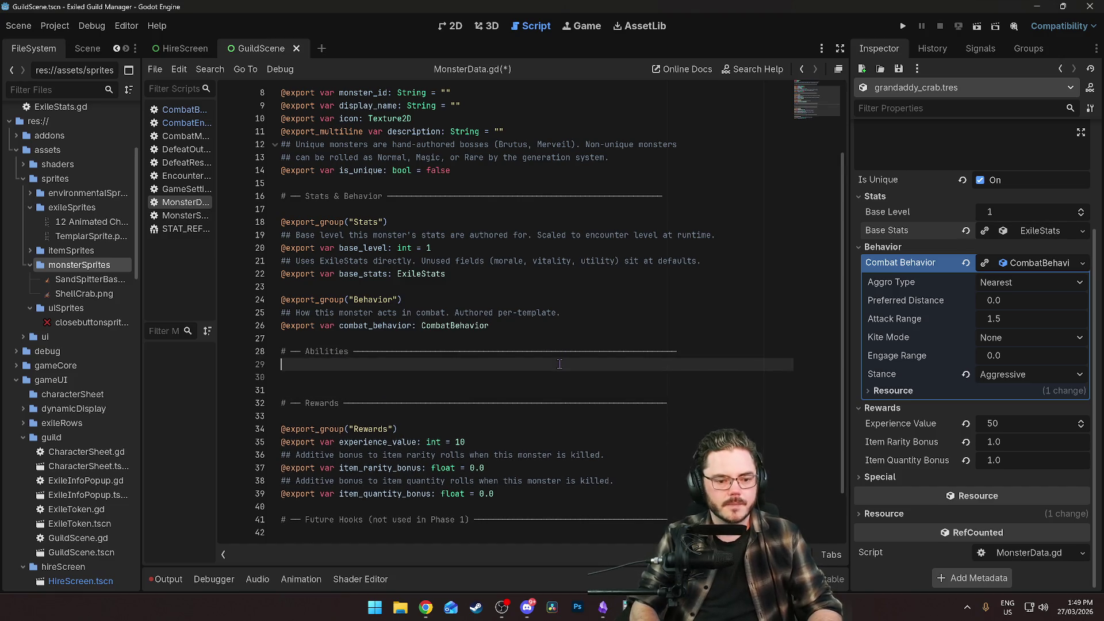
{"action": "type", "text": "@export "}
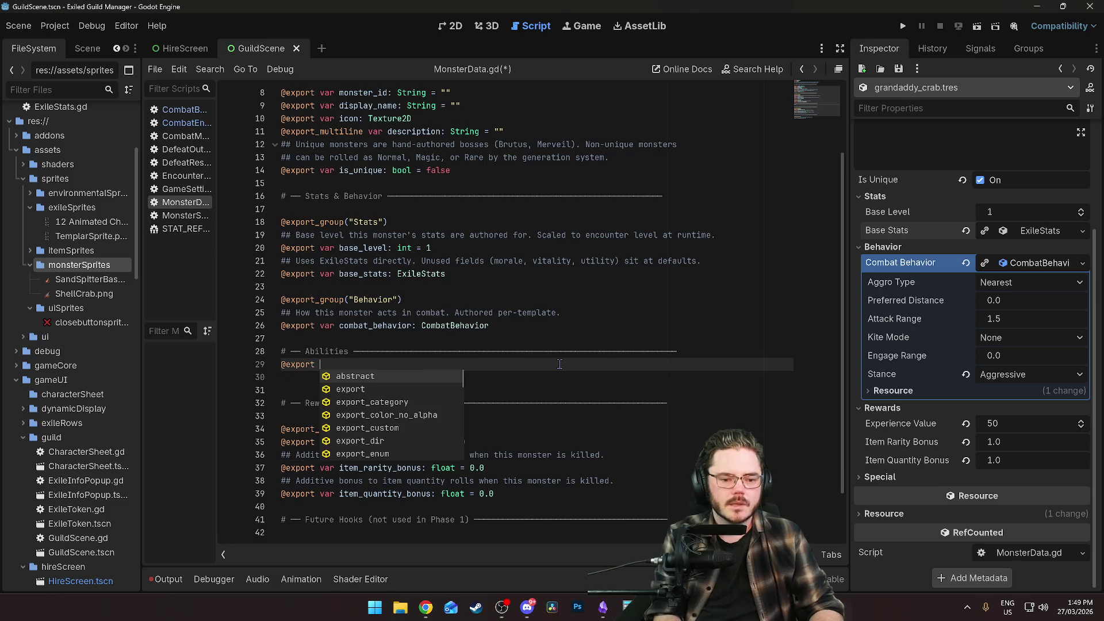
{"action": "type", "text": "var"}
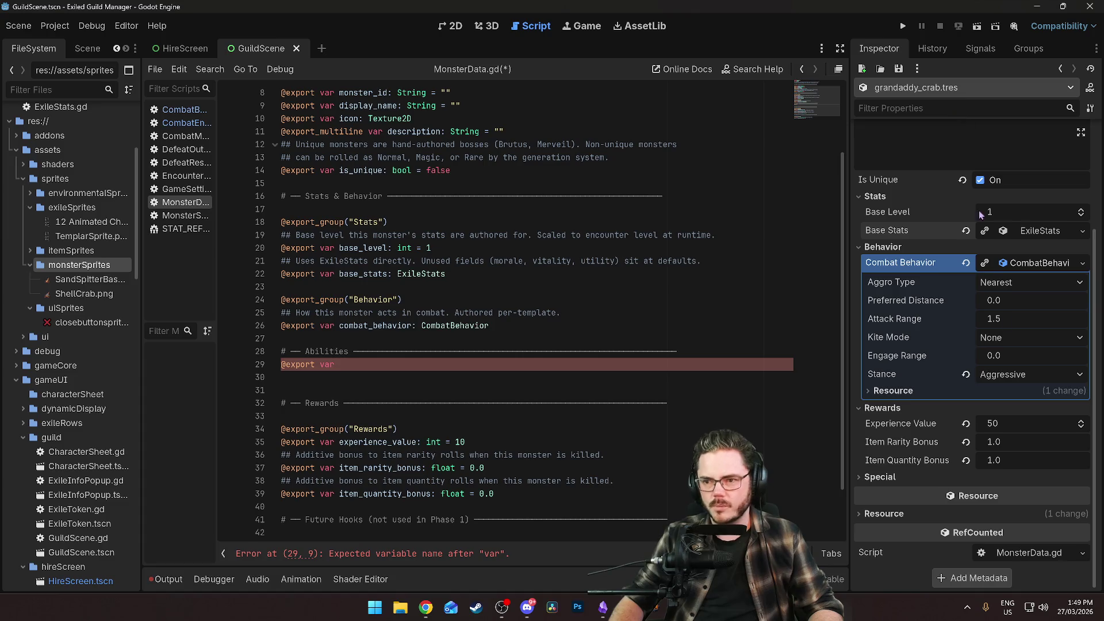
- Rename the monster_abilities export to abilities and give it the type MonsterAbilities
{"action": "scroll", "coordinate": [445, 393], "scroll_direction": "up", "scroll_amount": 3}
{"action": "scroll", "coordinate": [444, 393], "scroll_direction": "down", "scroll_amount": 5}
{"action": "scroll", "coordinate": [444, 392], "scroll_direction": "up", "scroll_amount": 4}
{"action": "scroll", "coordinate": [379, 397], "scroll_direction": "down", "scroll_amount": 3}
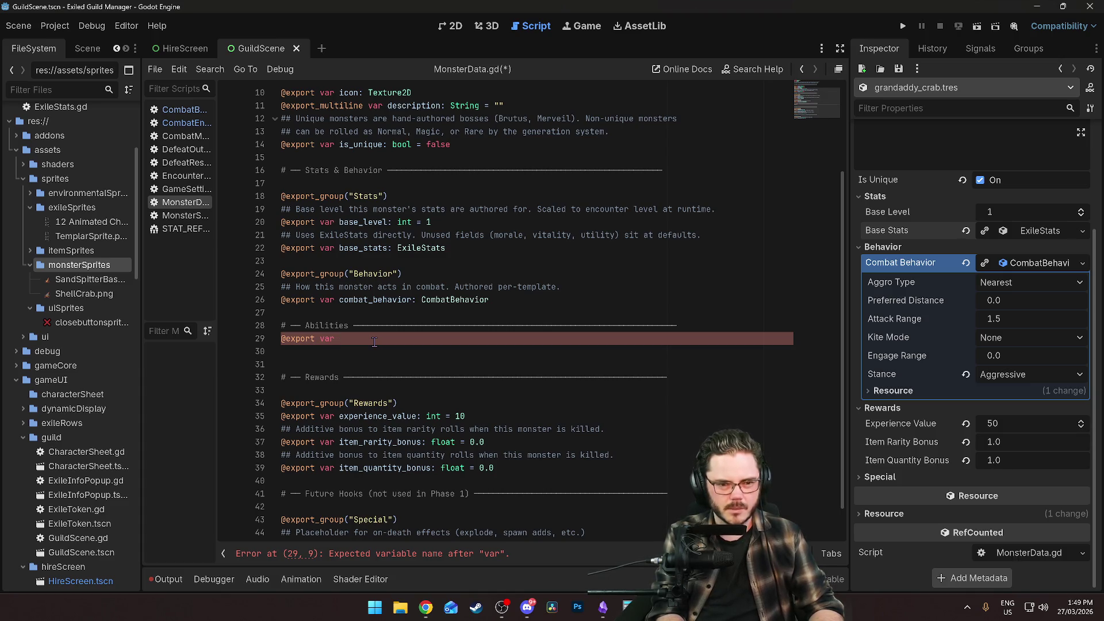
{"action": "type", "text": "monster"}
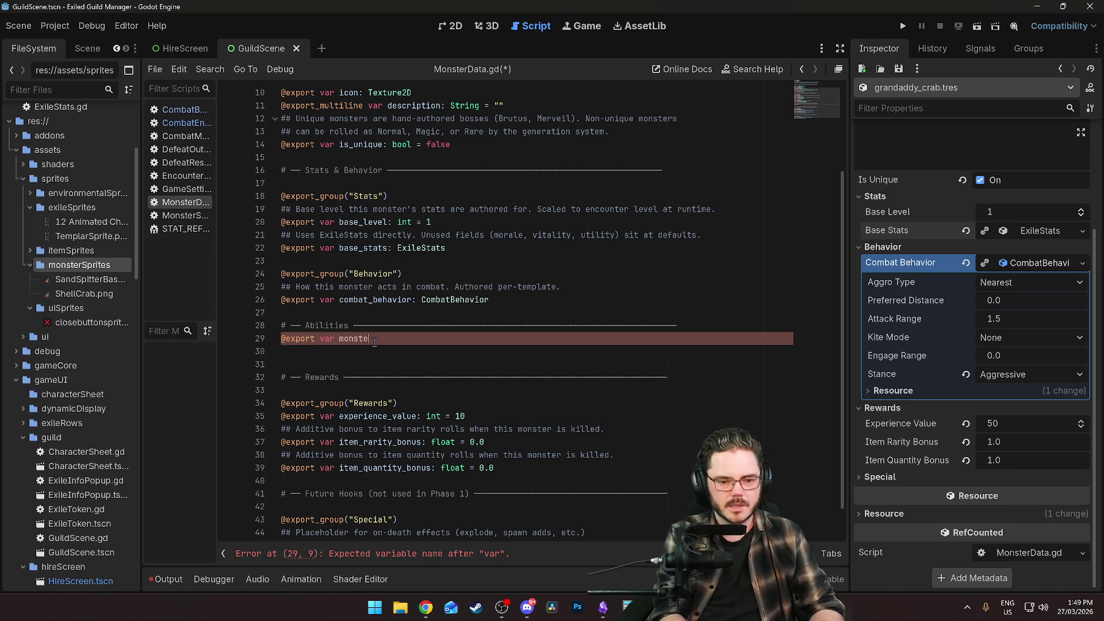
{"action": "type", "text": "_abil"}
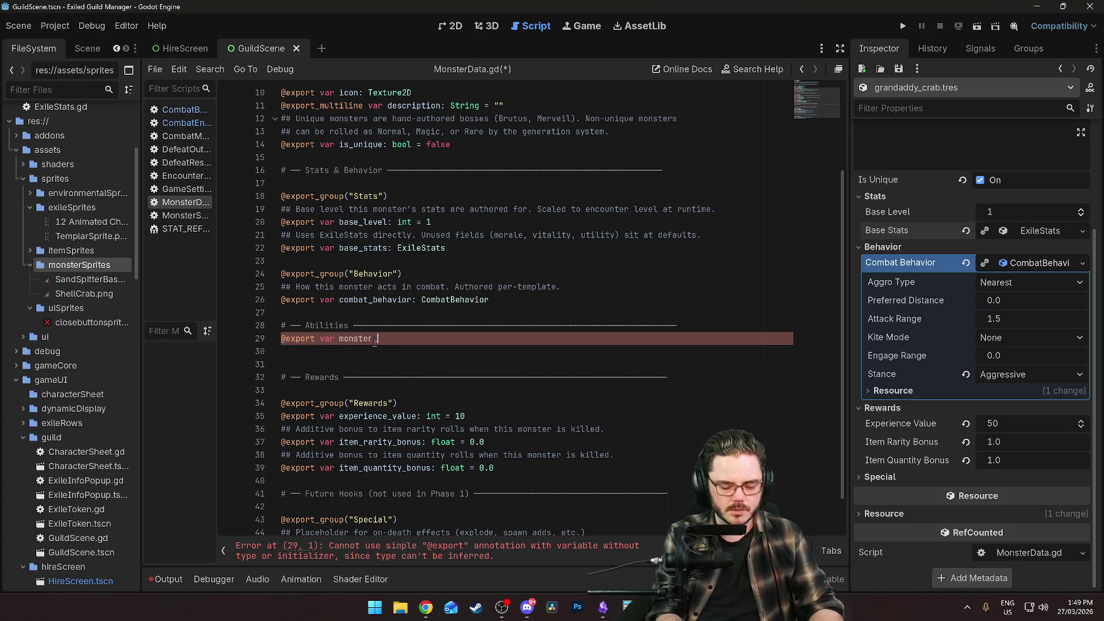
{"action": "type", "text": "ities"}
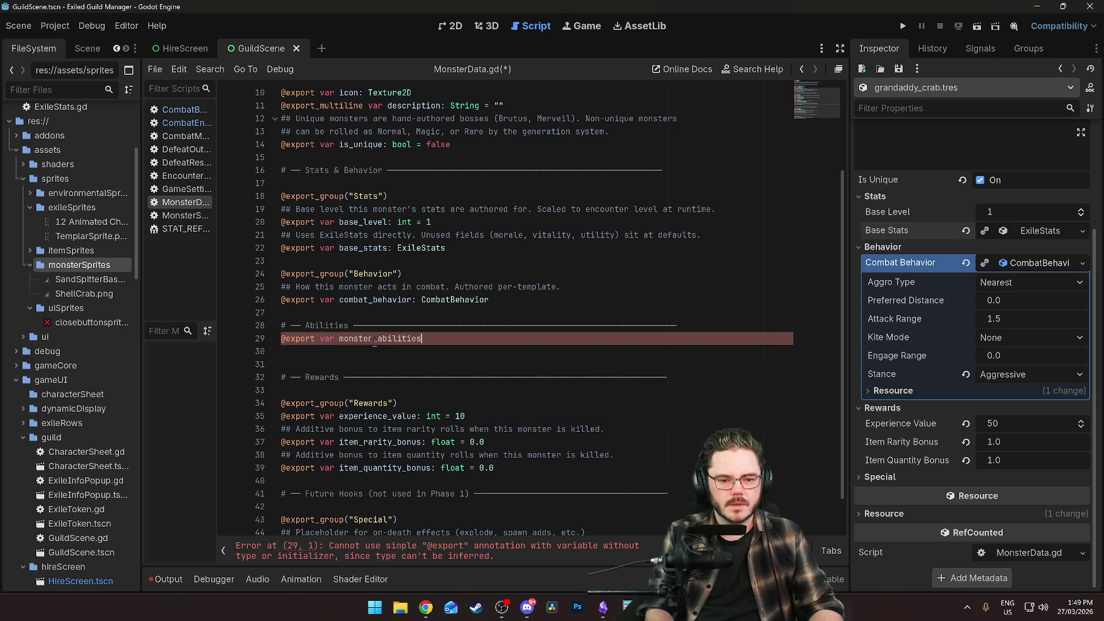
{"action": "type", "text": ":"}
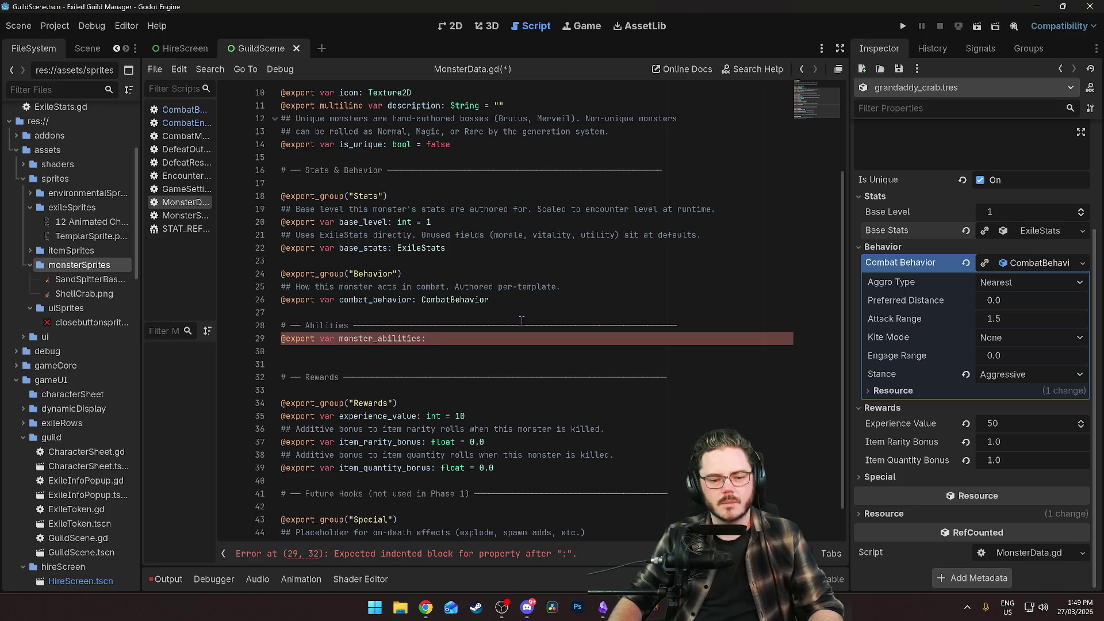
{"action": "scroll", "coordinate": [521, 320], "scroll_direction": "down", "scroll_amount": 1}
{"action": "left_click_drag", "start_coordinate": [376, 313], "coordinate": [340, 313]}
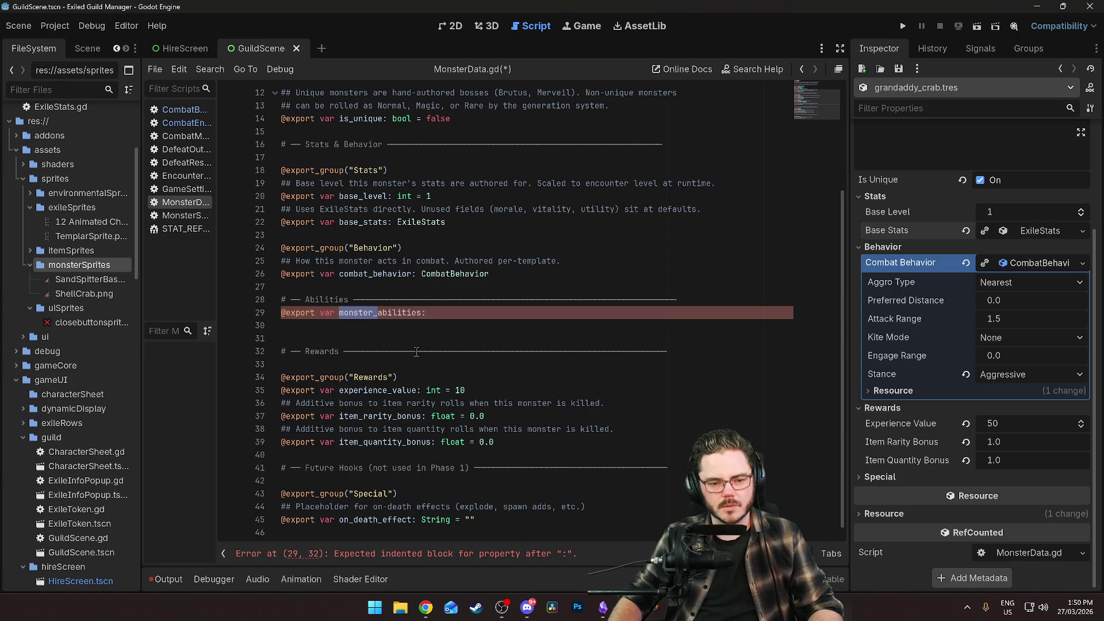
{"action": "key", "text": "BackSpace"}
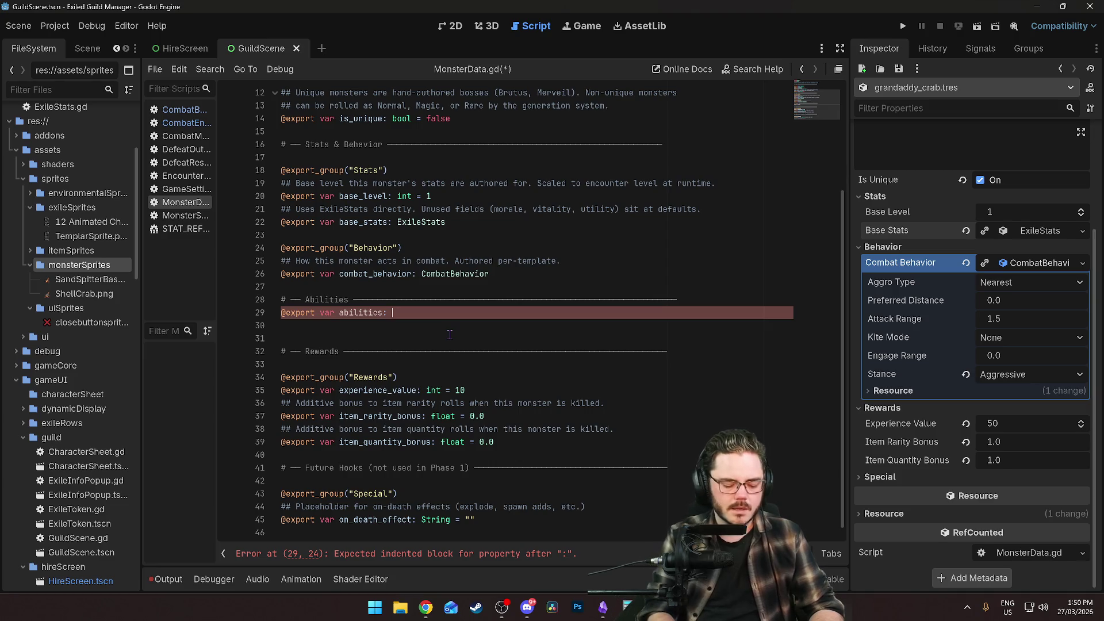
{"action": "type", "text": "Mo"}
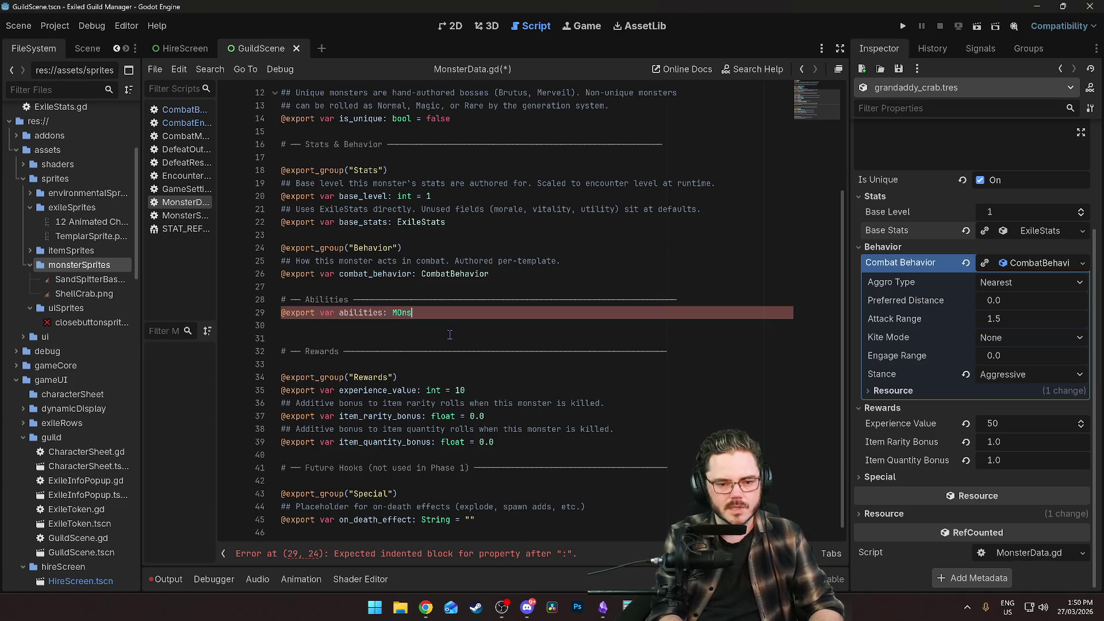
{"action": "type", "text": "nsterAbiliti"}
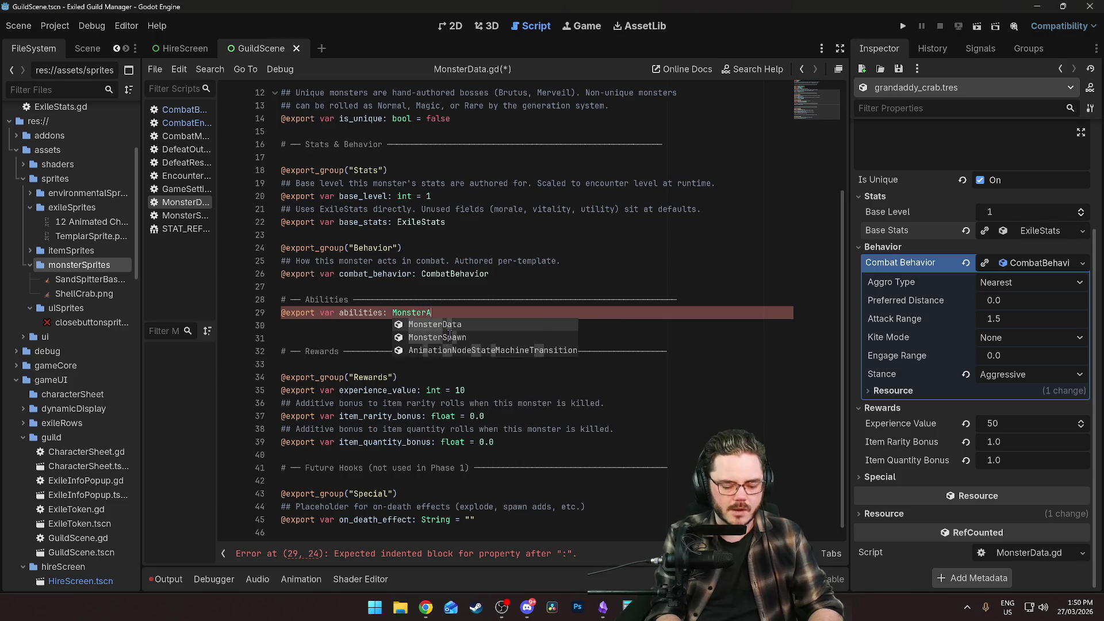
{"action": "type", "text": "es"}
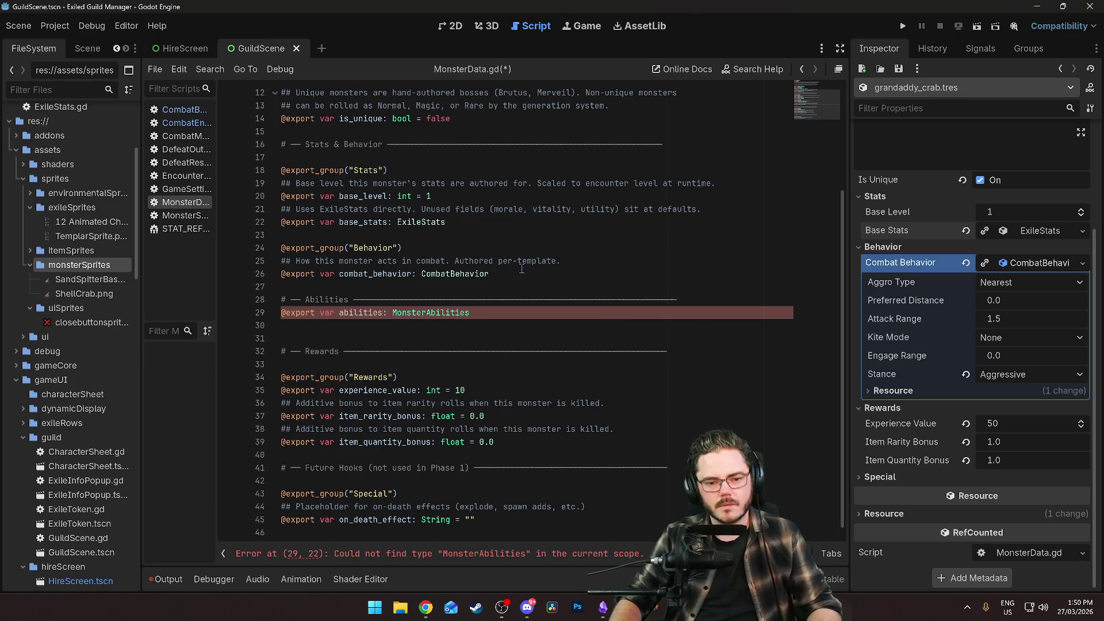
{"action": "key", "text": "ctrl+s"}
- Add a '## Abilities Resource Dictionary' doc comment above the abilities export and save
{"action": "key", "text": "Home"}
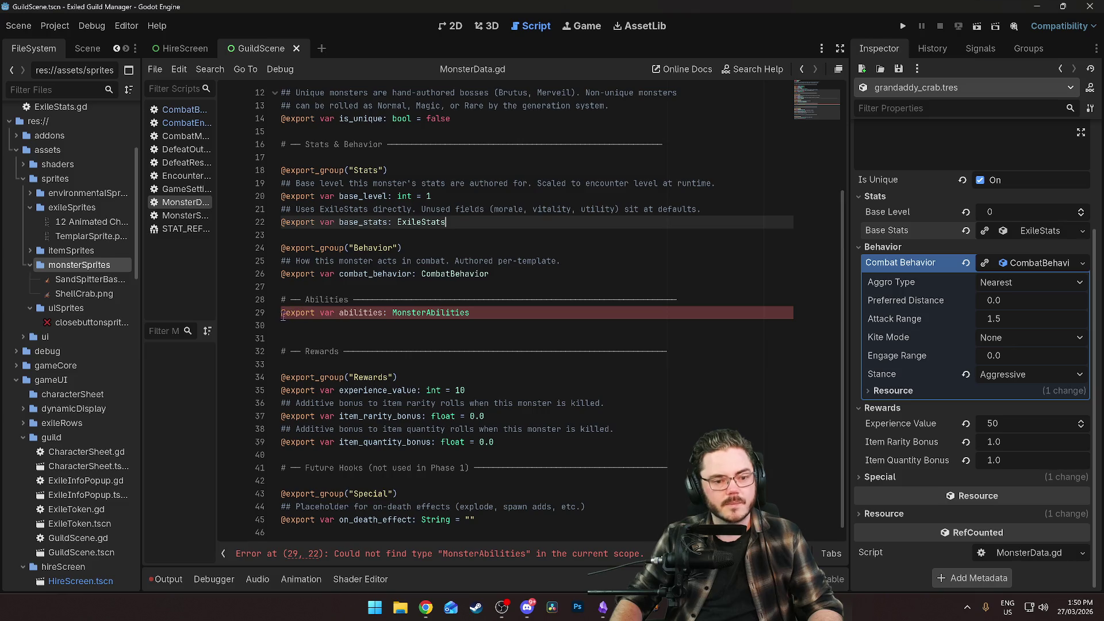
{"action": "key", "text": "Return"}
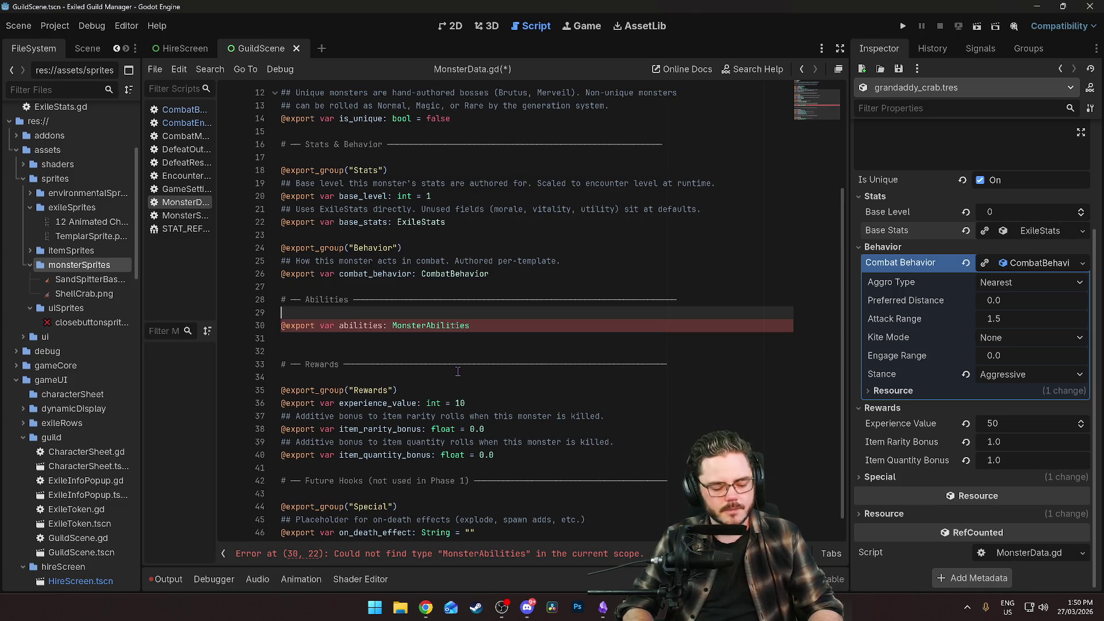
{"action": "type", "text": "## "}
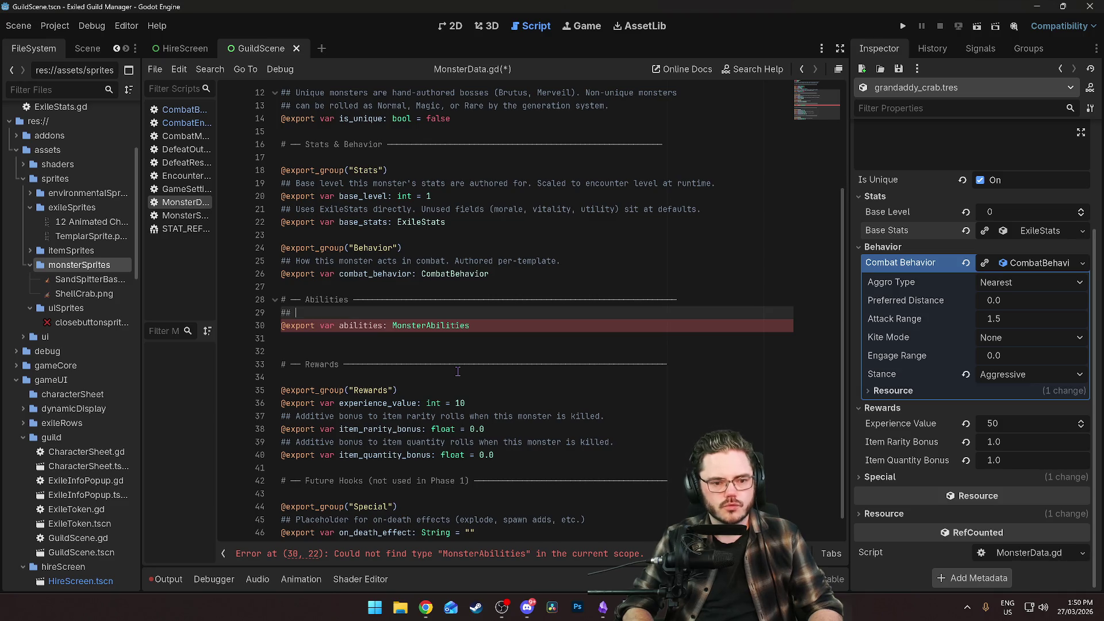
{"action": "type", "text": "Abilities Re"}
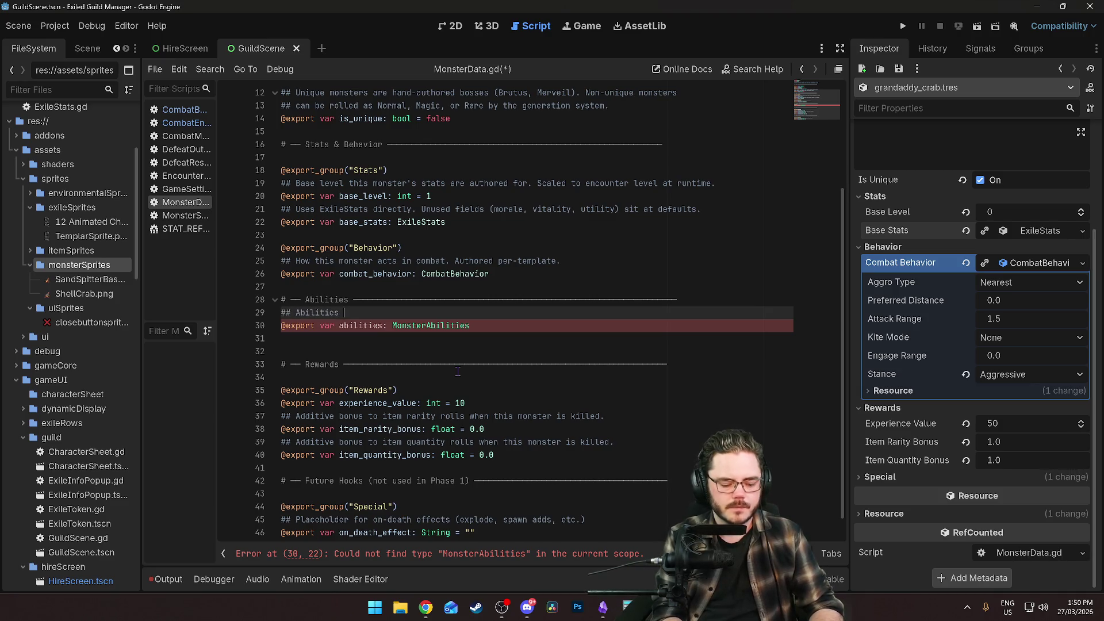
{"action": "type", "text": "source"}
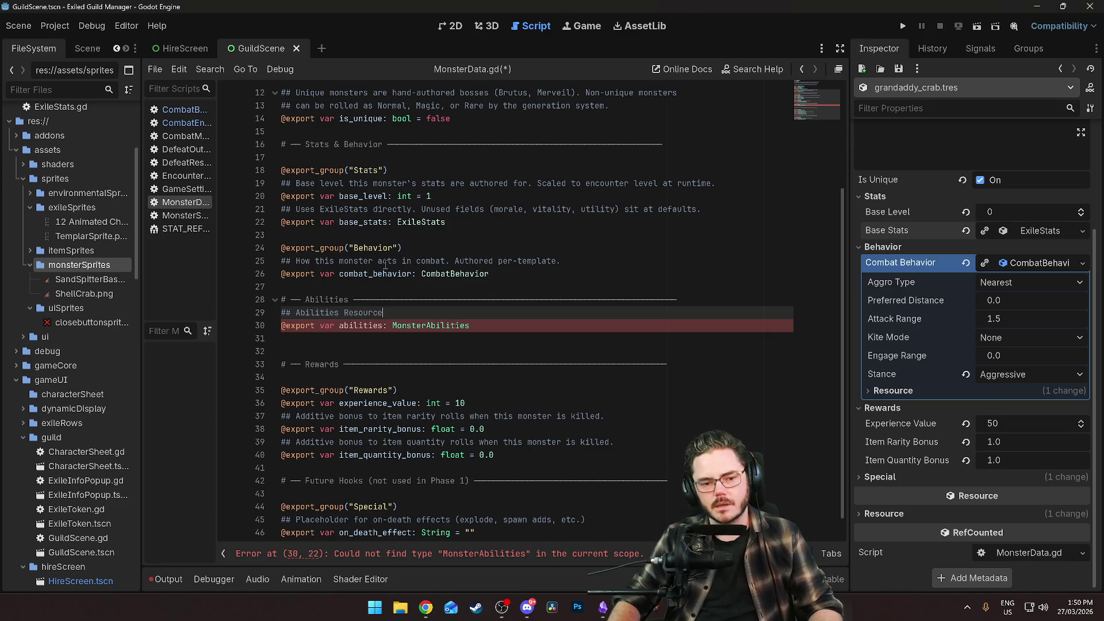
{"action": "left_click", "coordinate": [439, 324]}
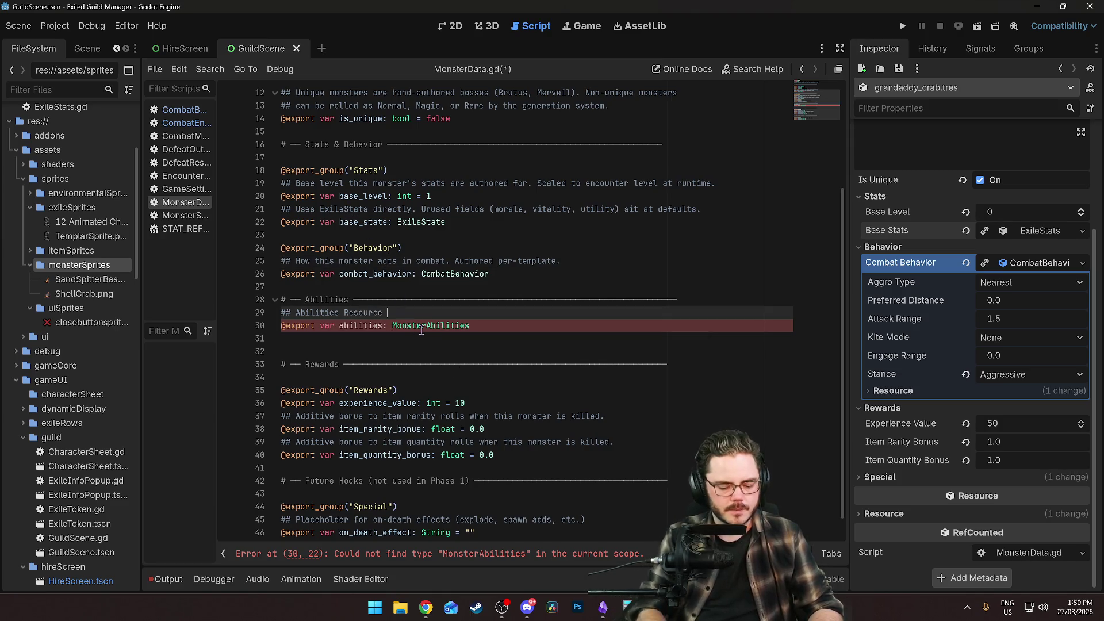
{"action": "type", "text": "DIctionary"}
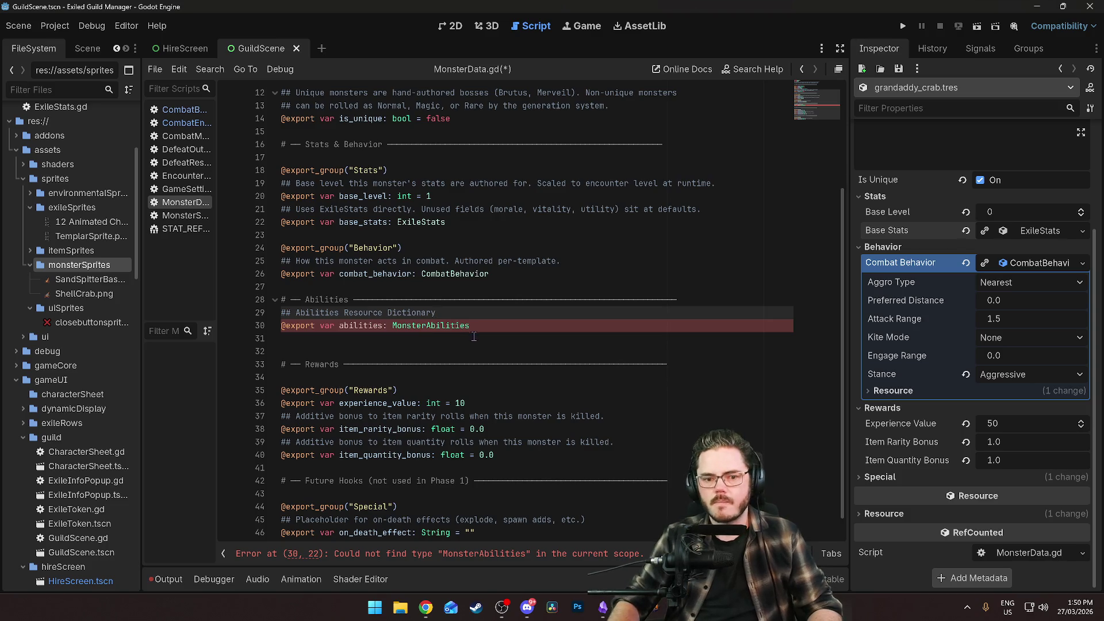
{"action": "left_click", "coordinate": [444, 339]}
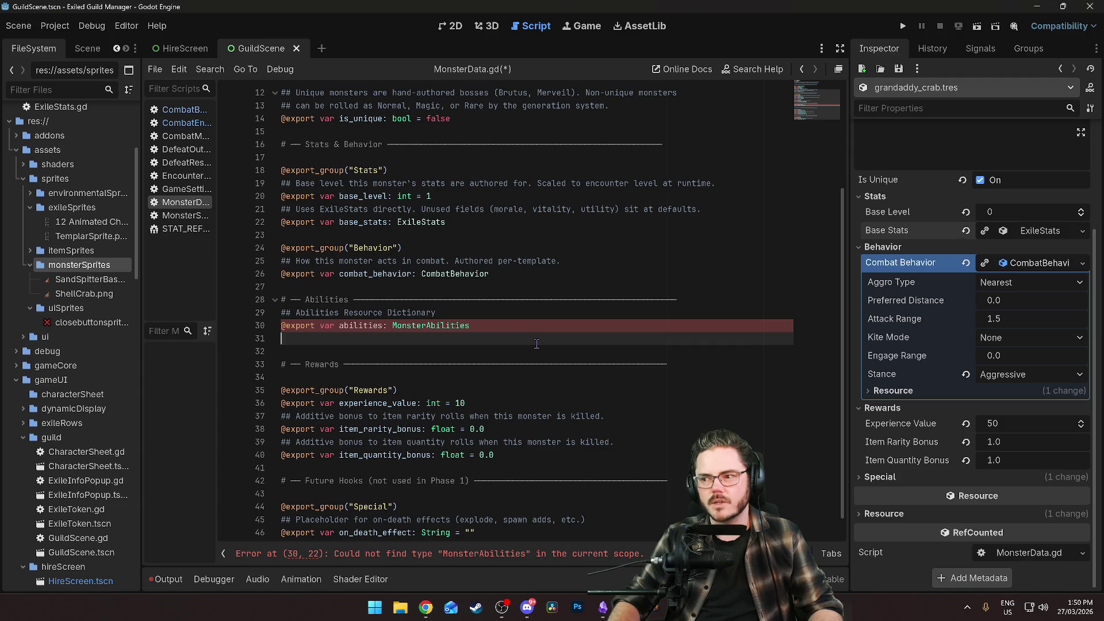
{"action": "key", "text": "ctrl+s"}
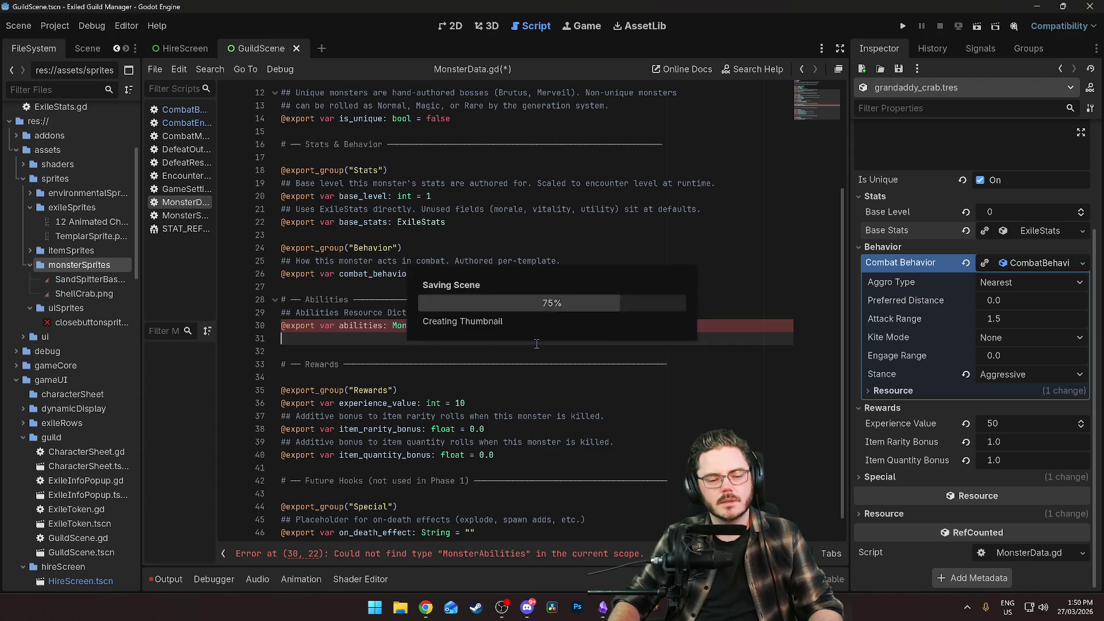
- Delete the surplus blank line between the abilities export and the Rewards heading
{"action": "key", "text": "Delete"}
{"action": "left_click", "coordinate": [480, 353]}
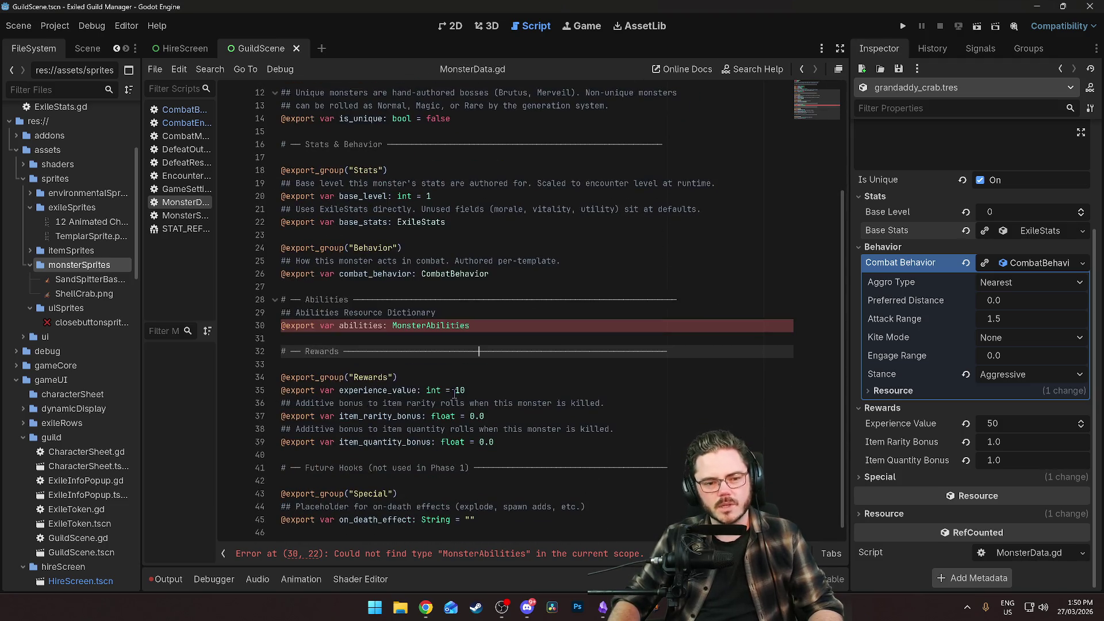
{"action": "left_click", "coordinate": [466, 339]}
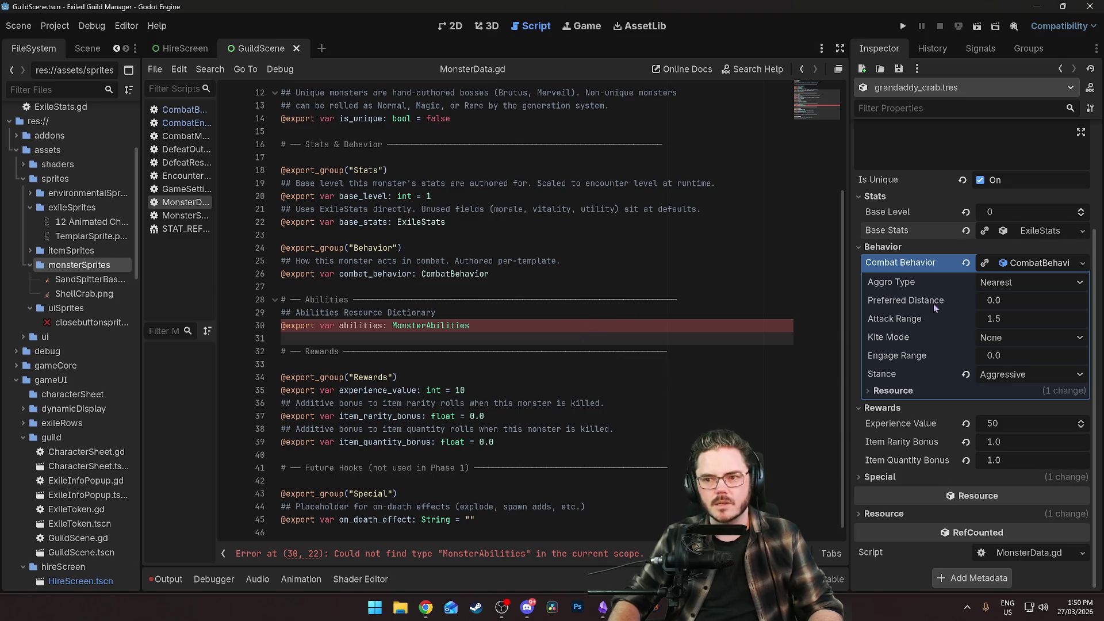
{"action": "scroll", "coordinate": [930, 389], "scroll_direction": "up", "scroll_amount": 5}
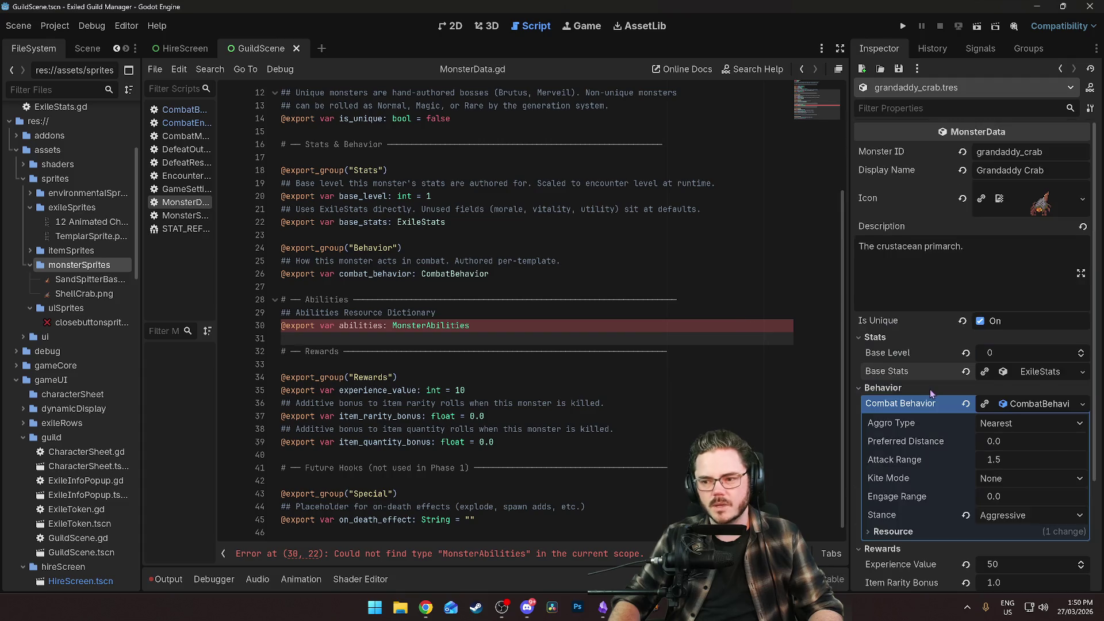
{"action": "scroll", "coordinate": [931, 397], "scroll_direction": "down", "scroll_amount": 5}
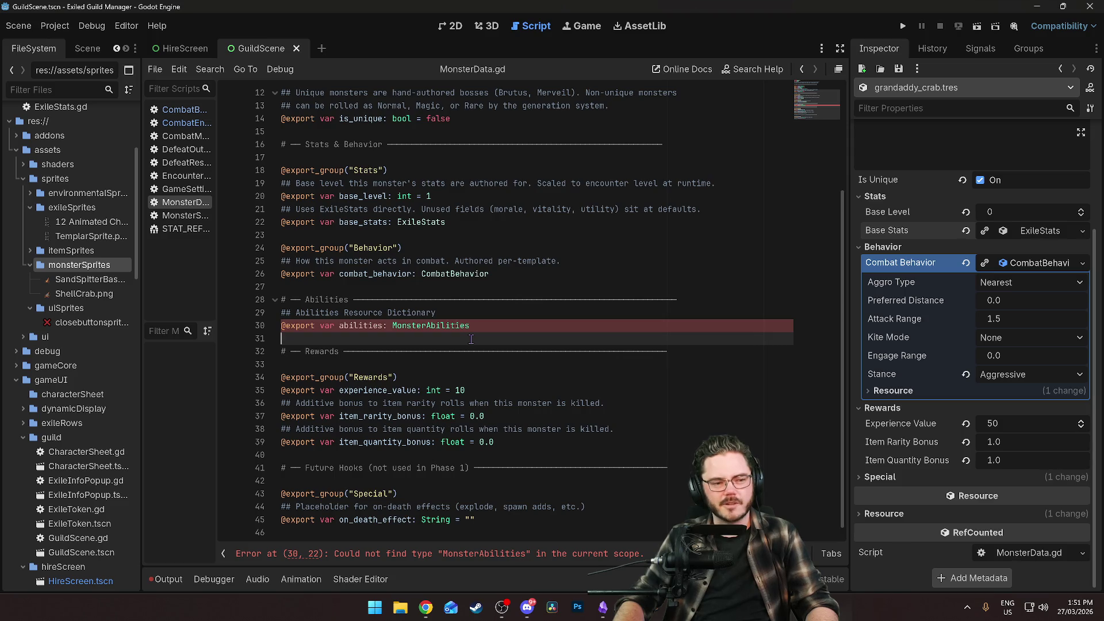
- Move the caret around the abilities and Rewards lines of MonsterData.gd
{"action": "left_click", "coordinate": [458, 372]}
{"action": "left_click", "coordinate": [453, 329]}
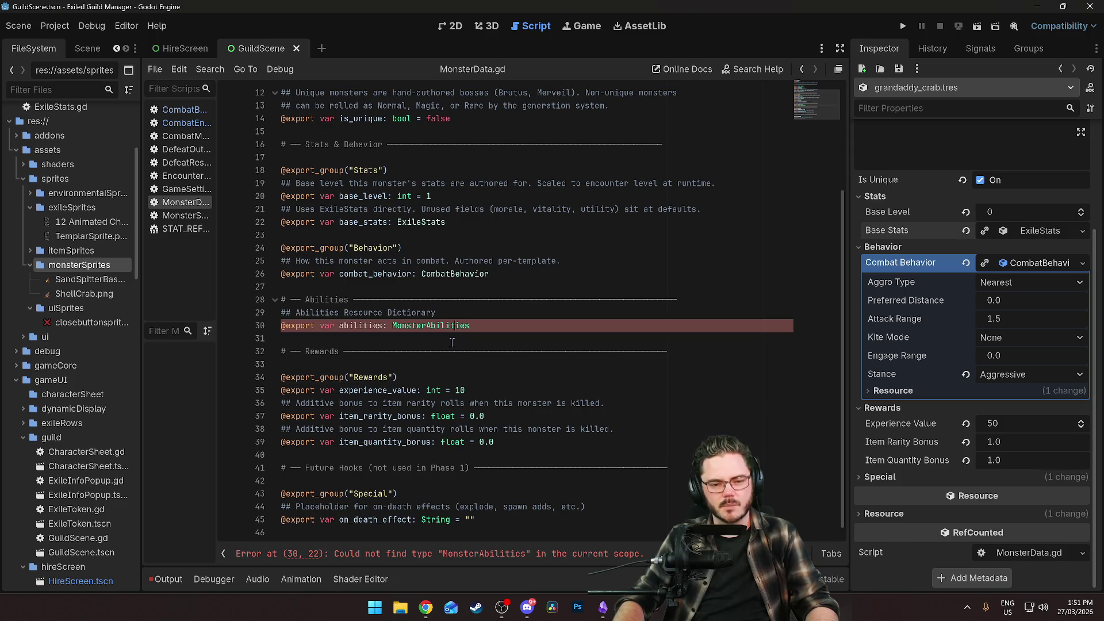
{"action": "left_click", "coordinate": [452, 342]}
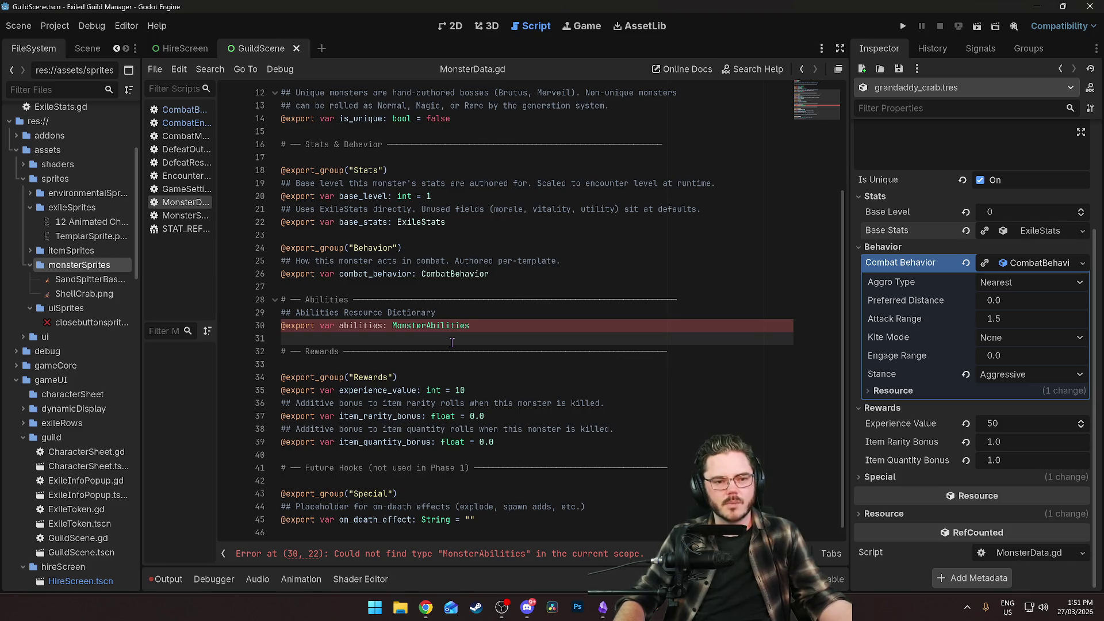
{"action": "left_click", "coordinate": [513, 288]}
{"action": "left_click", "coordinate": [516, 333]}
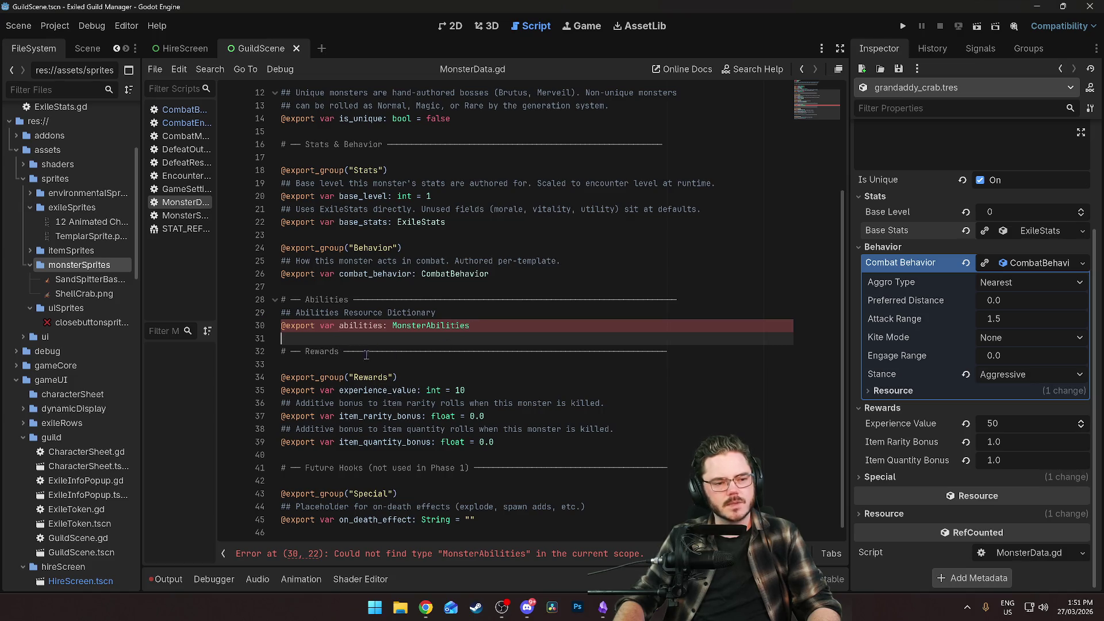
- Scroll the FileSystem dock and select the res://systems/monsters folder
{"action": "scroll", "coordinate": [91, 403], "scroll_direction": "down", "scroll_amount": 5}
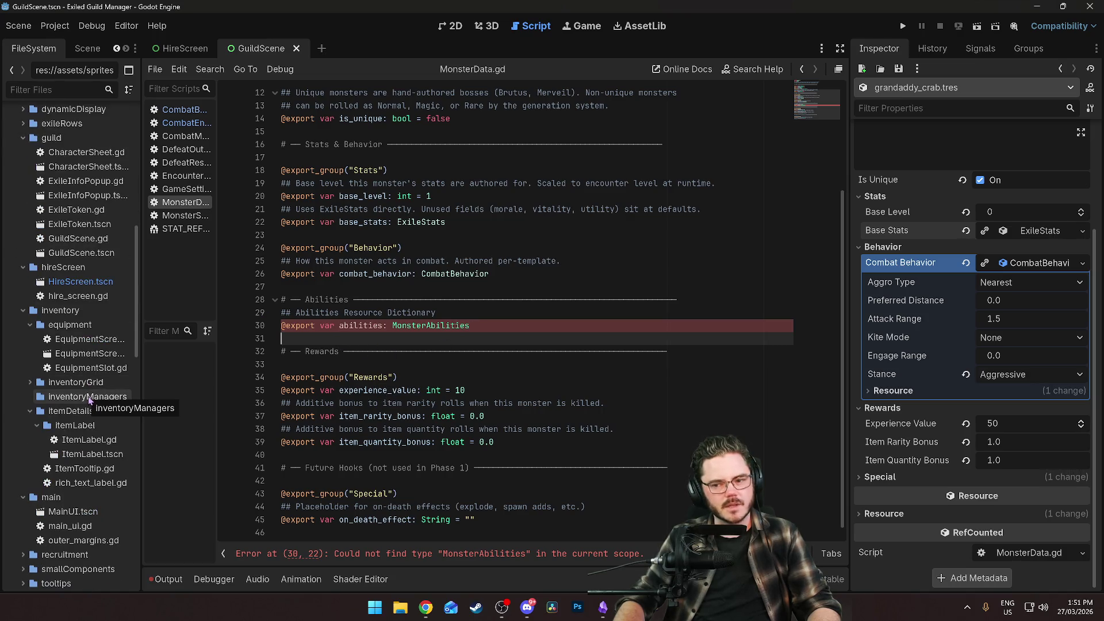
{"action": "scroll", "coordinate": [88, 397], "scroll_direction": "up", "scroll_amount": 8}
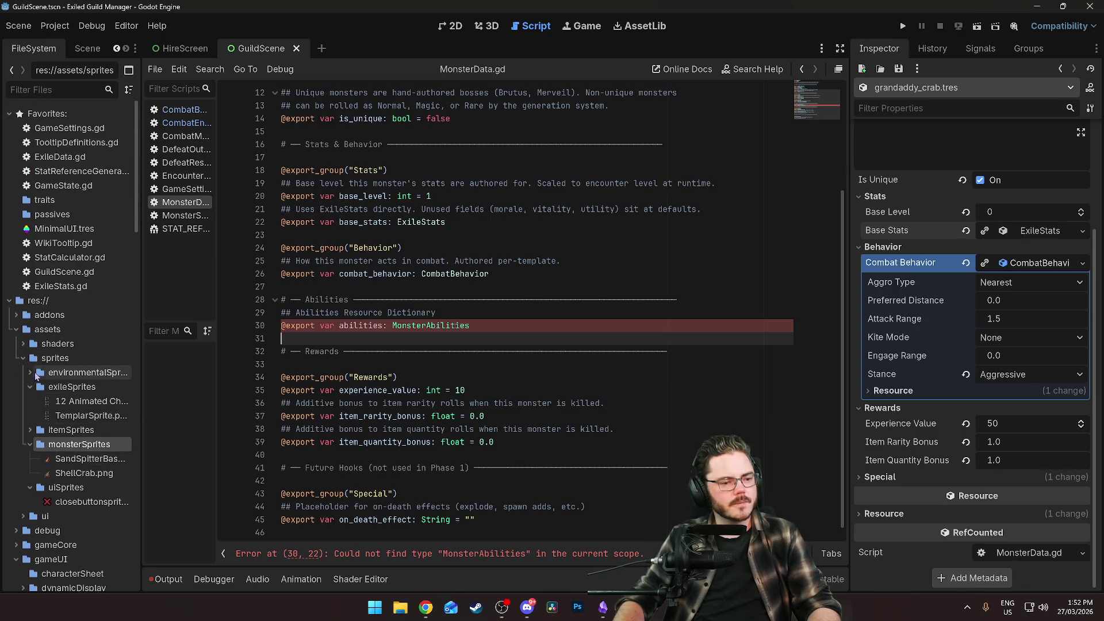
{"action": "scroll", "coordinate": [35, 380], "scroll_direction": "down", "scroll_amount": 10}
{"action": "scroll", "coordinate": [45, 391], "scroll_direction": "down", "scroll_amount": 5}
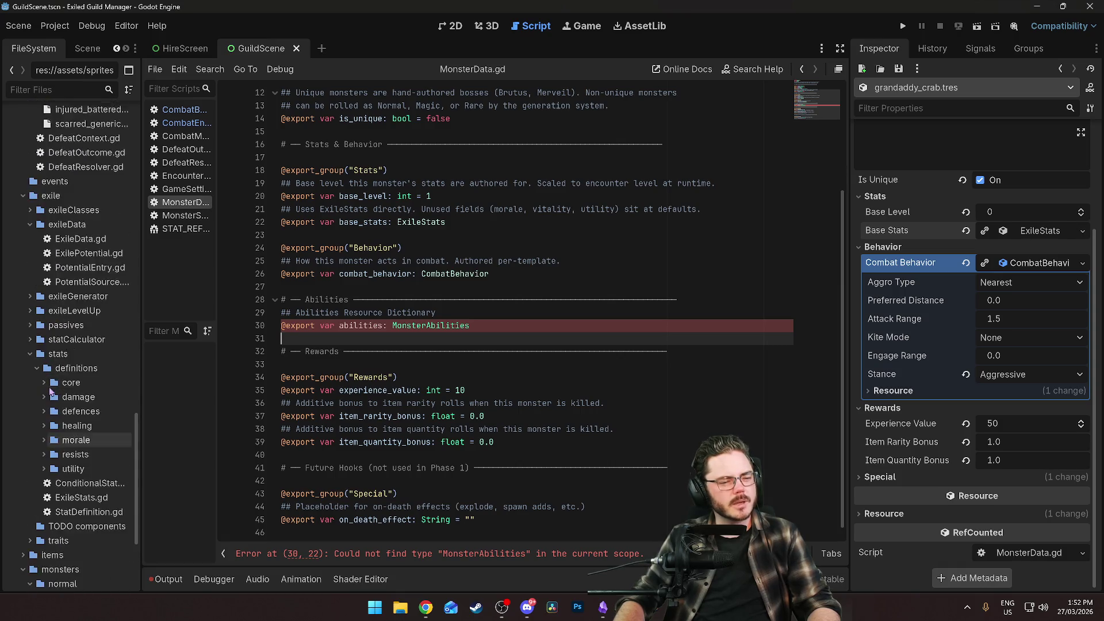
{"action": "left_click", "coordinate": [77, 391]}
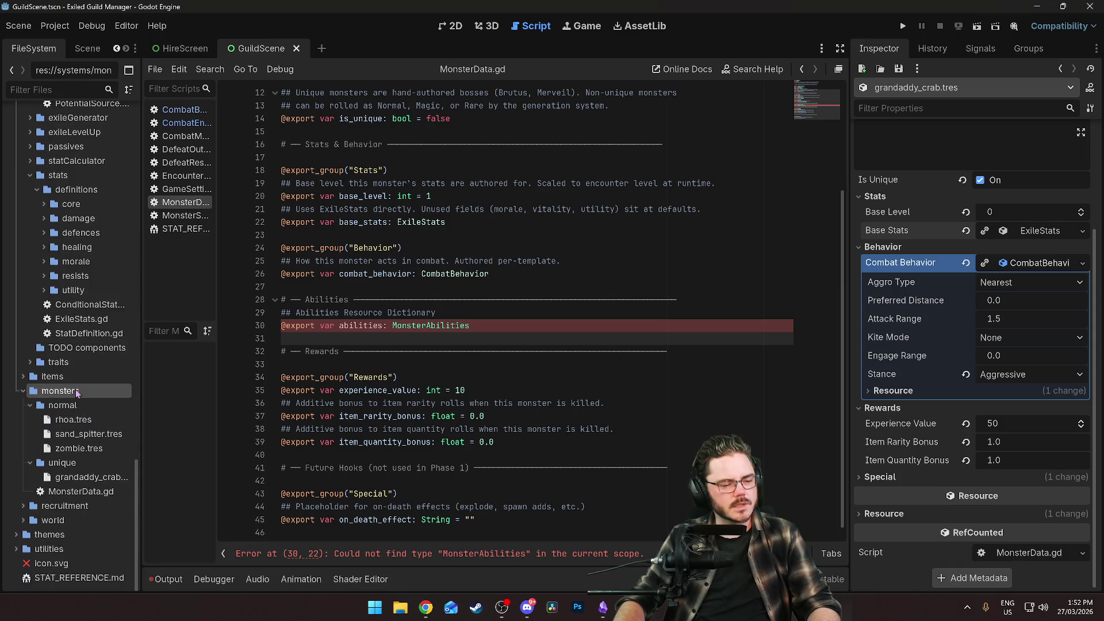
- Create a new folder named monsterAbilities inside the monsters folder
{"action": "right_click", "coordinate": [77, 391]}
{"action": "mouse_move", "coordinate": [230, 381]}
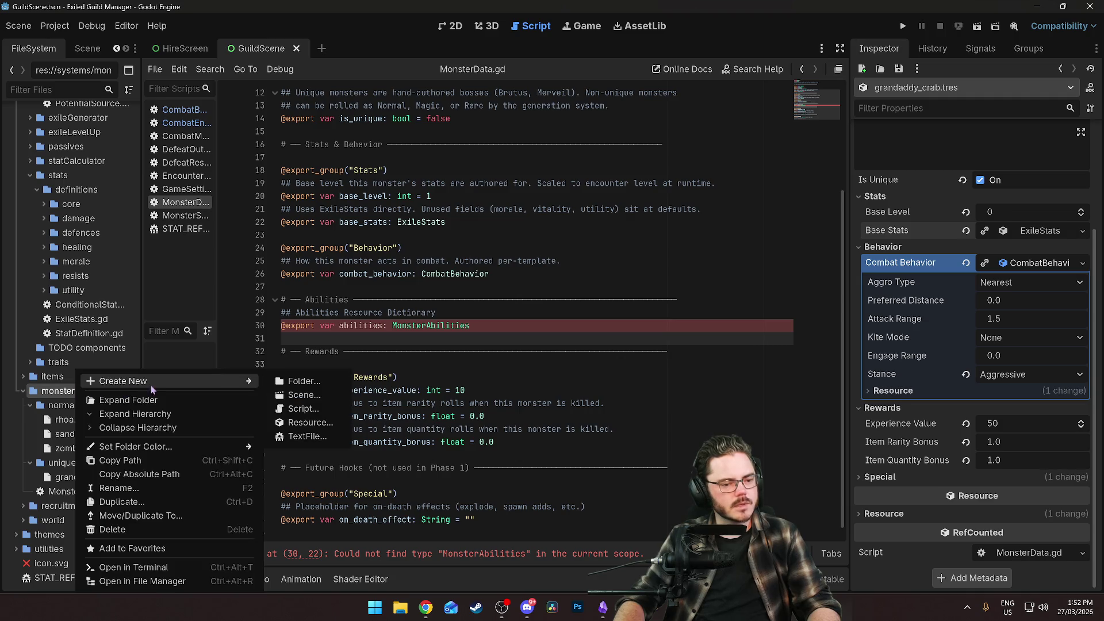
{"action": "left_click", "coordinate": [332, 381]}
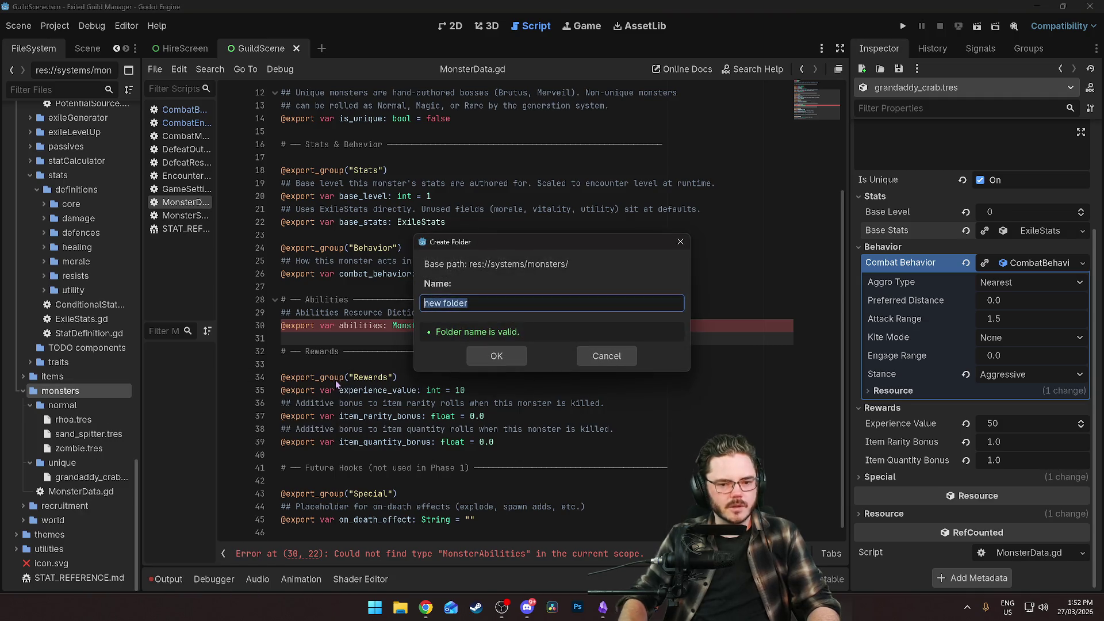
{"action": "type", "text": "monsterA"}
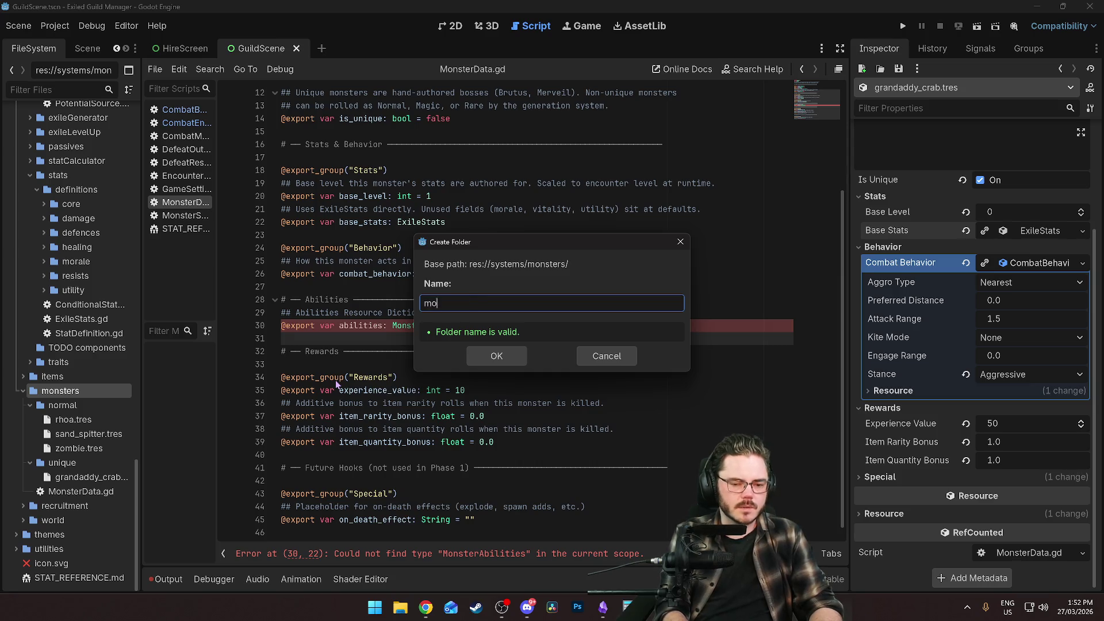
{"action": "type", "text": "bilit"}
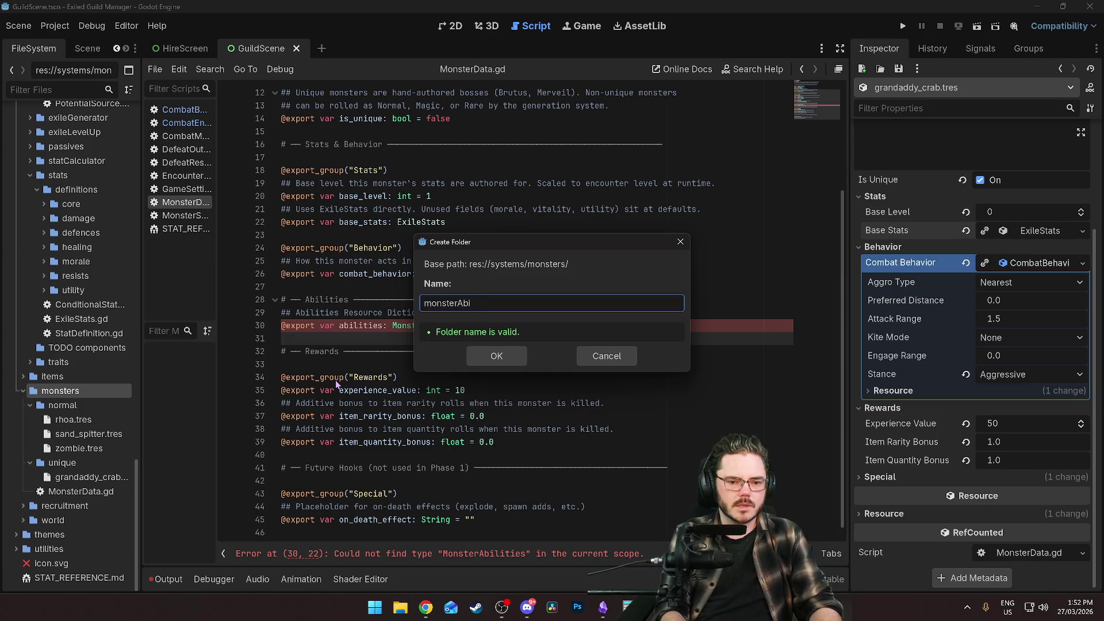
{"action": "type", "text": "ies"}
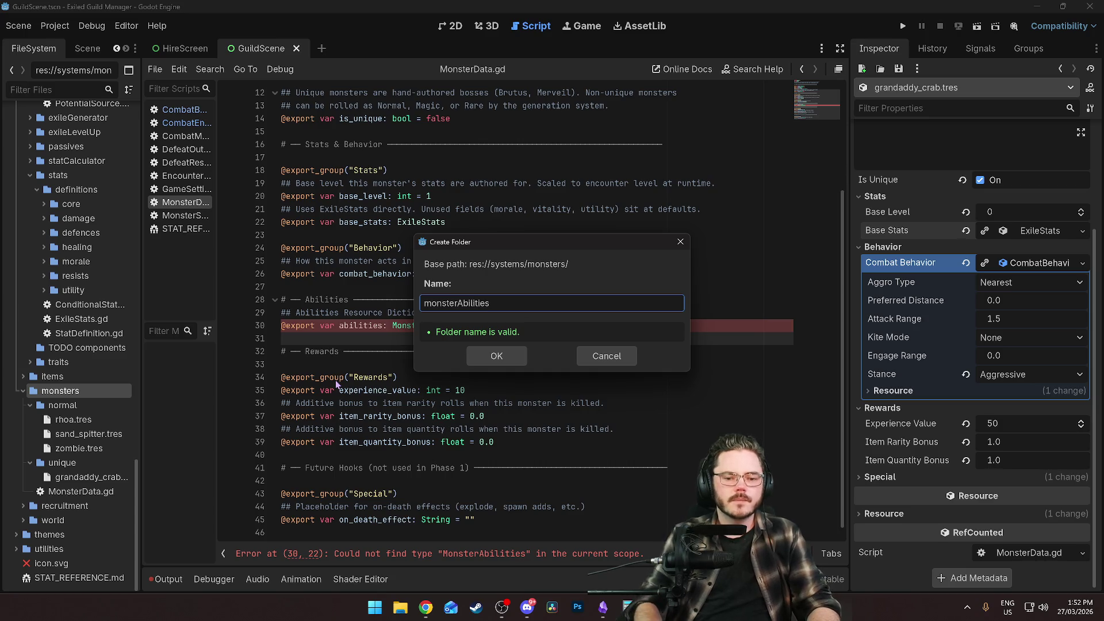
{"action": "key", "text": "Return"}
- Create a MonsterAbilityData.gd script inside the monsterAbilities folder
{"action": "left_click", "coordinate": [111, 408]}
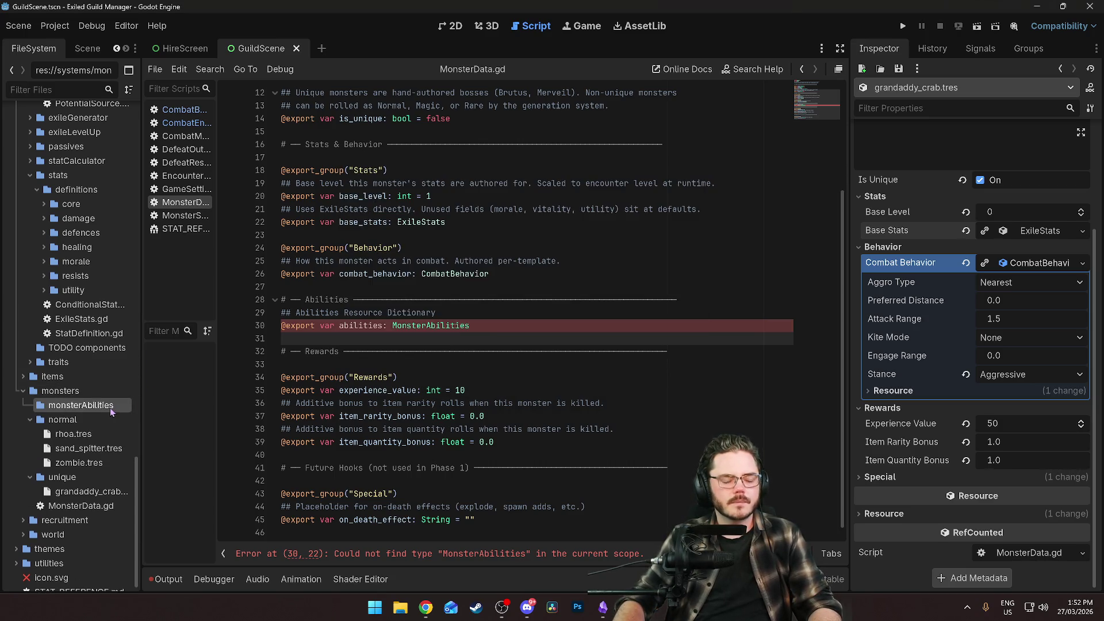
{"action": "right_click", "coordinate": [110, 408]}
{"action": "mouse_move", "coordinate": [157, 390]}
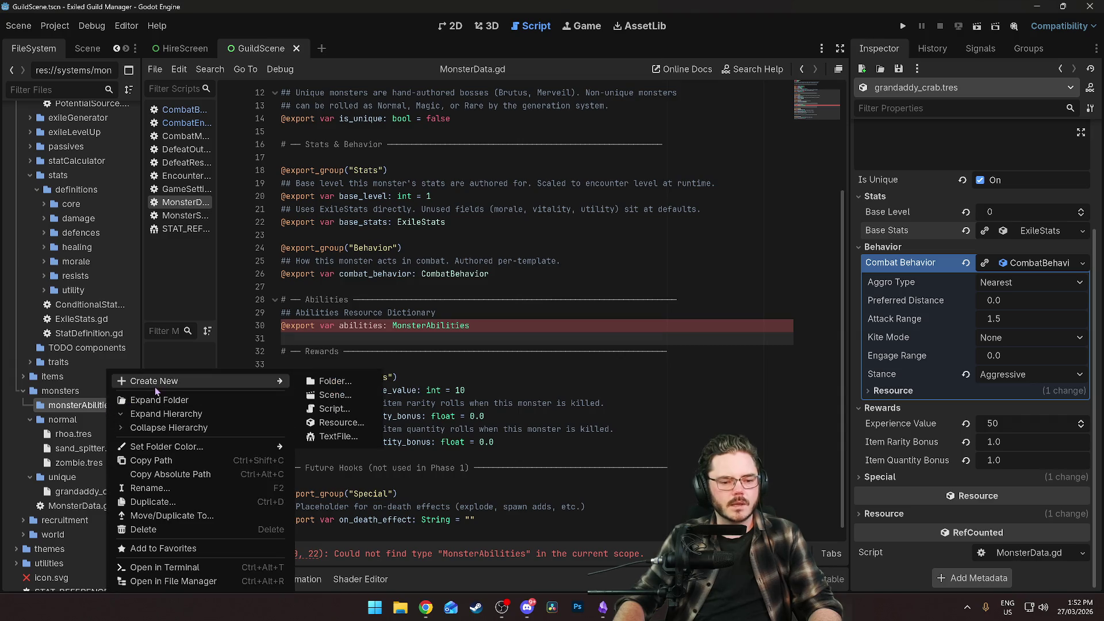
{"action": "left_click", "coordinate": [352, 408]}
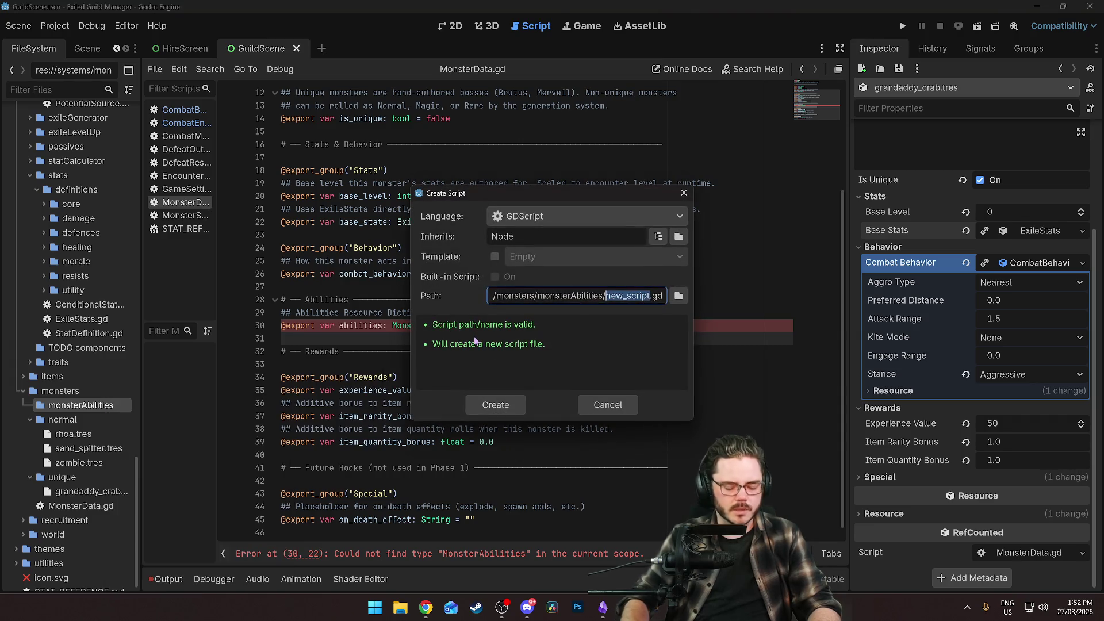
{"action": "type", "text": "Mon"}
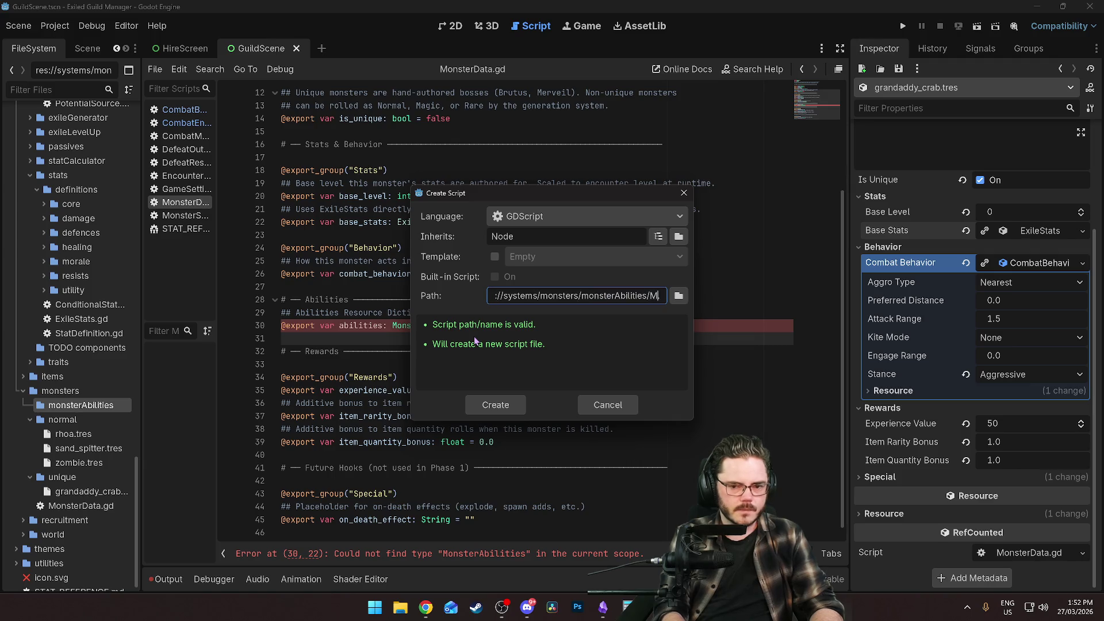
{"action": "type", "text": "sterAbili"}
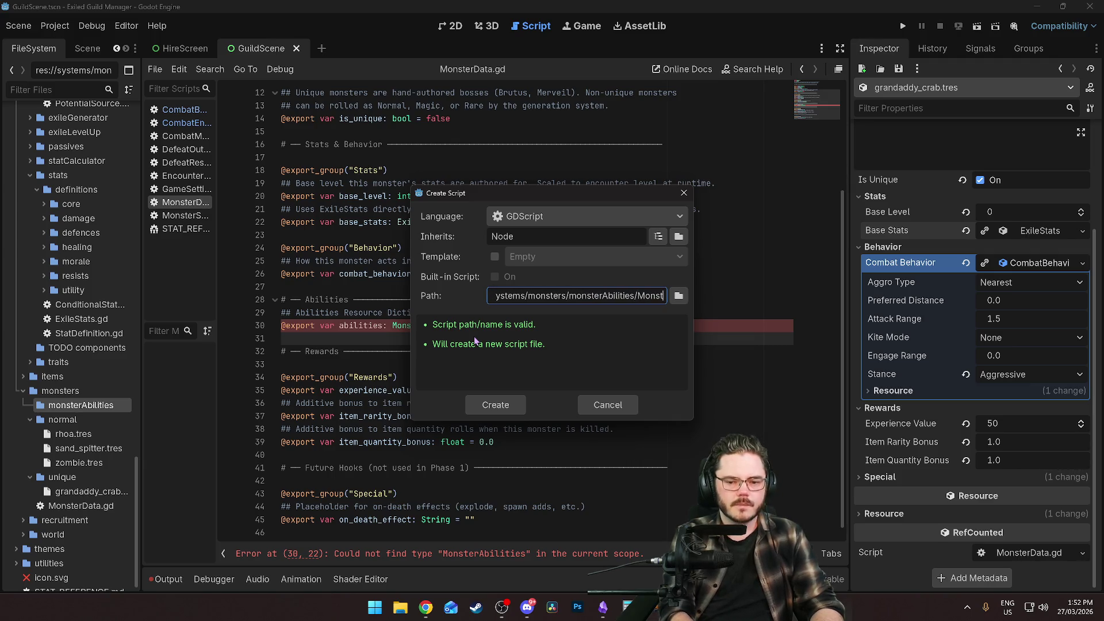
{"action": "type", "text": "tyData"}
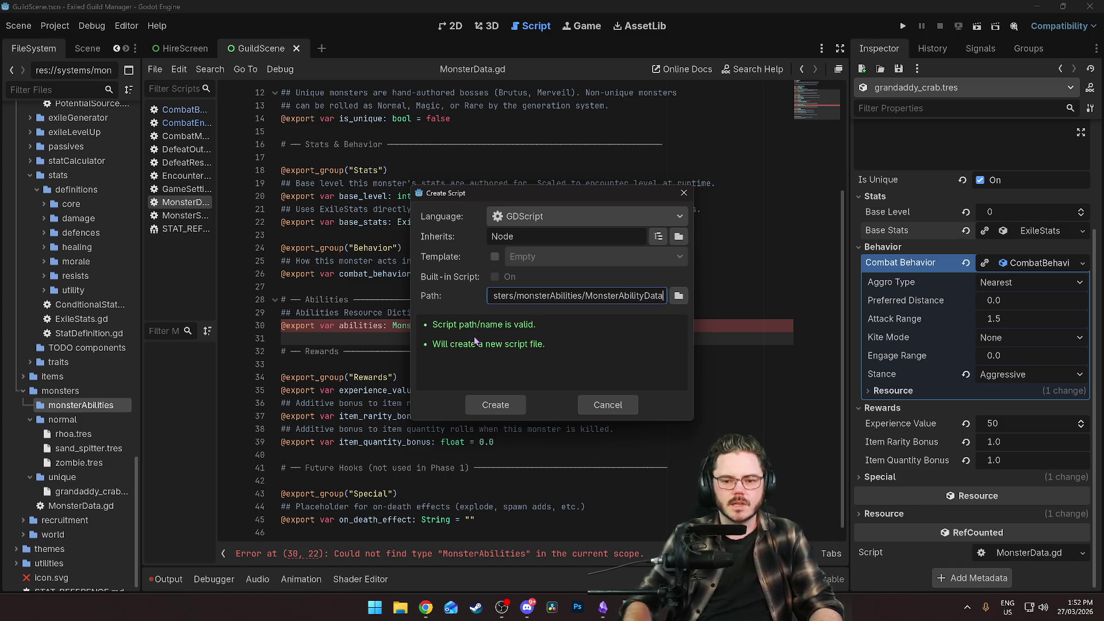
{"action": "left_click", "coordinate": [496, 404]}
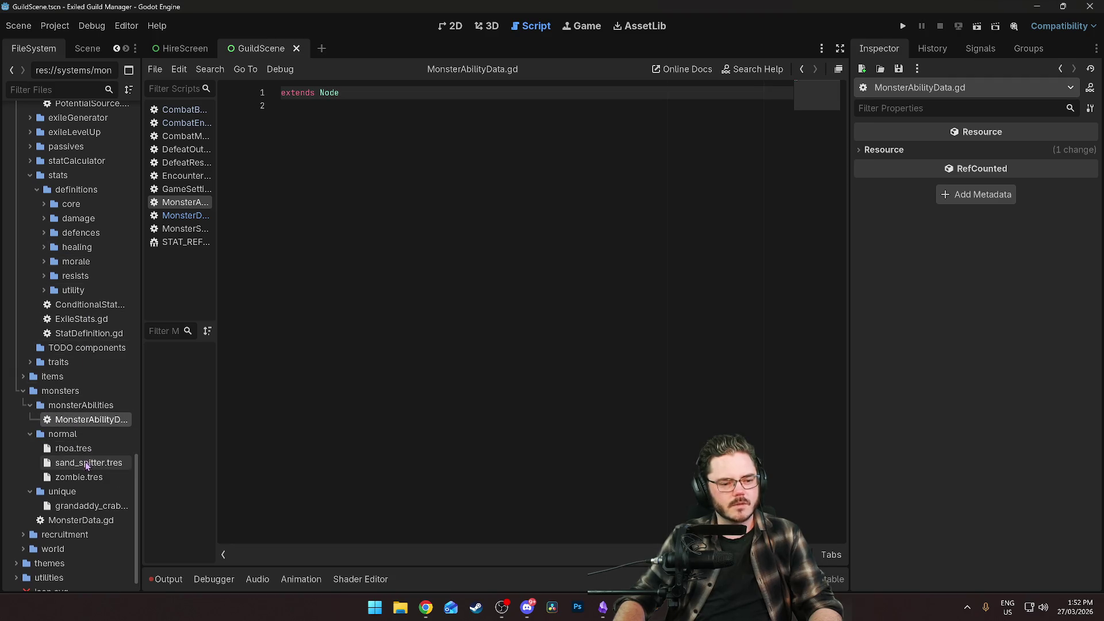
- Copy the 'extends Resource' line from MonsterData.gd
{"action": "scroll", "coordinate": [85, 418], "scroll_direction": "up", "scroll_amount": 5}
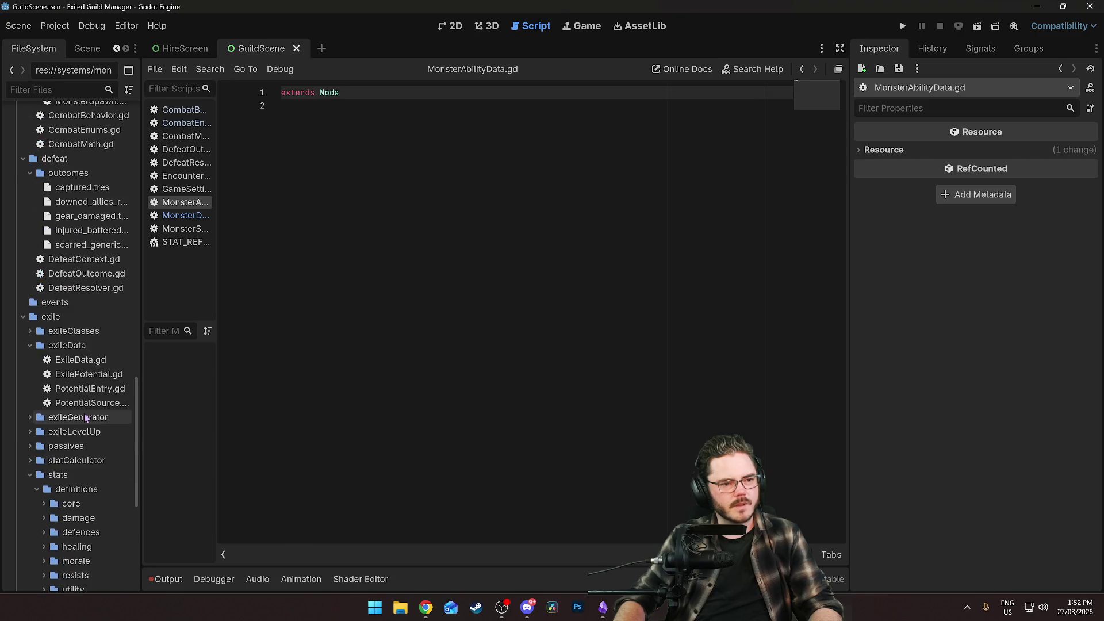
{"action": "scroll", "coordinate": [85, 418], "scroll_direction": "up", "scroll_amount": 5}
{"action": "scroll", "coordinate": [85, 418], "scroll_direction": "down", "scroll_amount": 9}
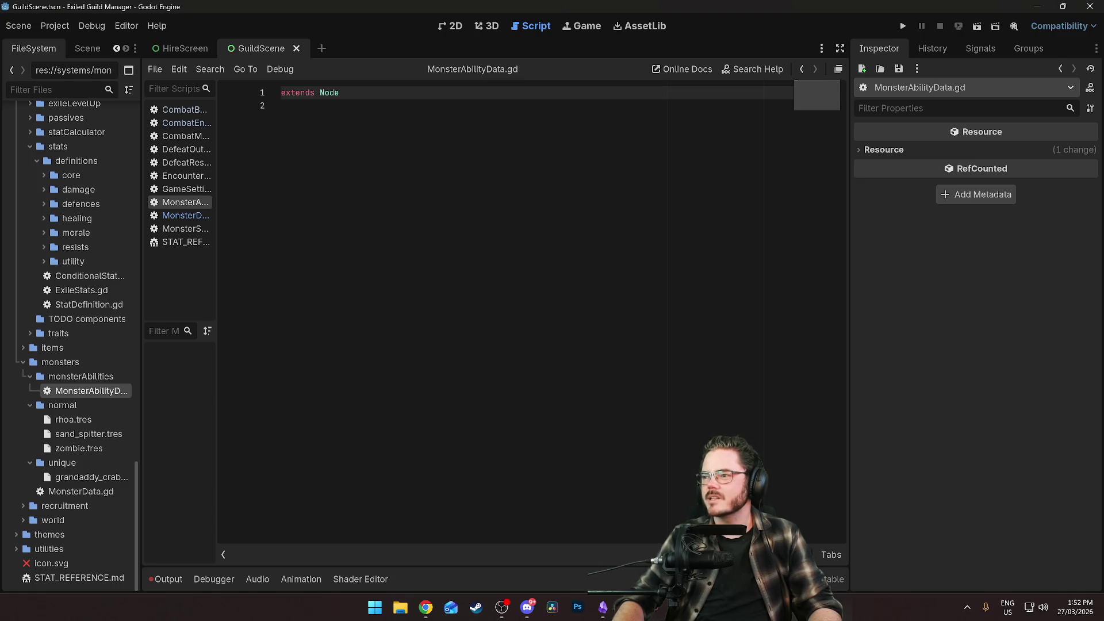
{"action": "left_click", "coordinate": [719, 208]}
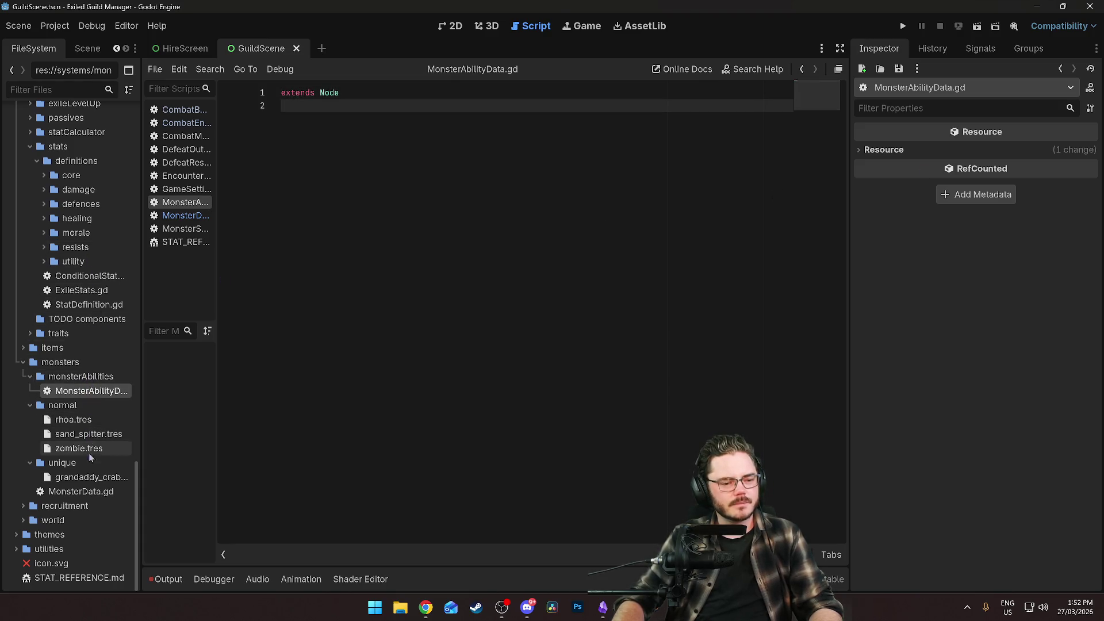
{"action": "scroll", "coordinate": [83, 489], "scroll_direction": "up", "scroll_amount": 6}
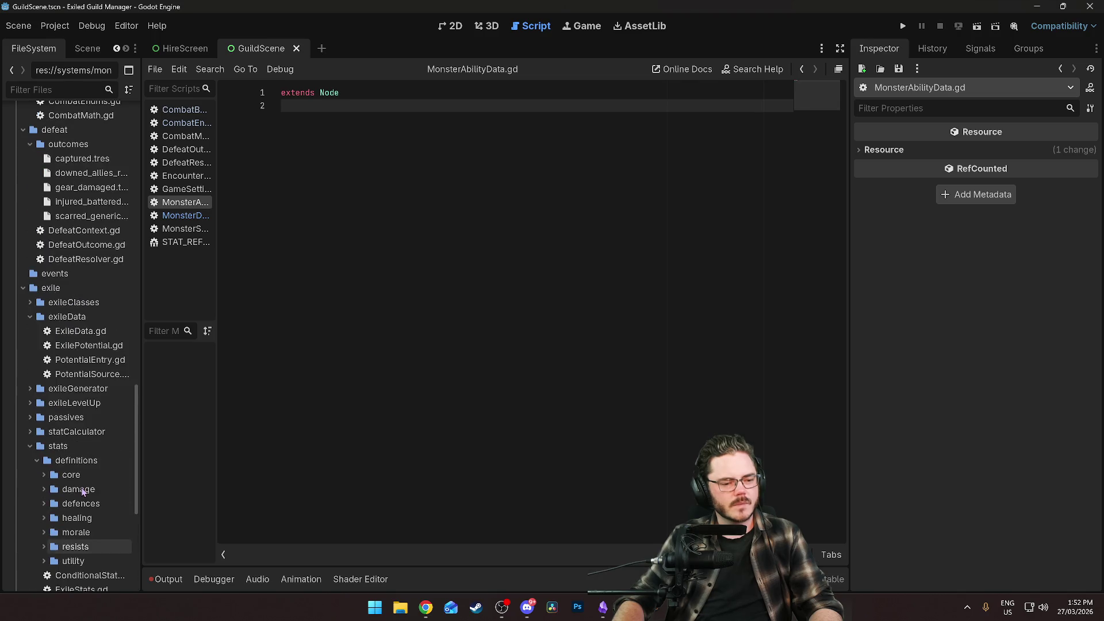
{"action": "scroll", "coordinate": [83, 493], "scroll_direction": "up", "scroll_amount": 15}
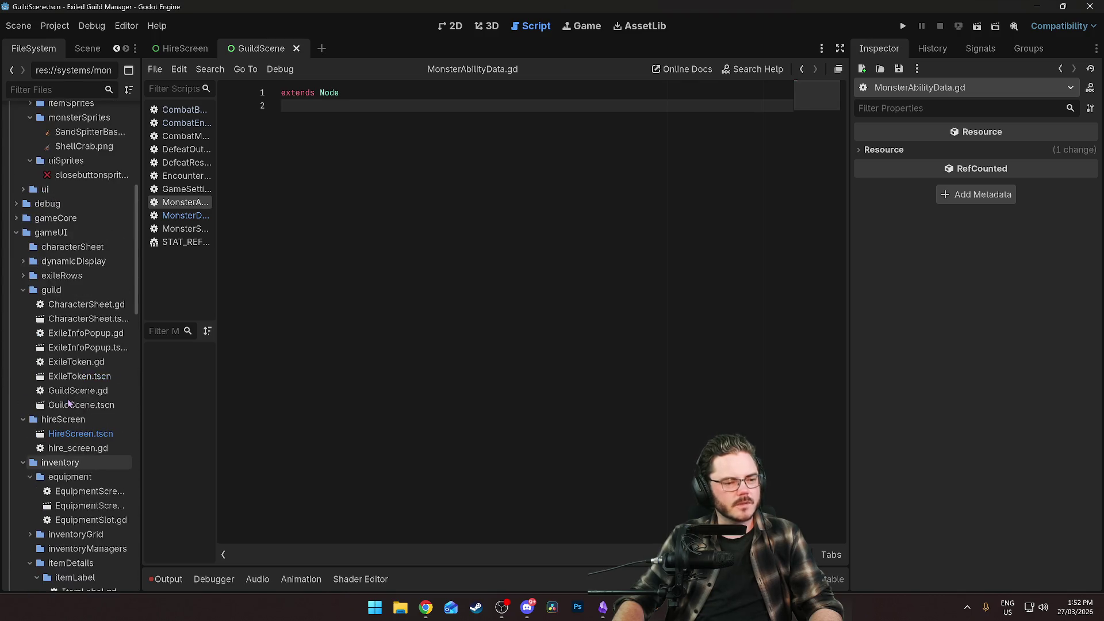
{"action": "scroll", "coordinate": [69, 313], "scroll_direction": "up", "scroll_amount": 1}
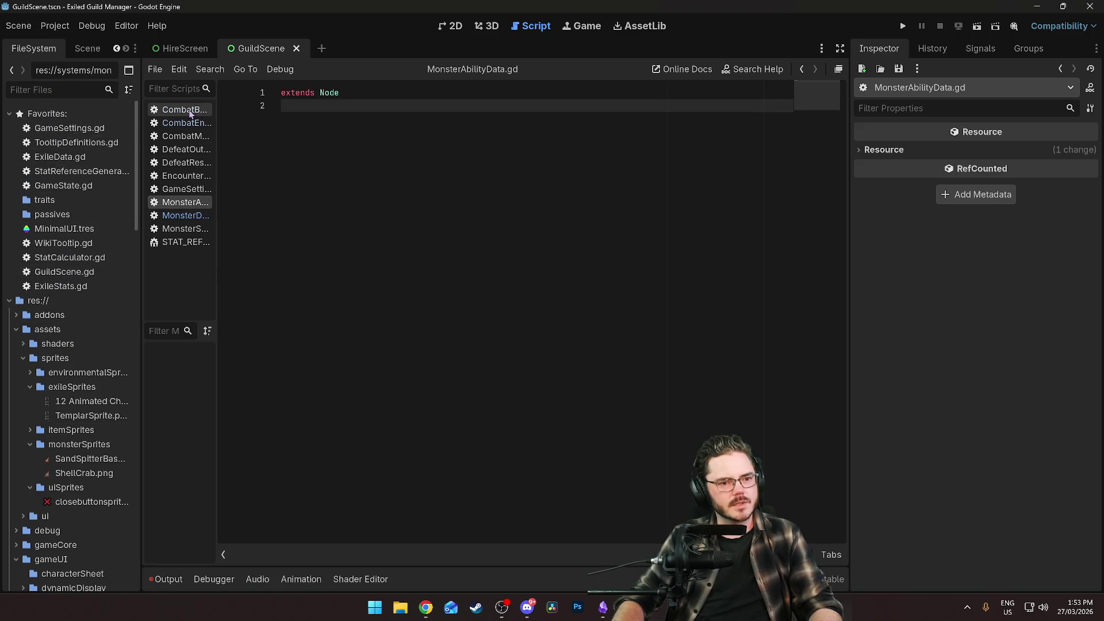
{"action": "left_click", "coordinate": [185, 217]}
{"action": "scroll", "coordinate": [298, 198], "scroll_direction": "up", "scroll_amount": 4}
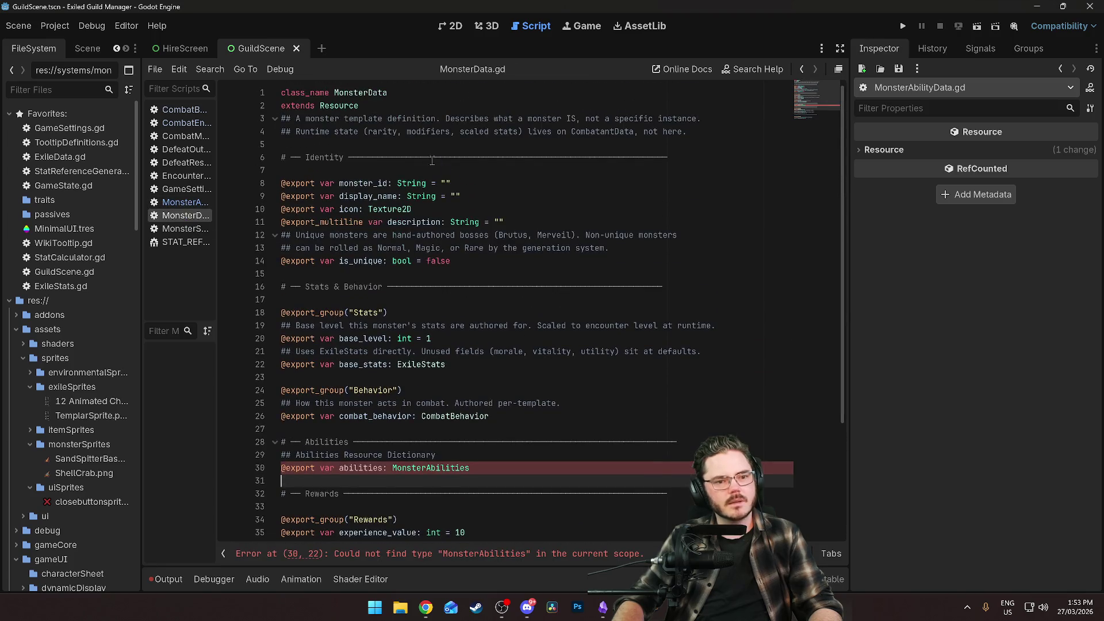
{"action": "triple_click", "coordinate": [371, 105]}
{"action": "key", "text": "ctrl+c"}
- Replace 'extends Node' with 'extends Resource' in MonsterAbilityData.gd and widen the script list
{"action": "scroll", "coordinate": [55, 502], "scroll_direction": "down", "scroll_amount": 10}
{"action": "scroll", "coordinate": [56, 502], "scroll_direction": "down", "scroll_amount": 10}
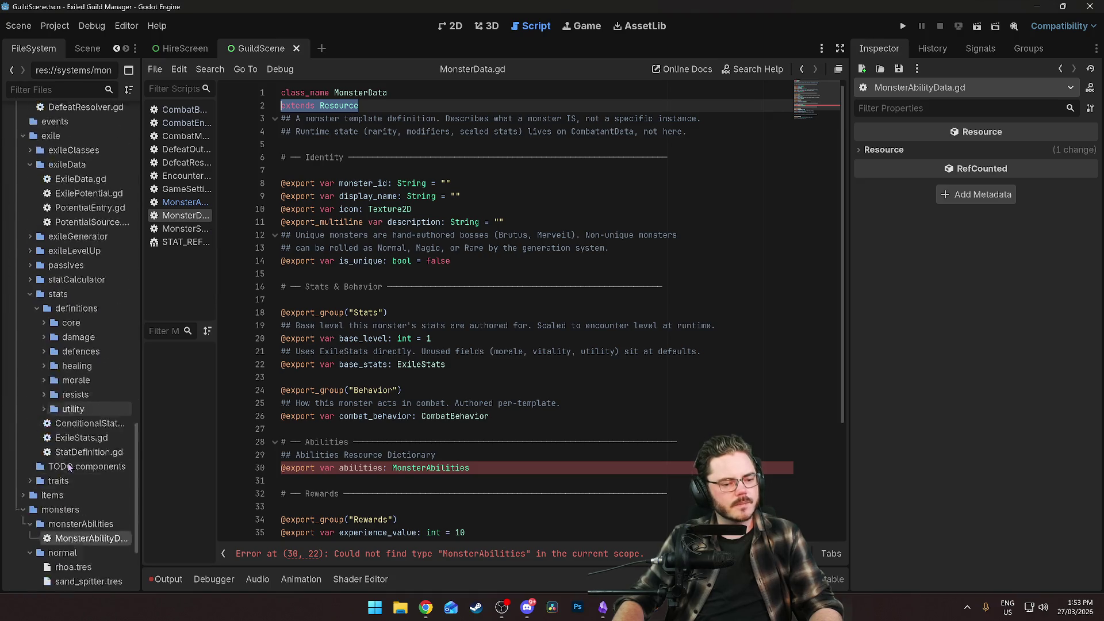
{"action": "double_click", "coordinate": [90, 395]}
{"action": "left_click", "coordinate": [368, 145]}
{"action": "key", "text": "Return"}
{"action": "key", "text": "ctrl+v"}
{"action": "key", "text": "Up"}
{"action": "key", "text": "shift+Home"}
{"action": "key", "text": "BackSpace"}
{"action": "key", "text": "Delete"}
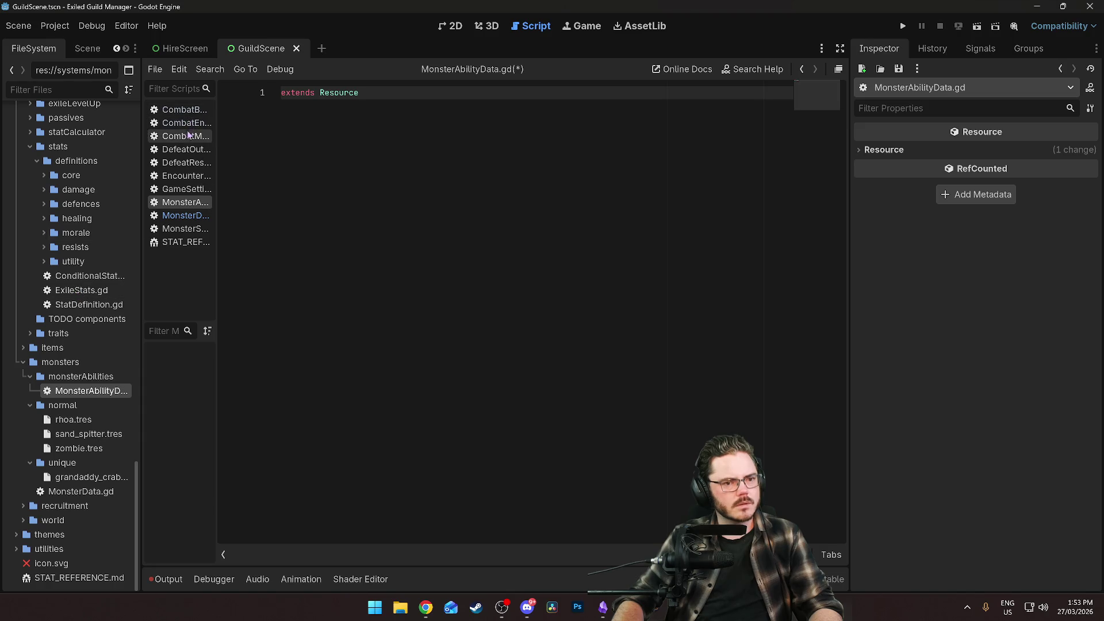
{"action": "left_click_drag", "start_coordinate": [216, 141], "coordinate": [266, 144]}
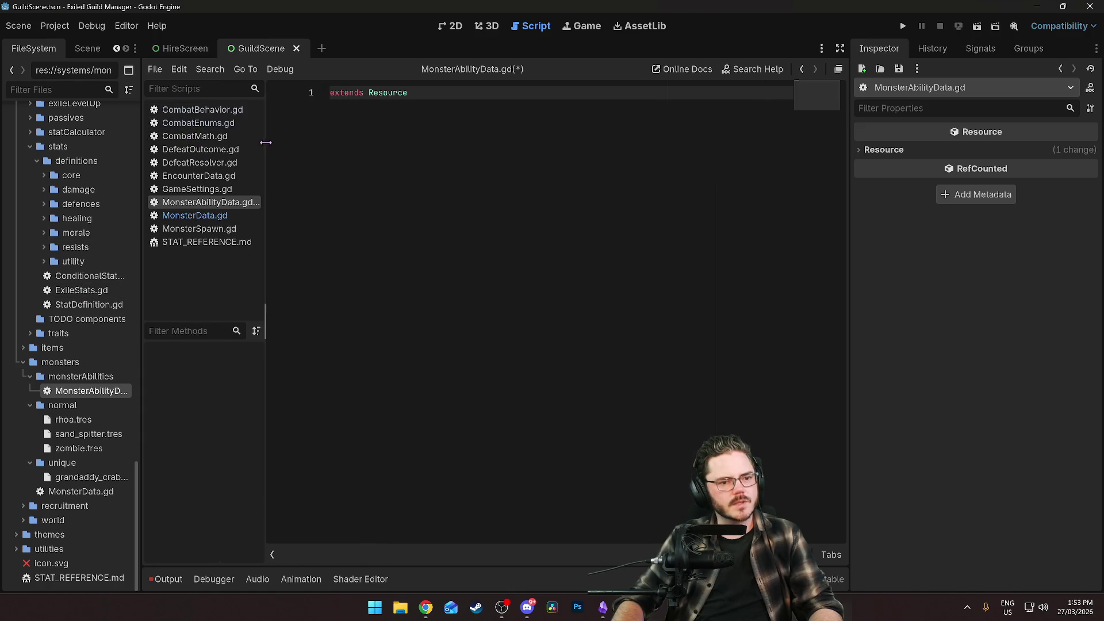
{"action": "left_click", "coordinate": [190, 216]}
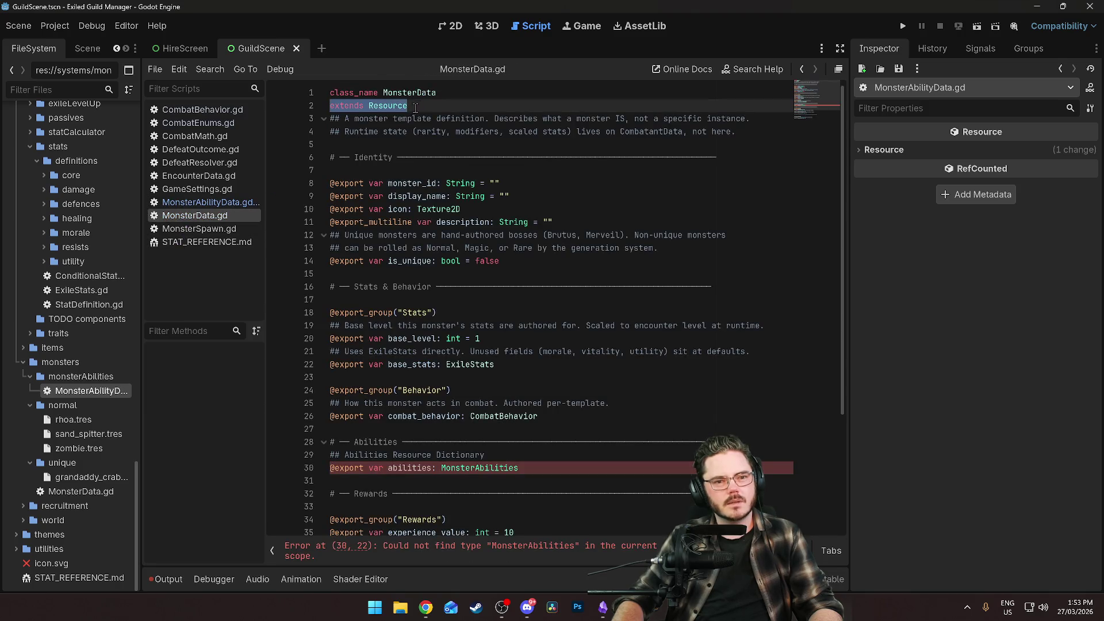
- Add 'class_name MonsterAbilityData' above extends Resource, checking MonsterData.gd's header for reference
{"action": "key", "text": "alt+Left"}
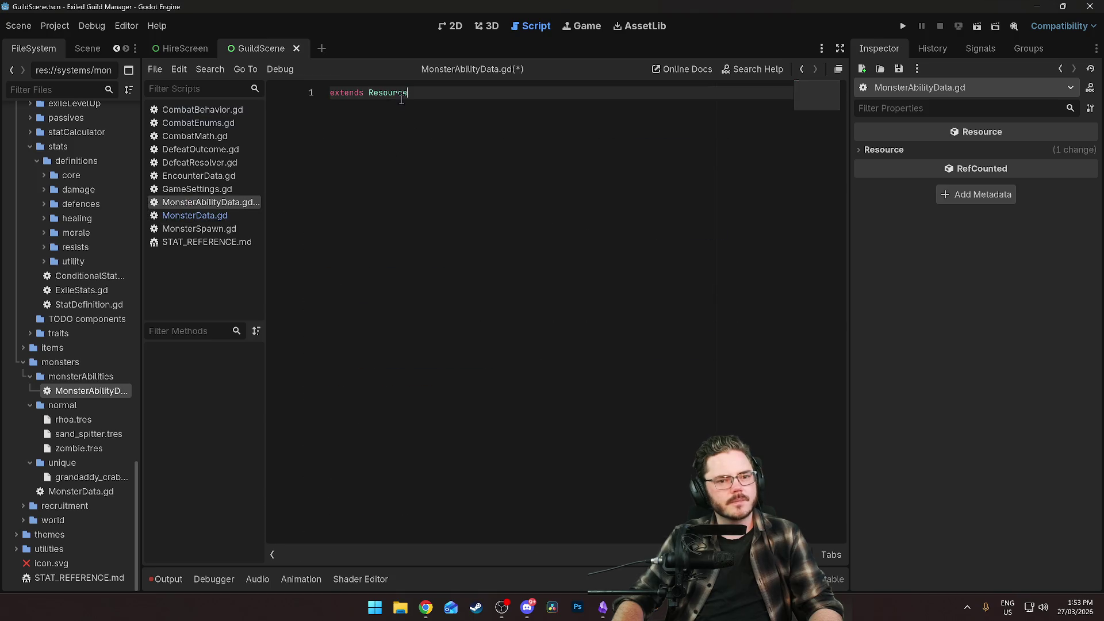
{"action": "key", "text": "Return"}
{"action": "key", "text": "Up"}
{"action": "type", "text": "Clas"}
{"action": "type", "text": "s_n"}
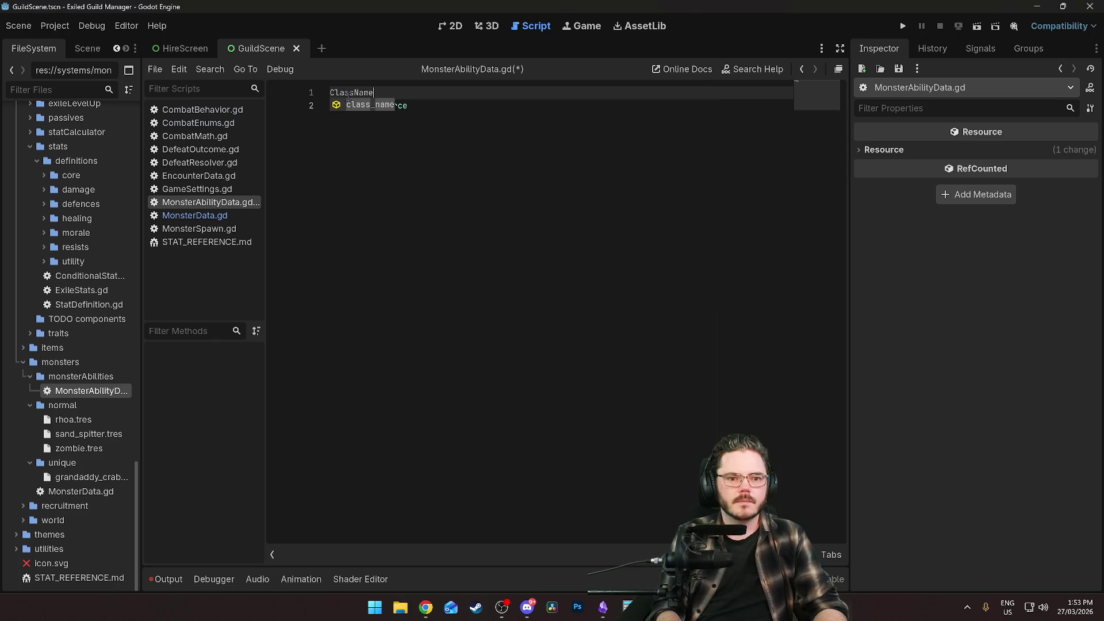
{"action": "key", "text": "Return"}
{"action": "left_click", "coordinate": [190, 215]}
{"action": "left_click", "coordinate": [184, 202]}
{"action": "left_click", "coordinate": [418, 93]}
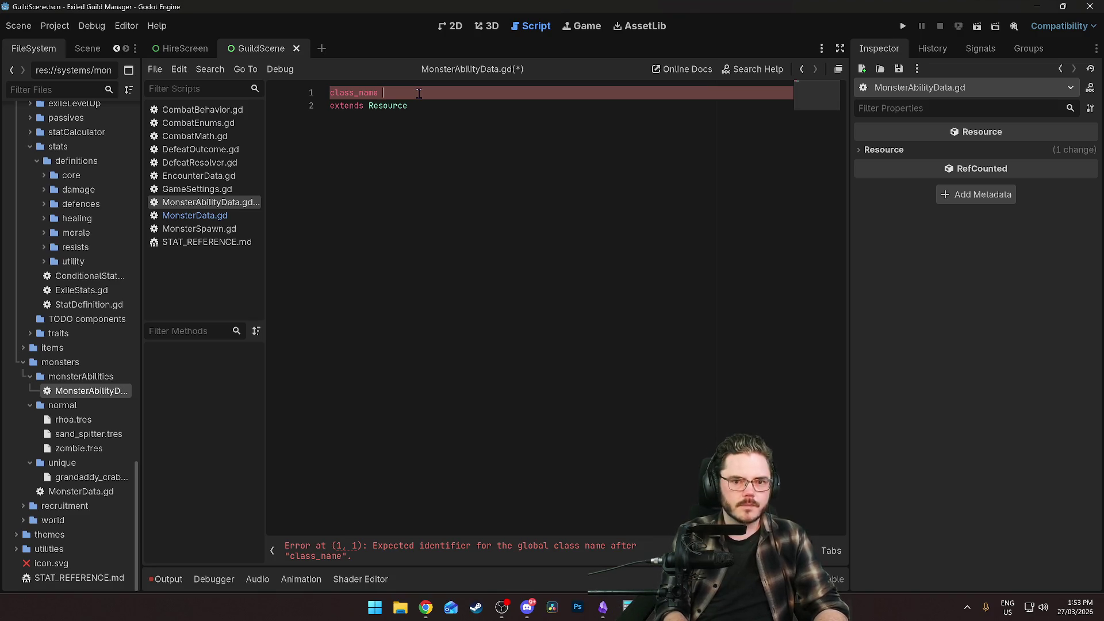
{"action": "left_click", "coordinate": [212, 219]}
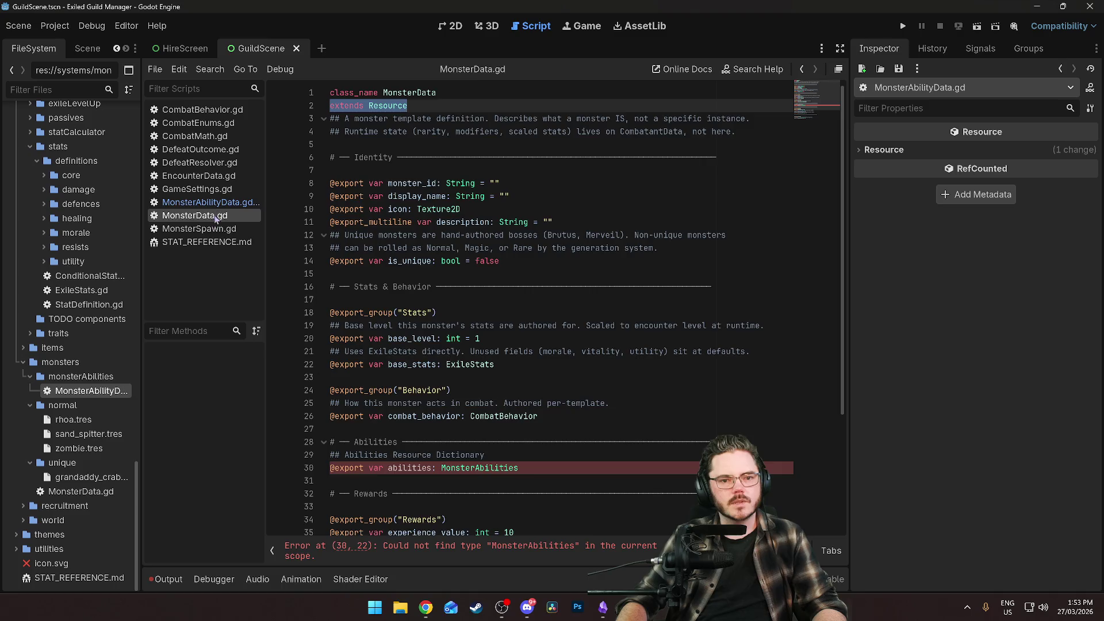
{"action": "left_click", "coordinate": [210, 202]}
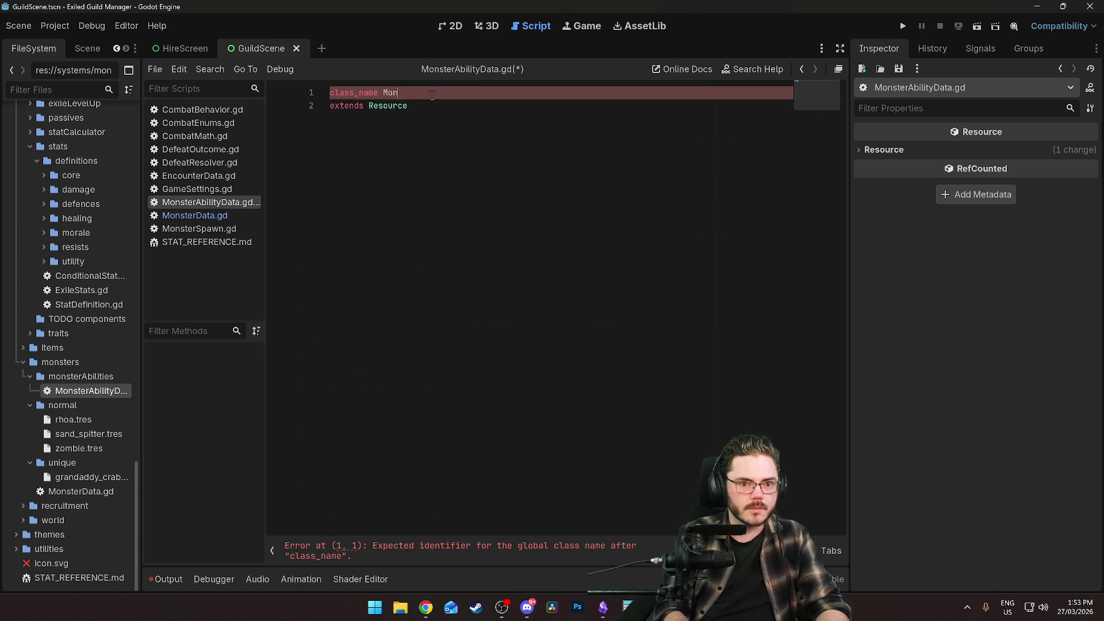
{"action": "type", "text": "terAbilityData"}
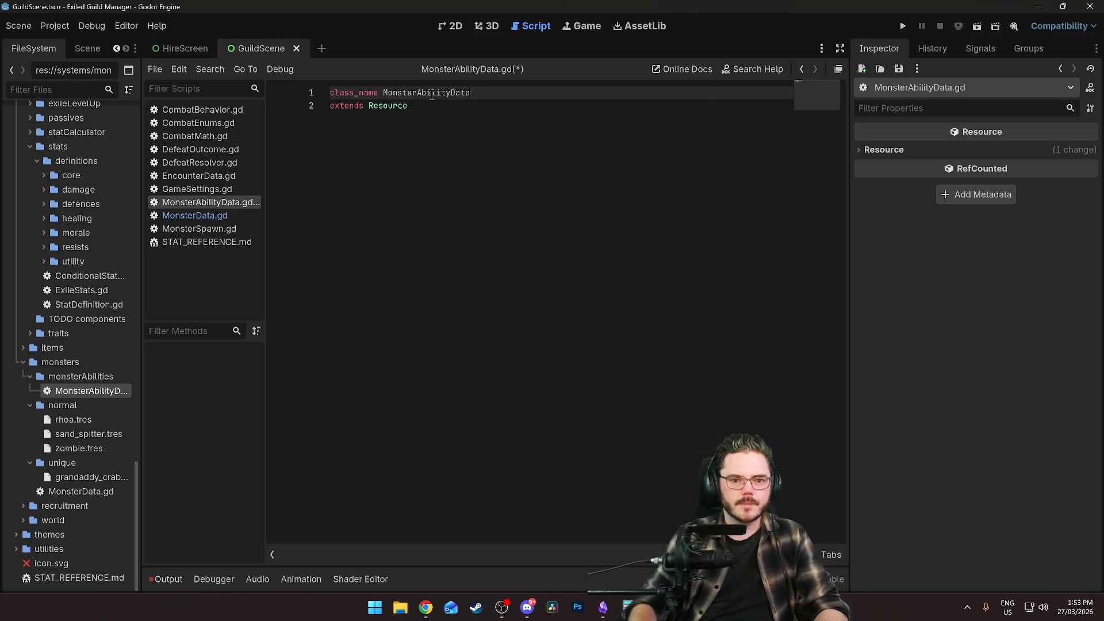
- Add blank lines below extends Resource and save the script
{"action": "left_click", "coordinate": [406, 174]}
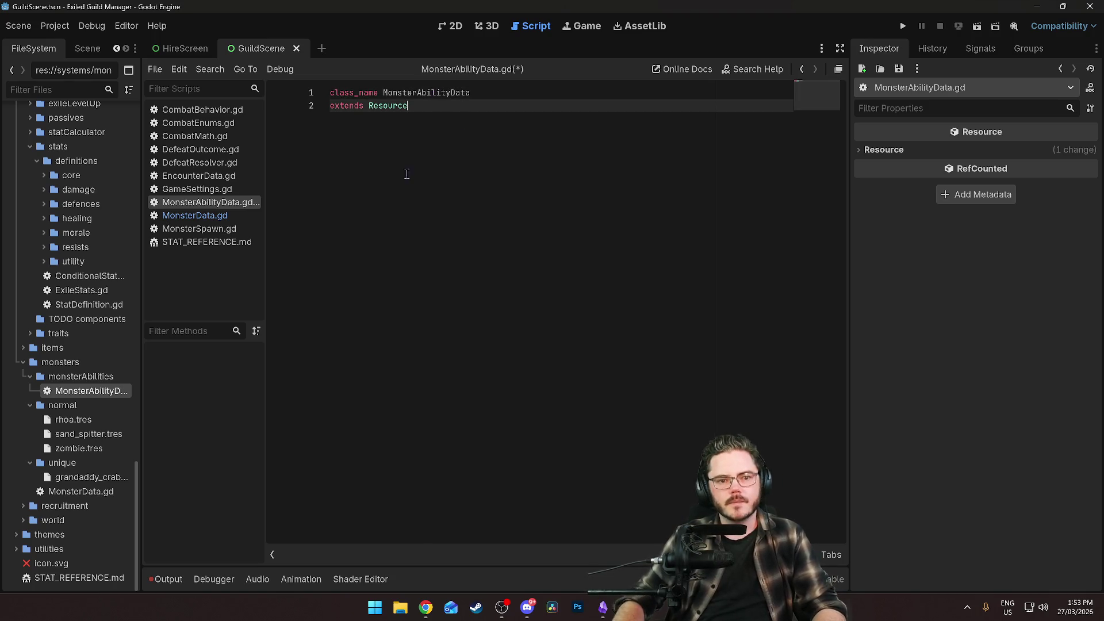
{"action": "key", "text": "Return"}
{"action": "key", "text": "Return"}
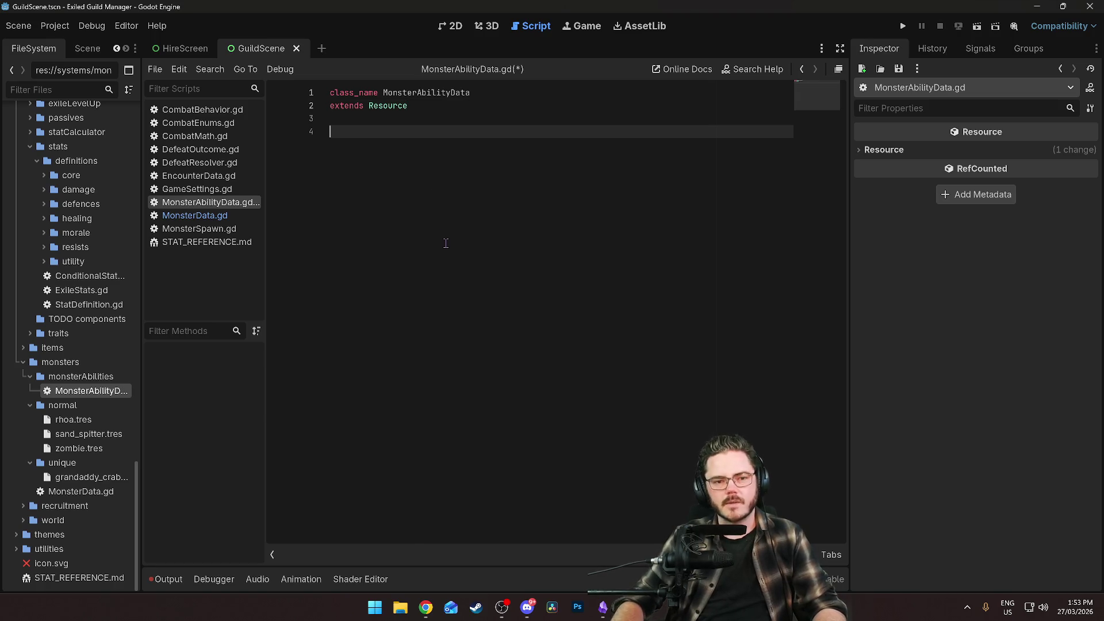
{"action": "key", "text": "ctrl+s"}
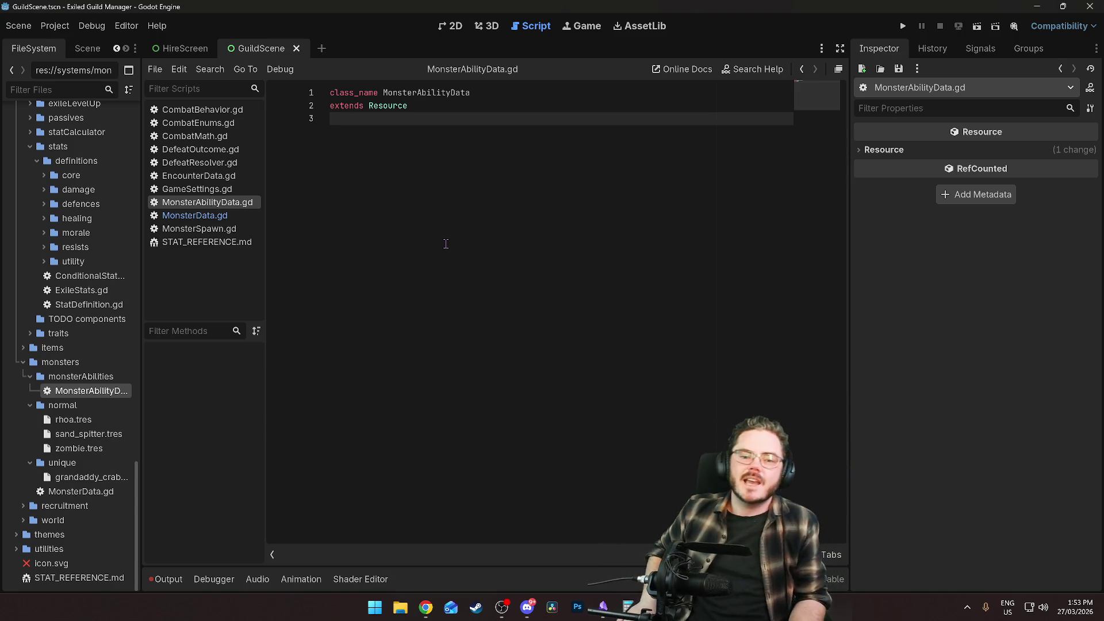
{"action": "key", "text": "Return"}
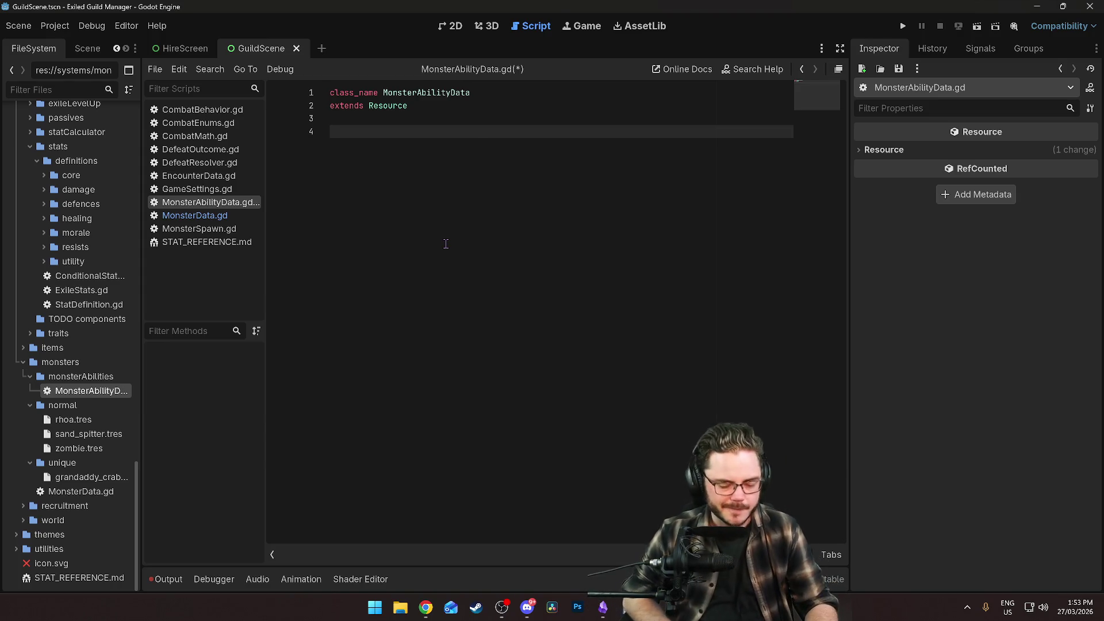
{"action": "key", "text": "ctrl+s"}
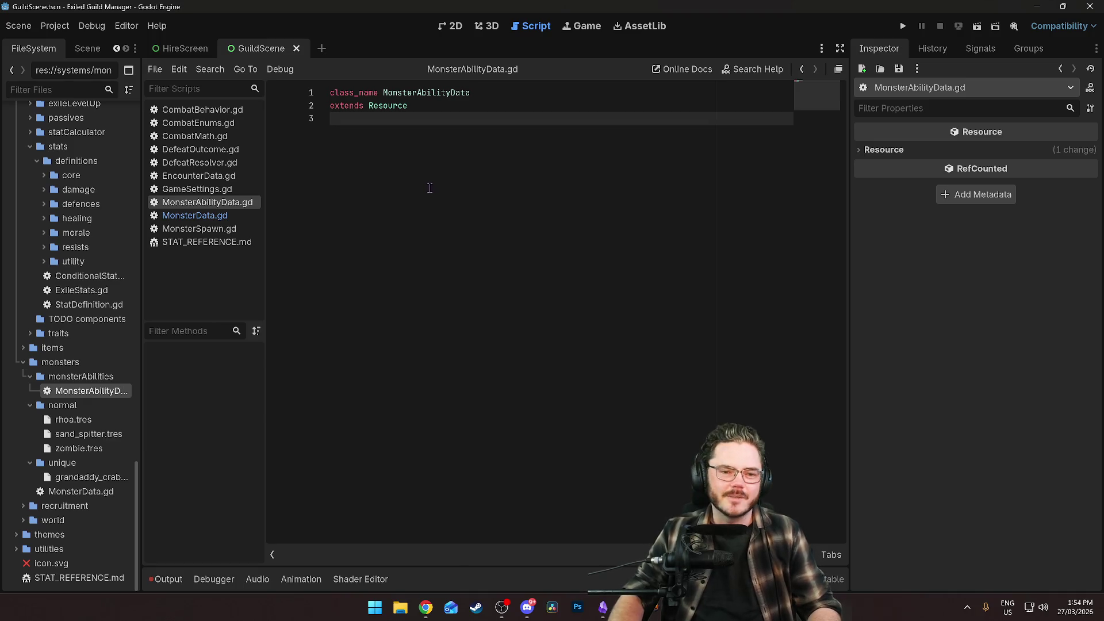
{"action": "key", "text": "Return"}
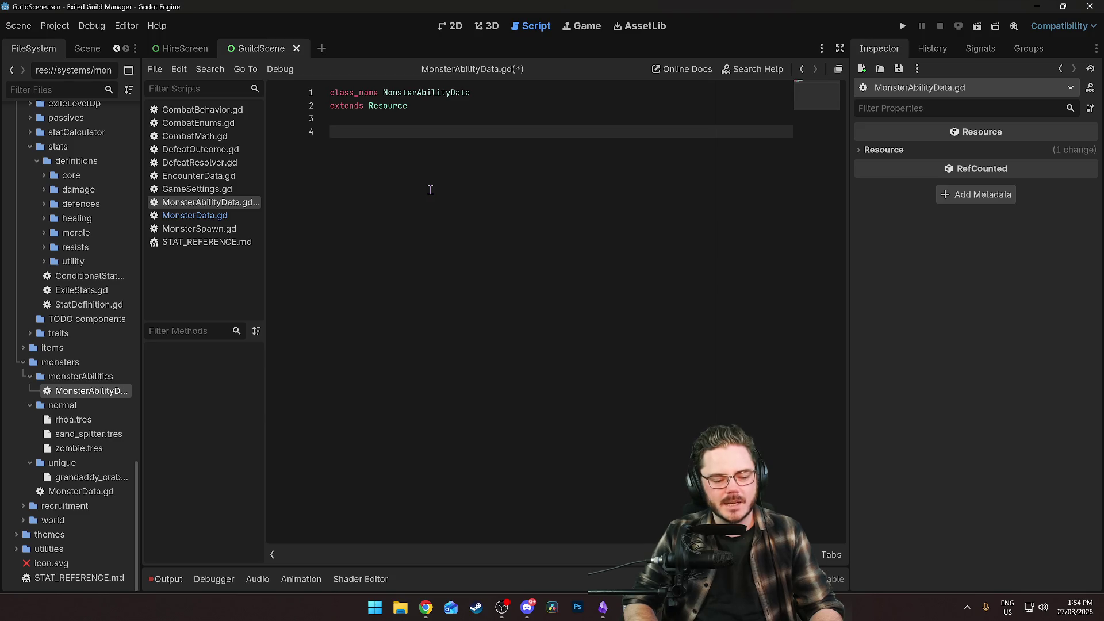
- Write '# Targetting' and '# Damage' comment headings on separate lines below extends Resource
{"action": "type", "text": "# "}
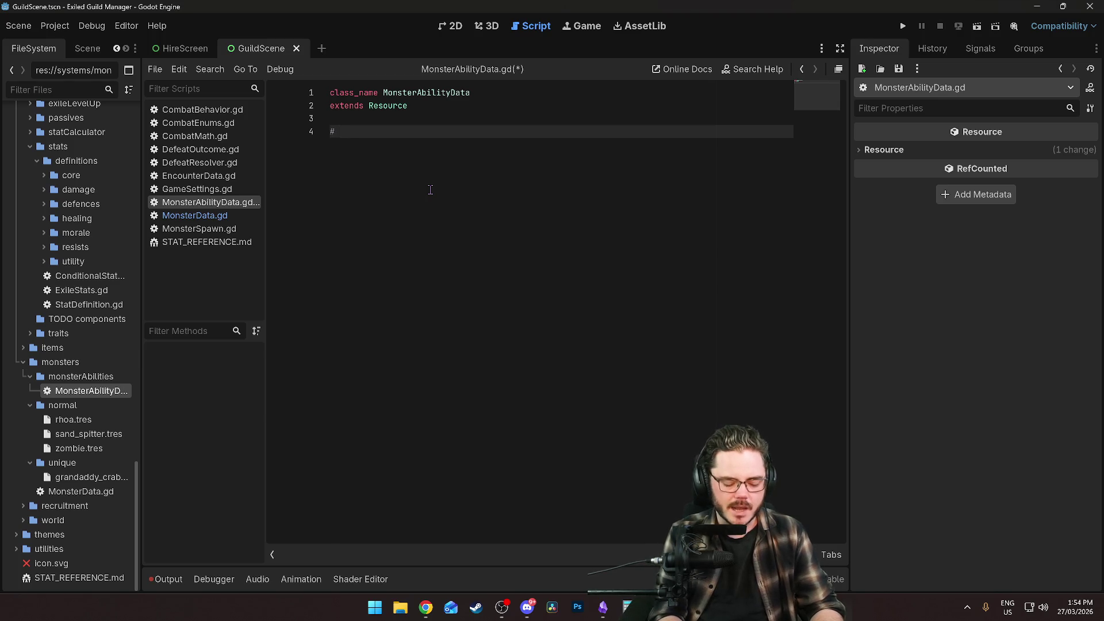
{"action": "type", "text": "Targetting"}
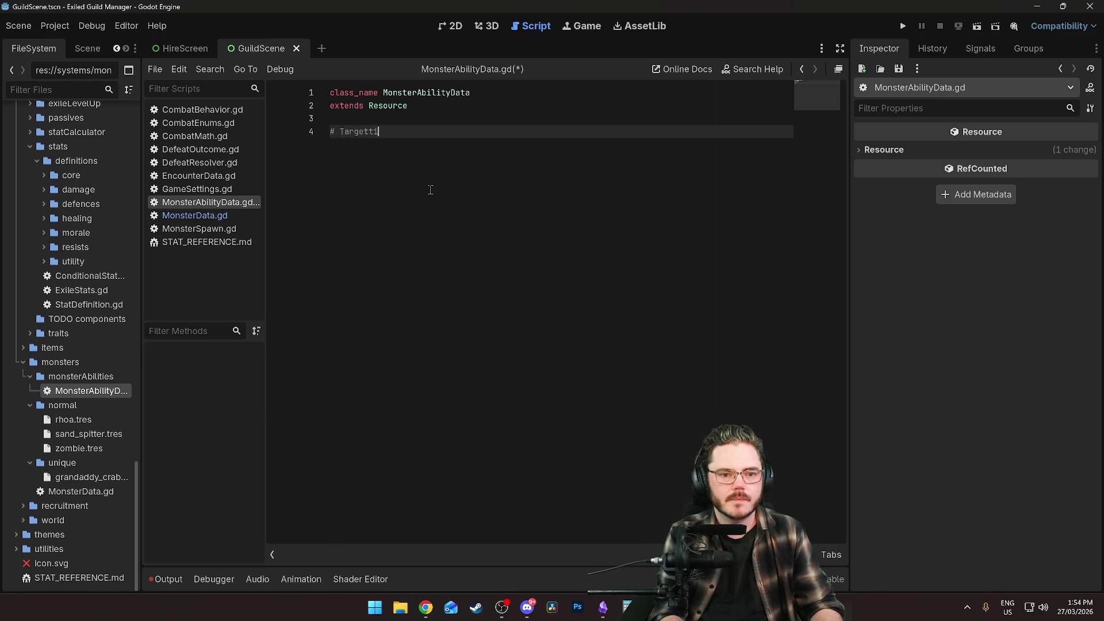
{"action": "key", "text": "Return"}
{"action": "key", "text": "Return"}
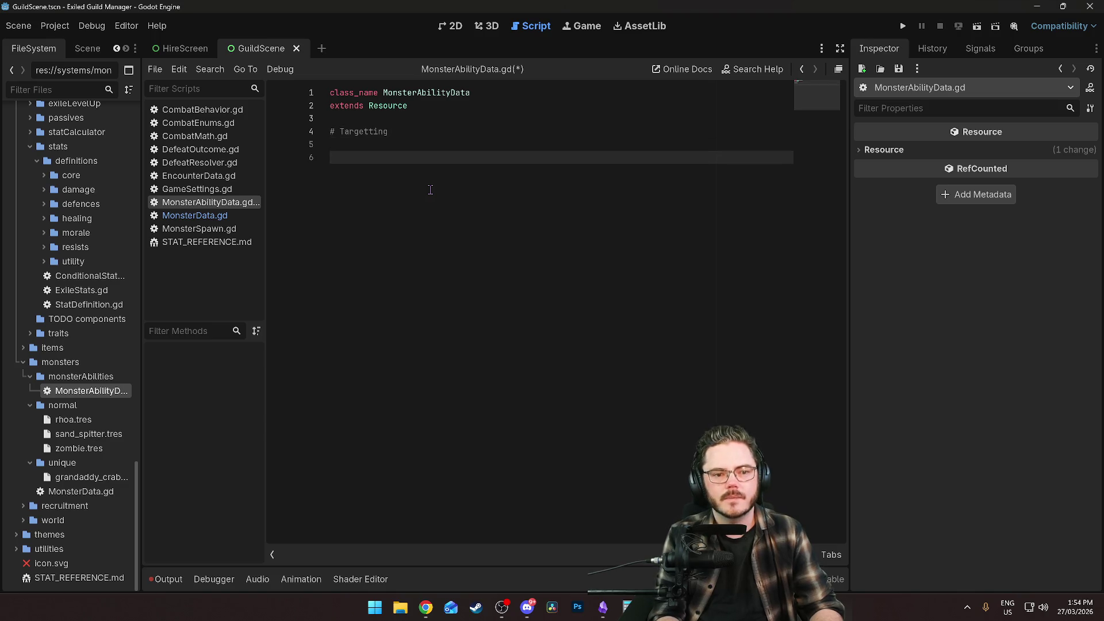
{"action": "type", "text": "#"}
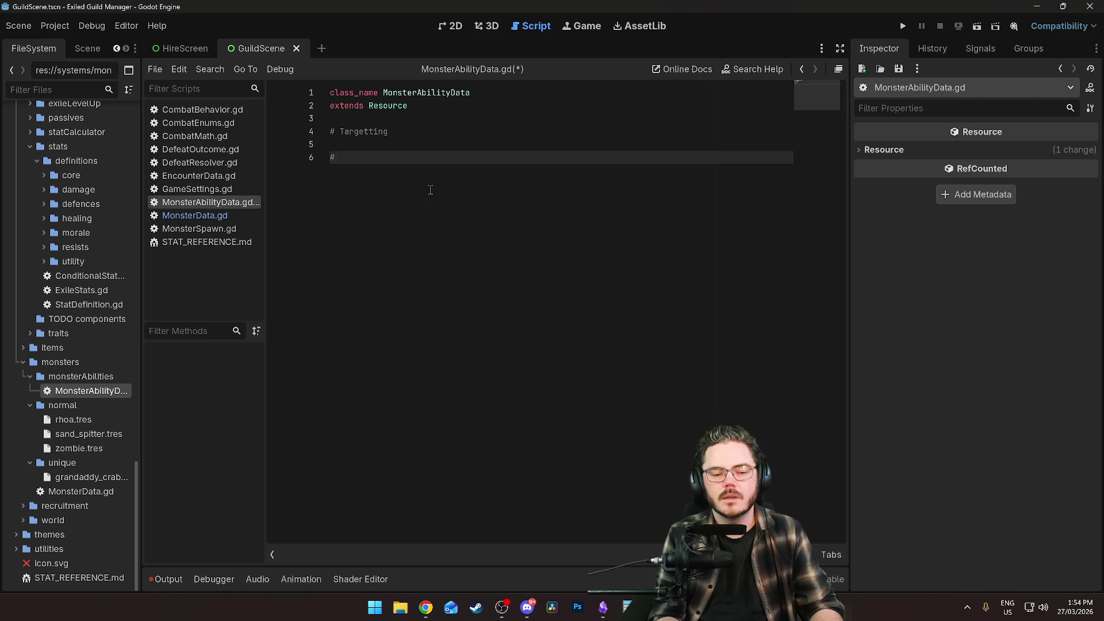
{"action": "type", "text": " Damage"}
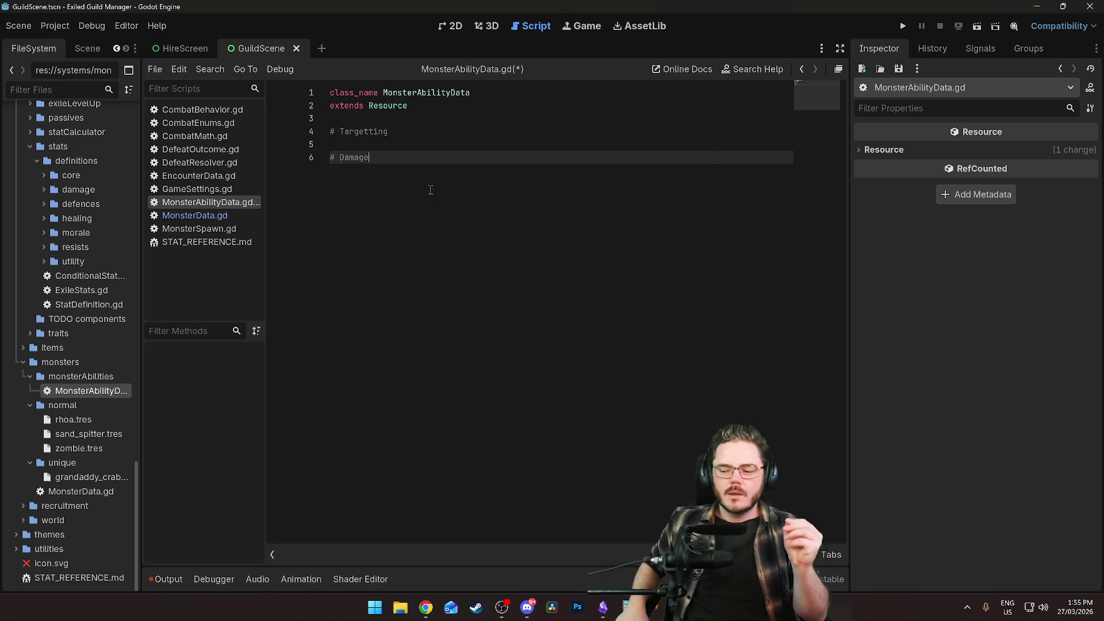
{"action": "key", "text": "Return"}
{"action": "key", "text": "Return"}
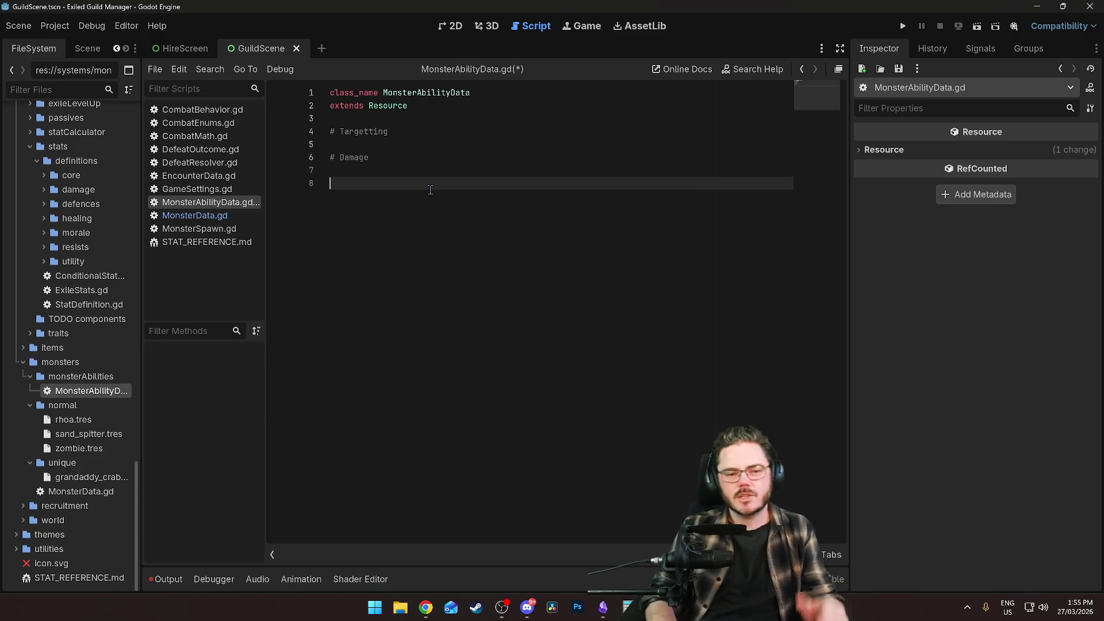
{"action": "key", "text": "BackSpace"}
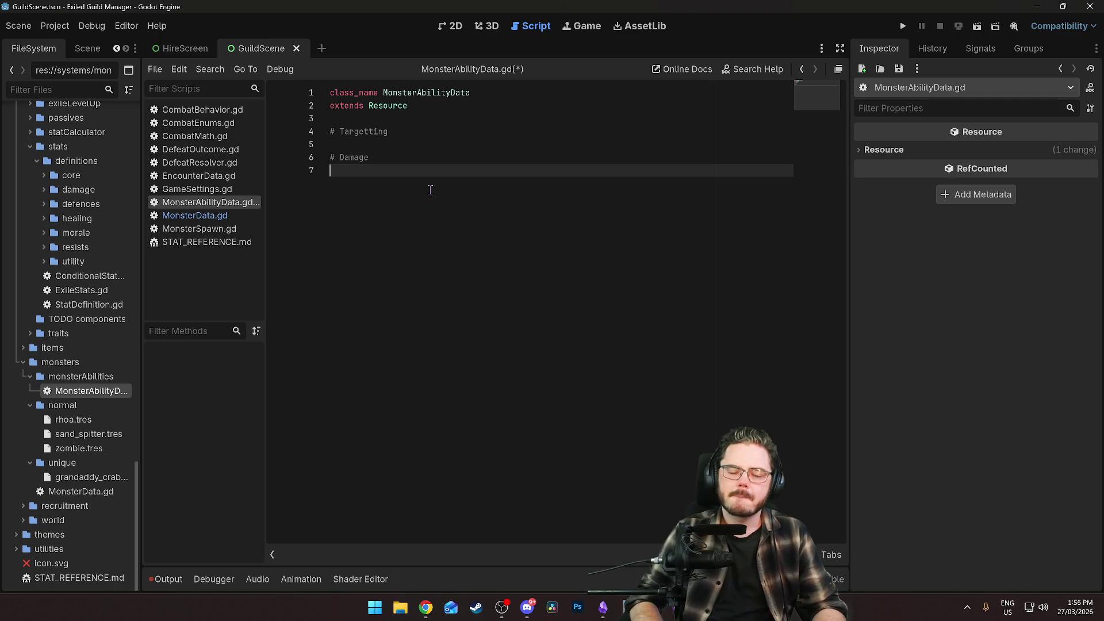
{"action": "key", "text": "Up"}
{"action": "key", "text": "End"}
{"action": "key", "text": "Left"}
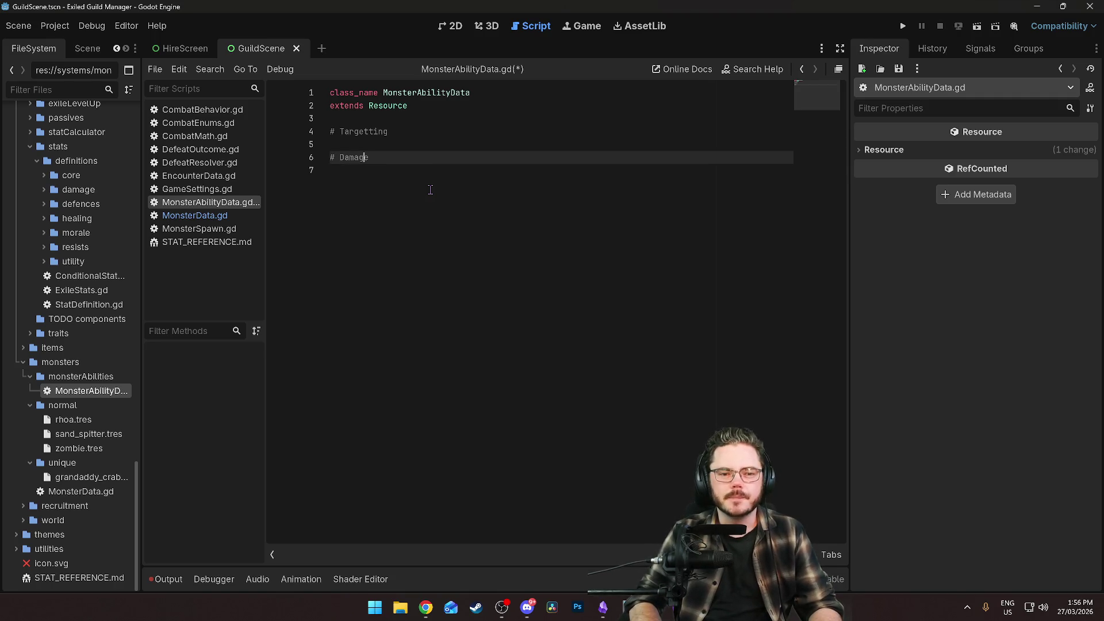
{"action": "key", "text": "Right"}
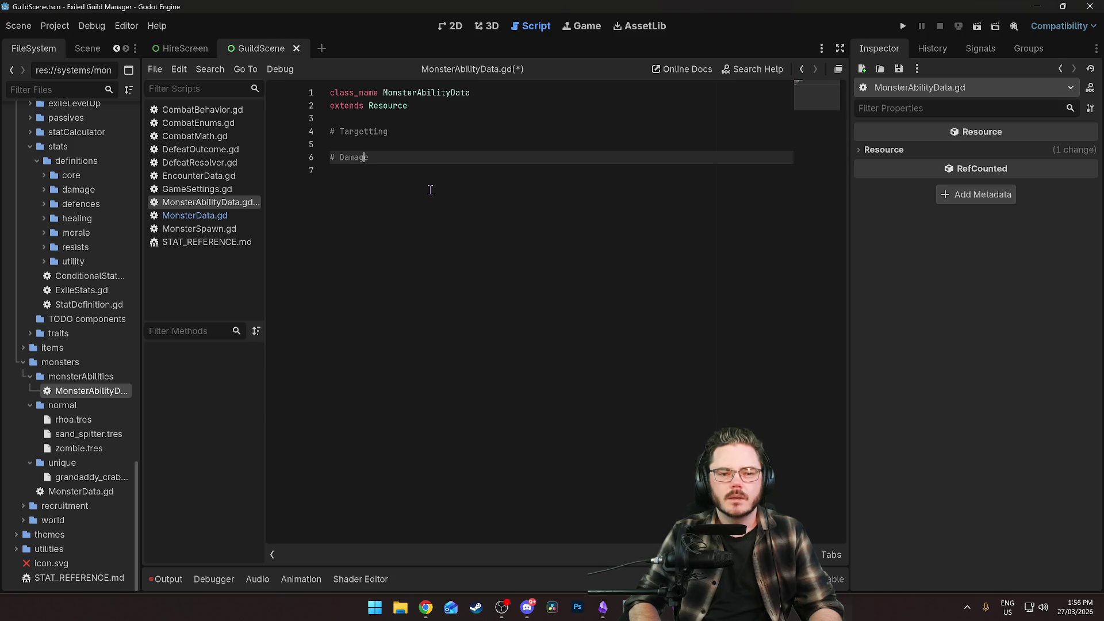
{"action": "key", "text": "Right"}
{"action": "key", "text": "Down"}
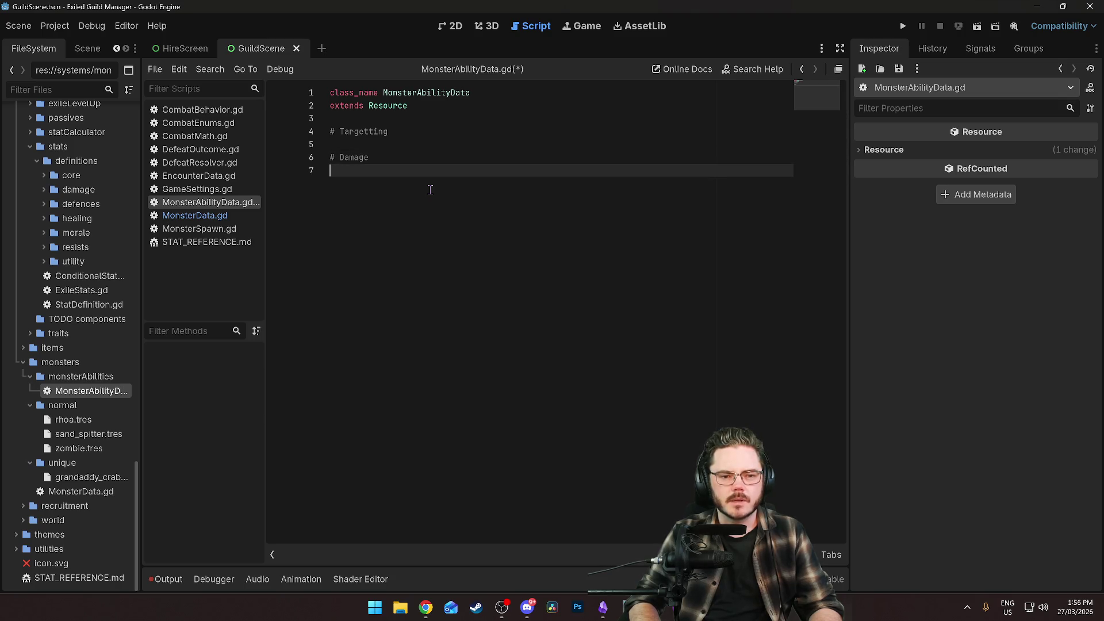
{"action": "key", "text": "Return"}
{"action": "key", "text": "Return"}
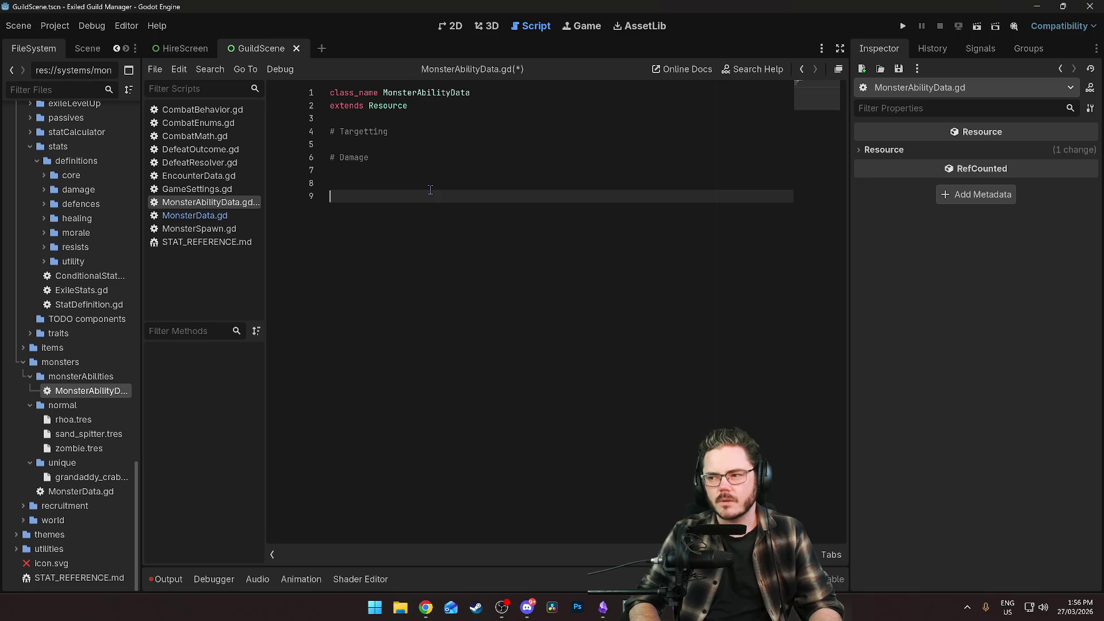
{"action": "key", "text": "Up"}
{"action": "key", "text": "Up"}
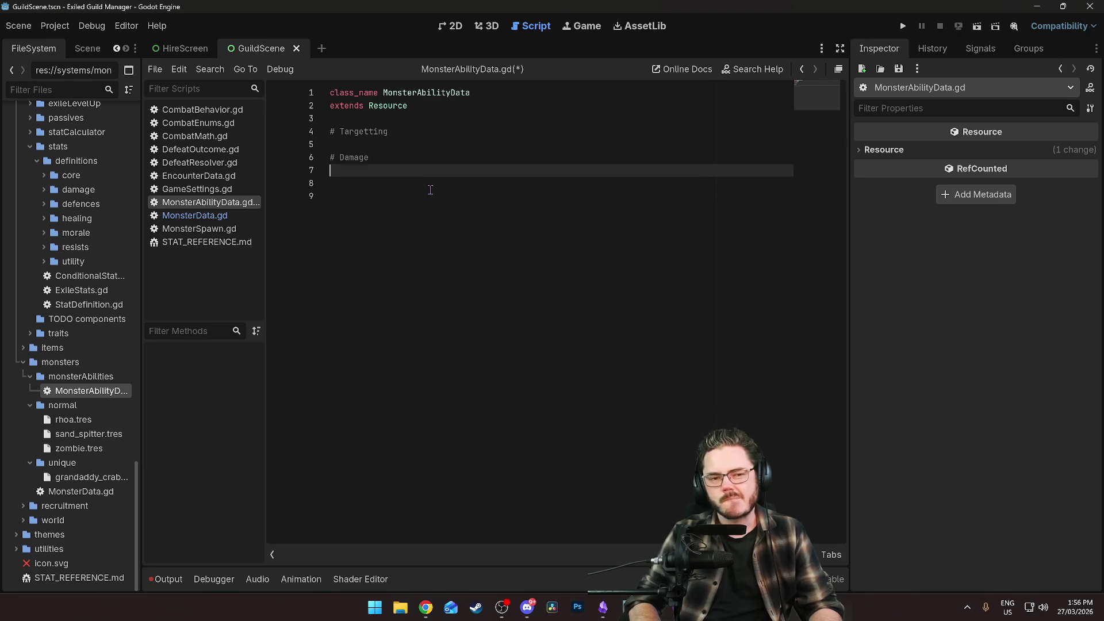
{"action": "key", "text": "Down"}
{"action": "key", "text": "Down"}
{"action": "key", "text": "Up"}
{"action": "key", "text": "Up"}
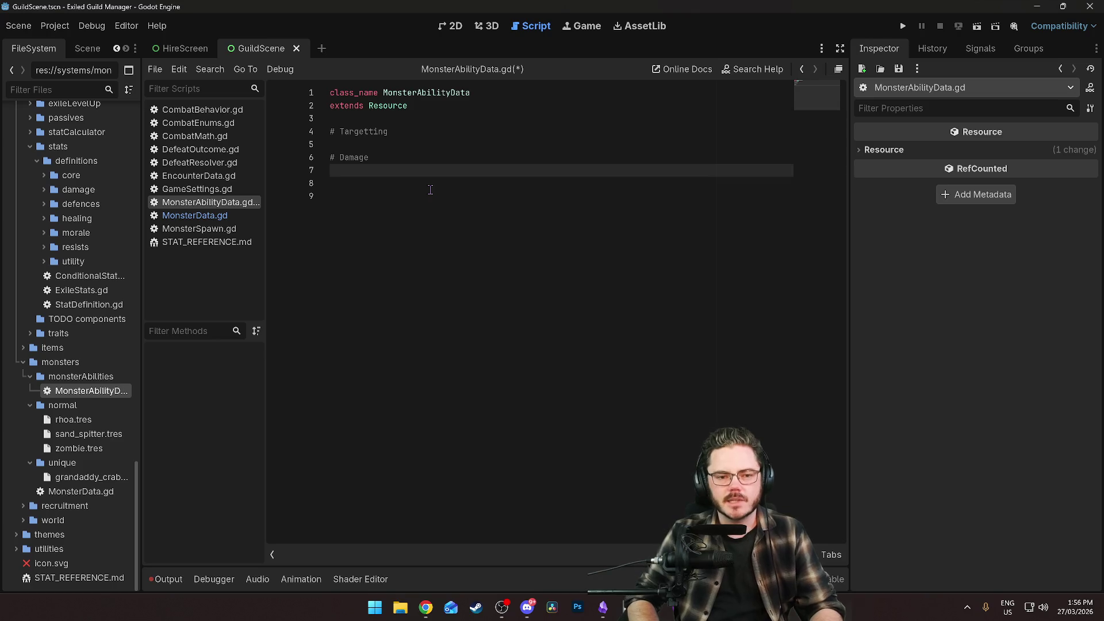
{"action": "key", "text": "Left"}
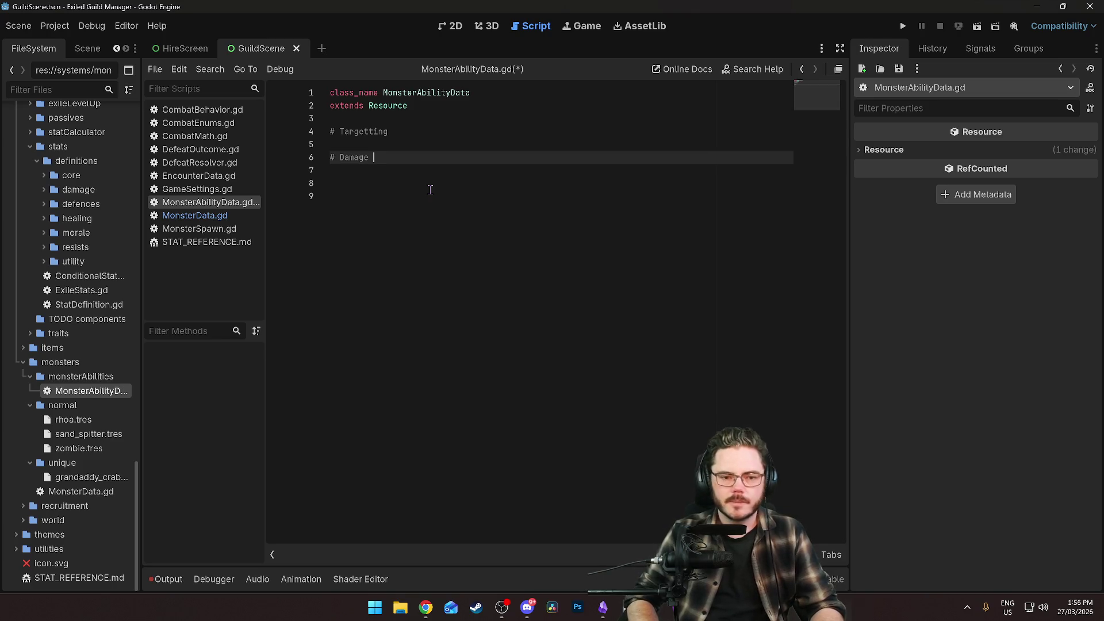
- Extend the Damage comment to ': Converted/Scaled from Base Damage to allow for level scaling to carry over'
{"action": "type", "text": ": Converted from Base Damage"}
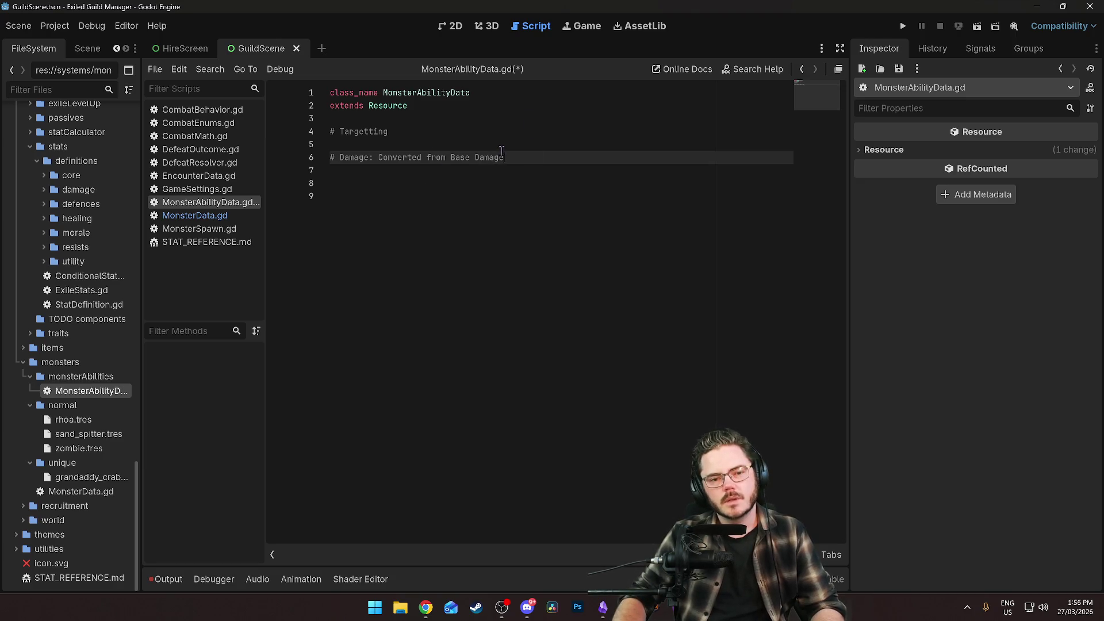
{"action": "left_click", "coordinate": [422, 160]}
{"action": "type", "text": "/Scaled"}
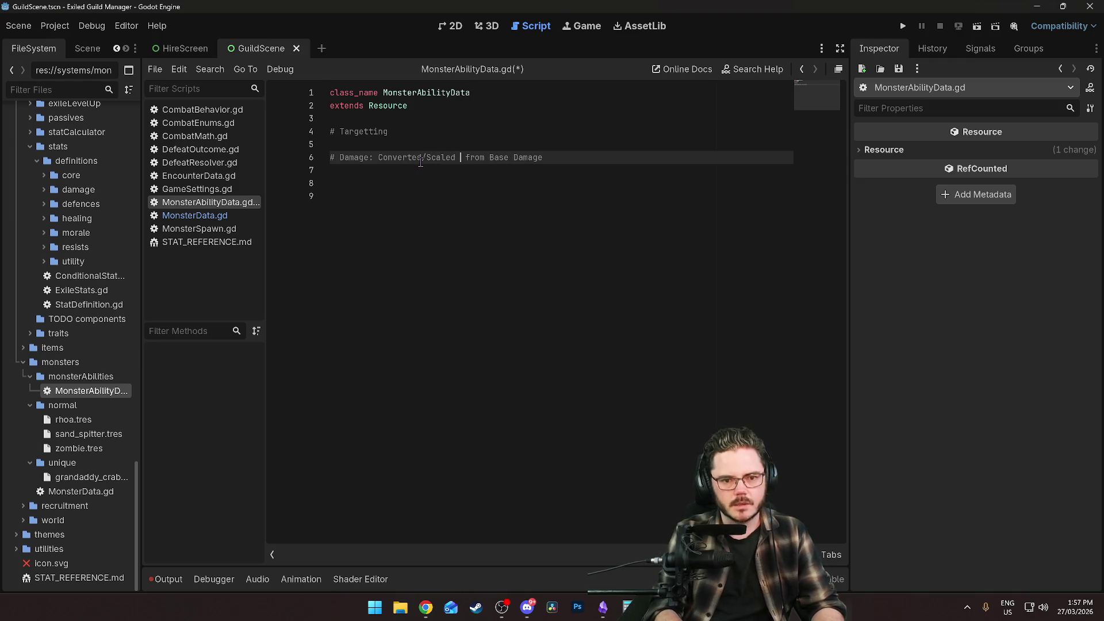
{"action": "left_click", "coordinate": [562, 157]}
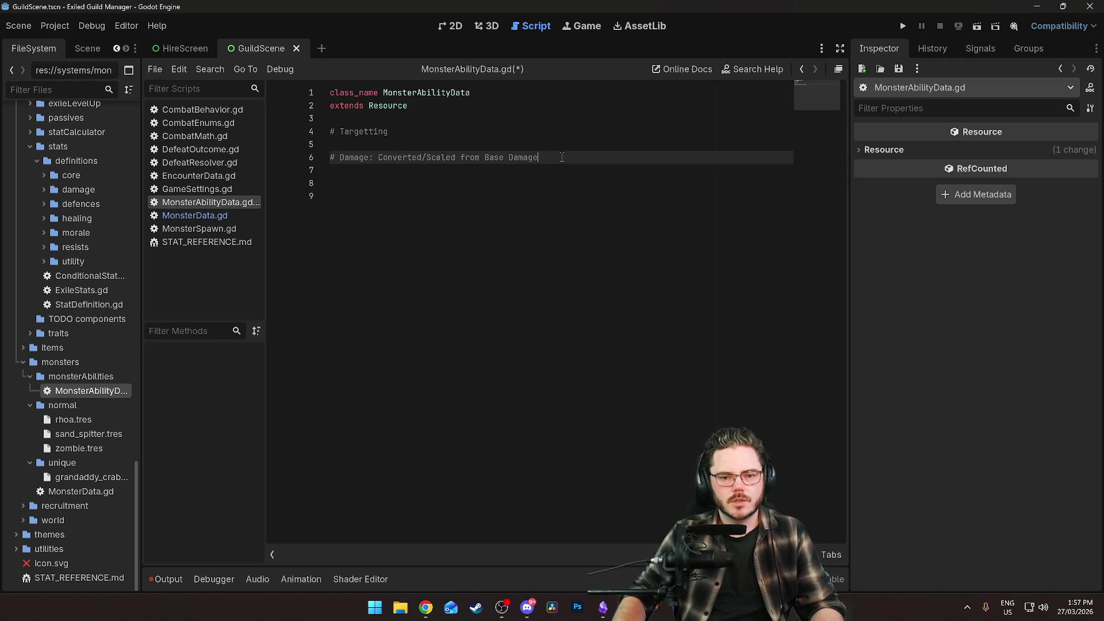
{"action": "type", "text": "to allow for"}
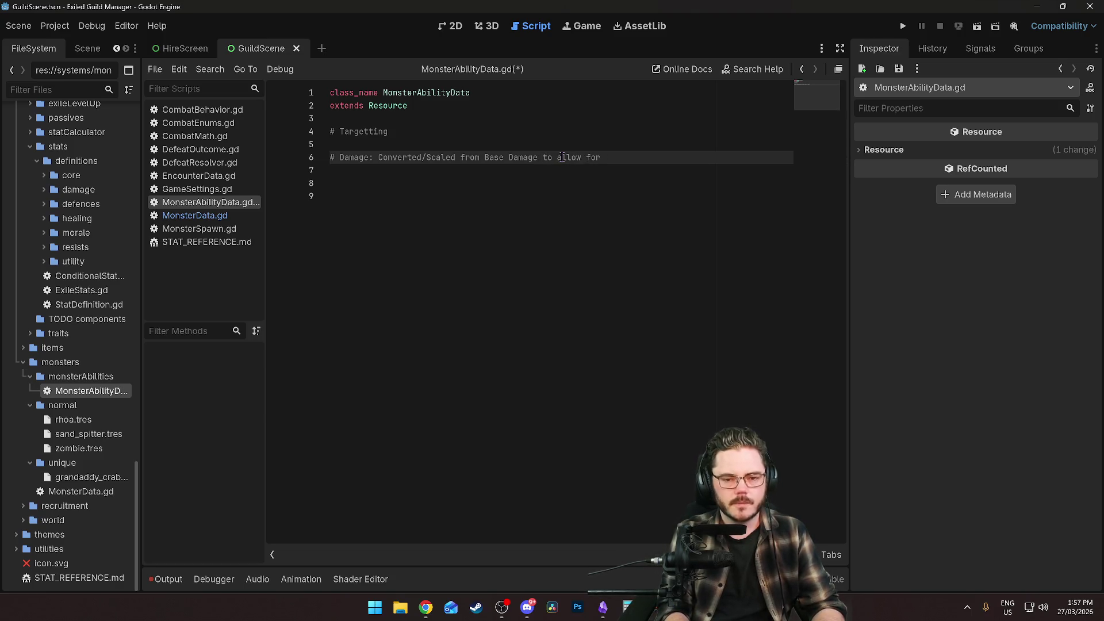
{"action": "type", "text": " level scaling t"}
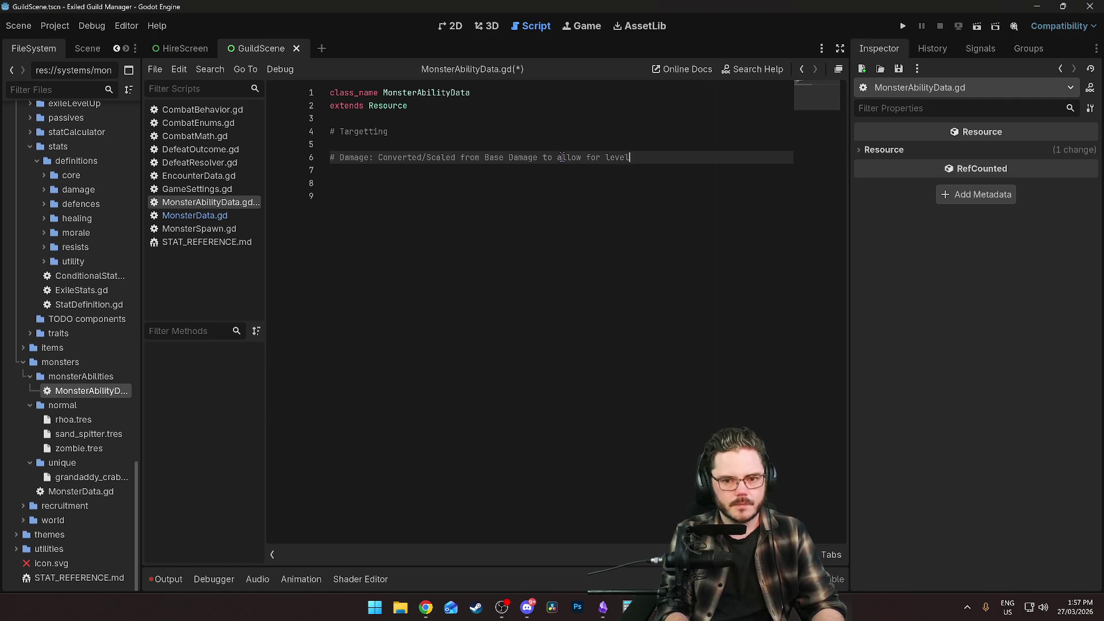
{"action": "type", "text": "rryu"}
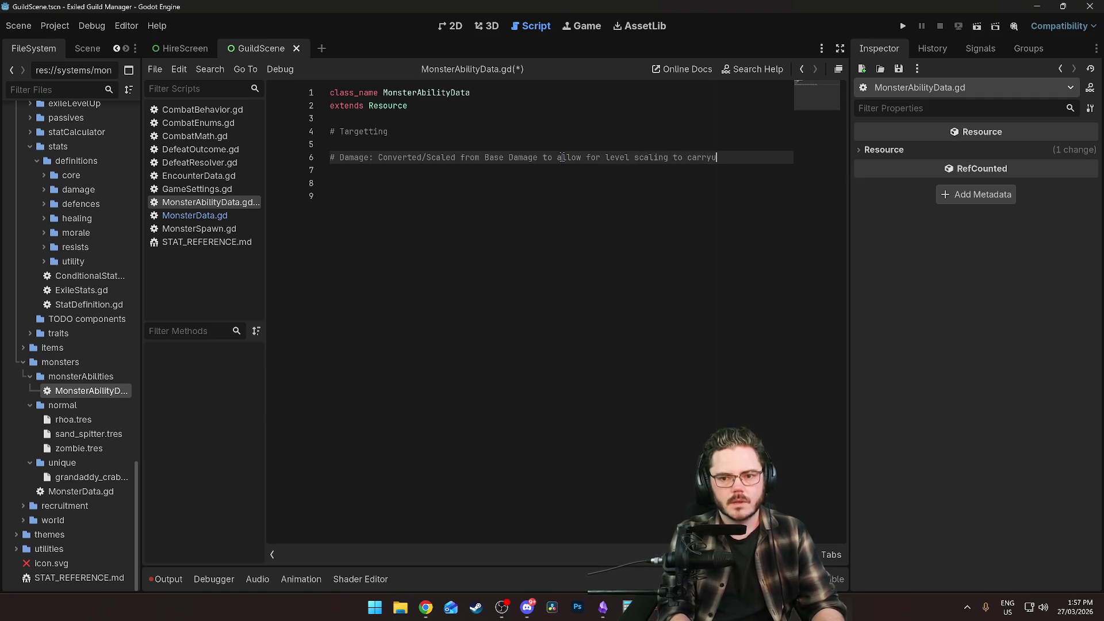
{"action": "type", "text": "ver"}
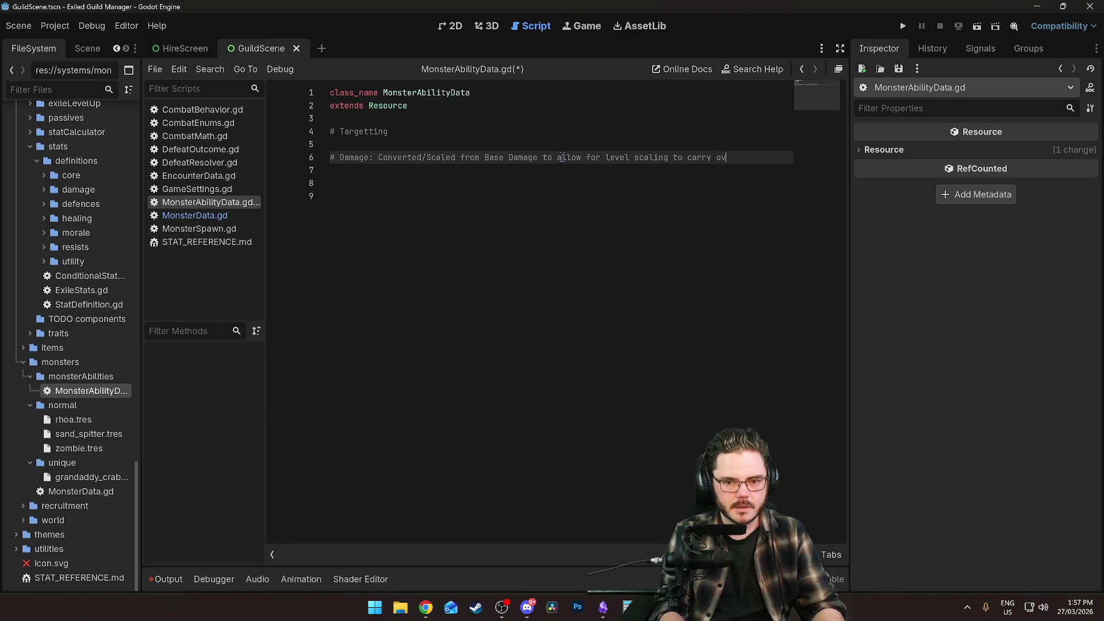
{"action": "left_click", "coordinate": [547, 144]}
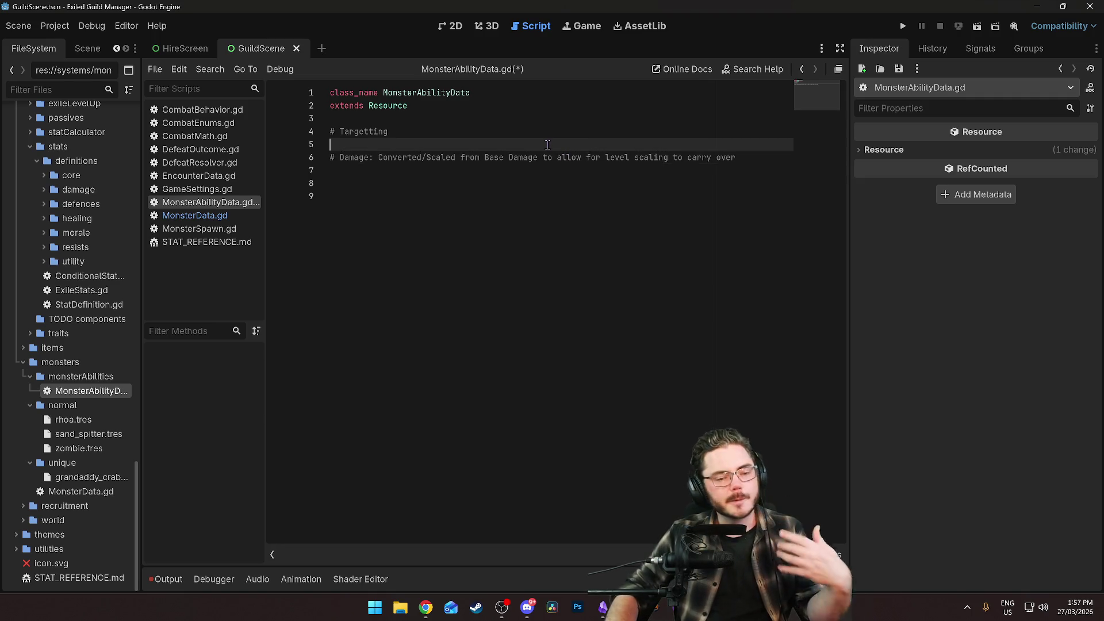
{"action": "key", "text": "Return"}
{"action": "key", "text": "Up"}
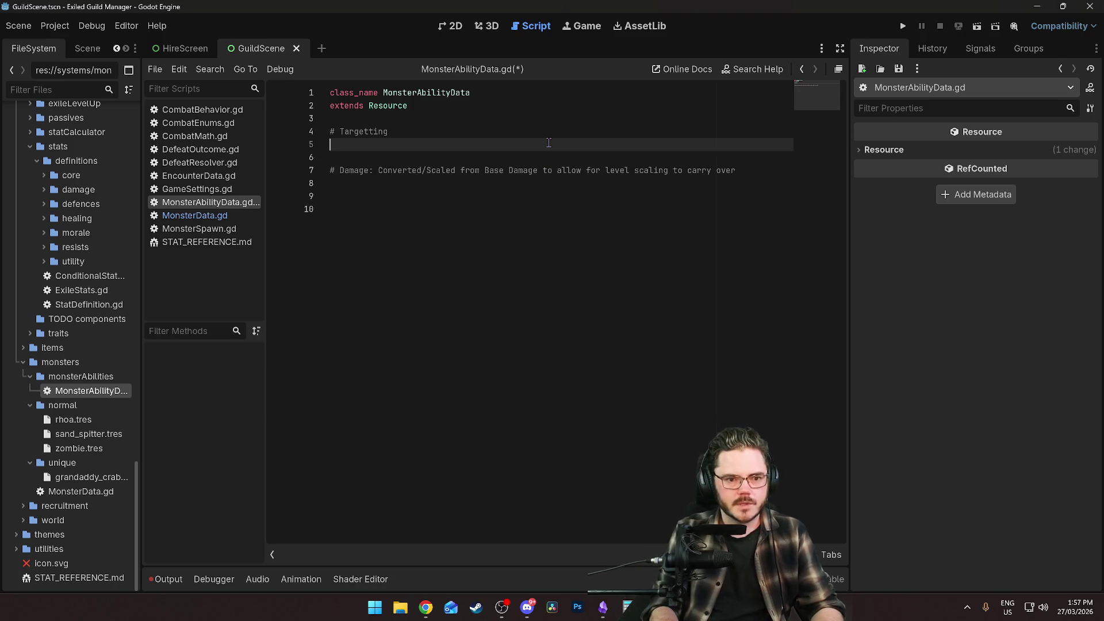
{"action": "type", "text": "@export var"}
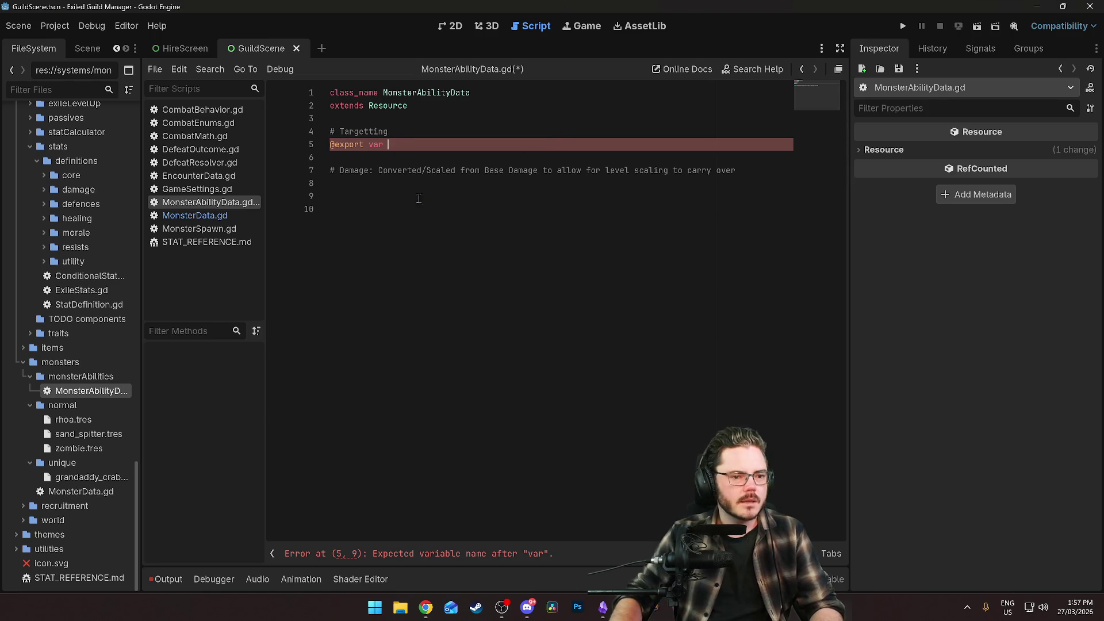
- Review MonsterData.gd, CombatBehavior.gd, CombatMath.gd and CombatEnums.gd for the AggroType export pattern
{"action": "left_click", "coordinate": [195, 217]}
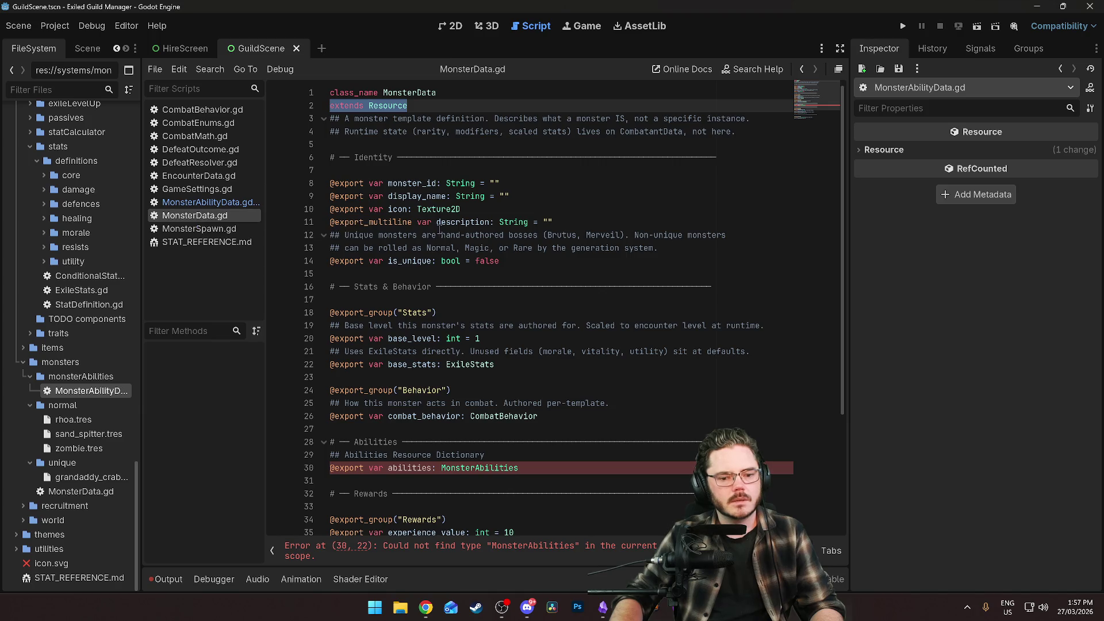
{"action": "scroll", "coordinate": [465, 245], "scroll_direction": "down", "scroll_amount": 2}
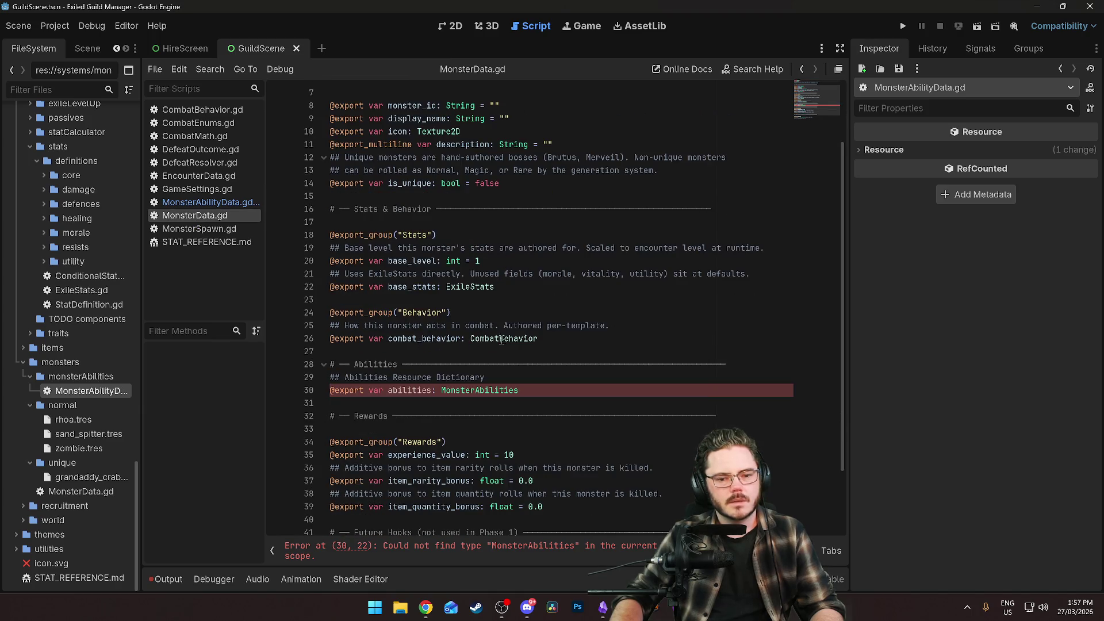
{"action": "scroll", "coordinate": [510, 338], "scroll_direction": "up", "scroll_amount": 2}
{"action": "scroll", "coordinate": [511, 332], "scroll_direction": "down", "scroll_amount": 4}
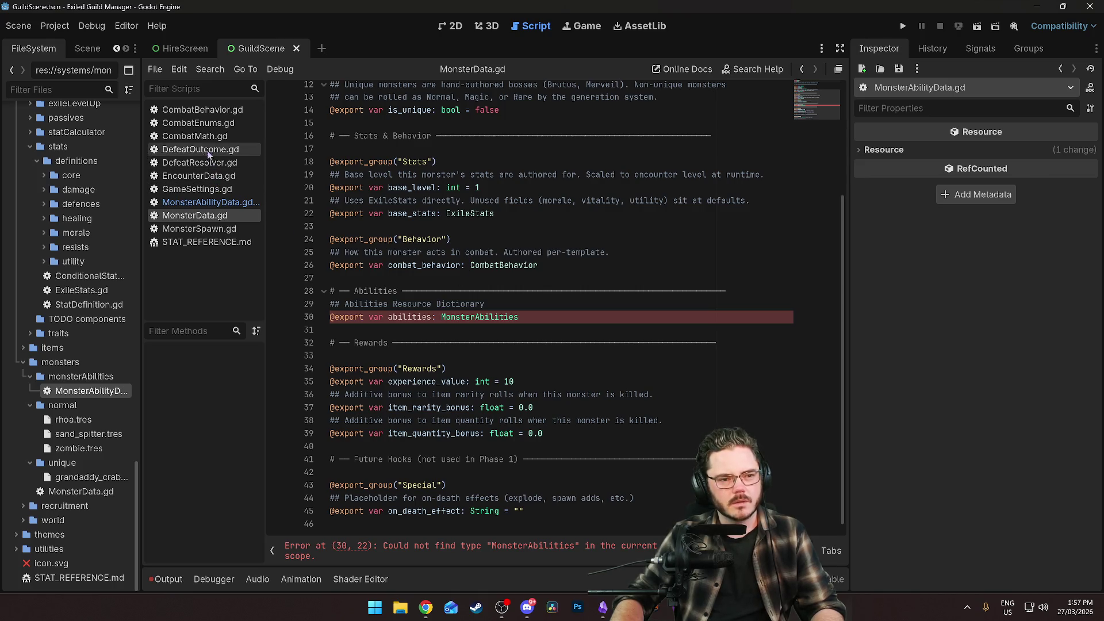
{"action": "left_click", "coordinate": [207, 110]}
{"action": "scroll", "coordinate": [486, 215], "scroll_direction": "up", "scroll_amount": 12}
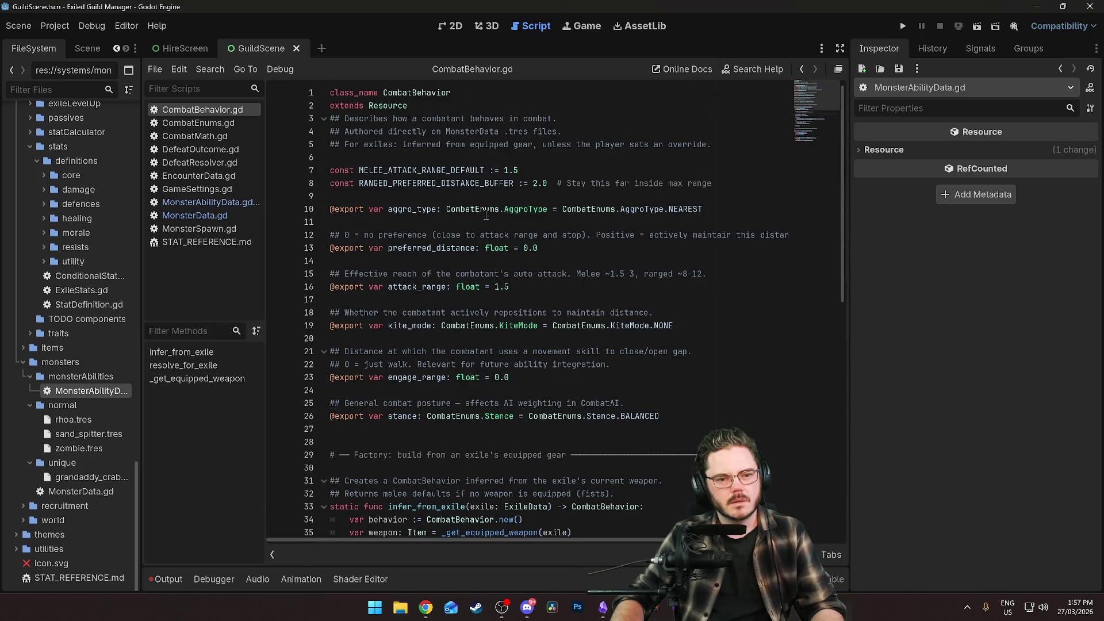
{"action": "scroll", "coordinate": [486, 214], "scroll_direction": "down", "scroll_amount": 12}
{"action": "scroll", "coordinate": [486, 215], "scroll_direction": "up", "scroll_amount": 10}
{"action": "scroll", "coordinate": [486, 215], "scroll_direction": "up", "scroll_amount": 2}
{"action": "left_click", "coordinate": [195, 136]}
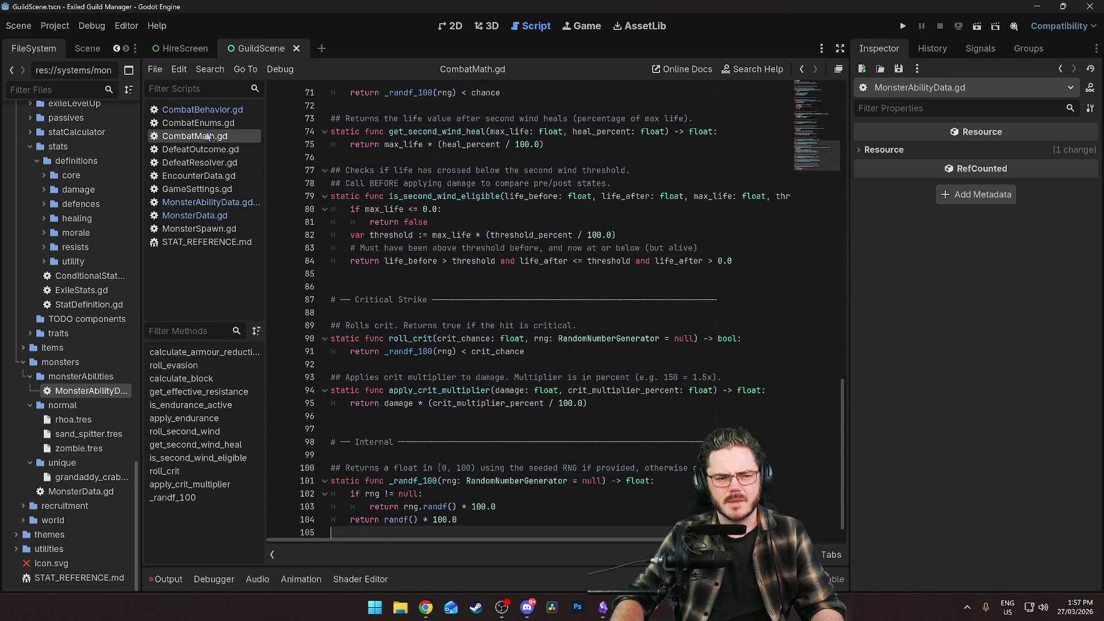
{"action": "left_click", "coordinate": [197, 123]}
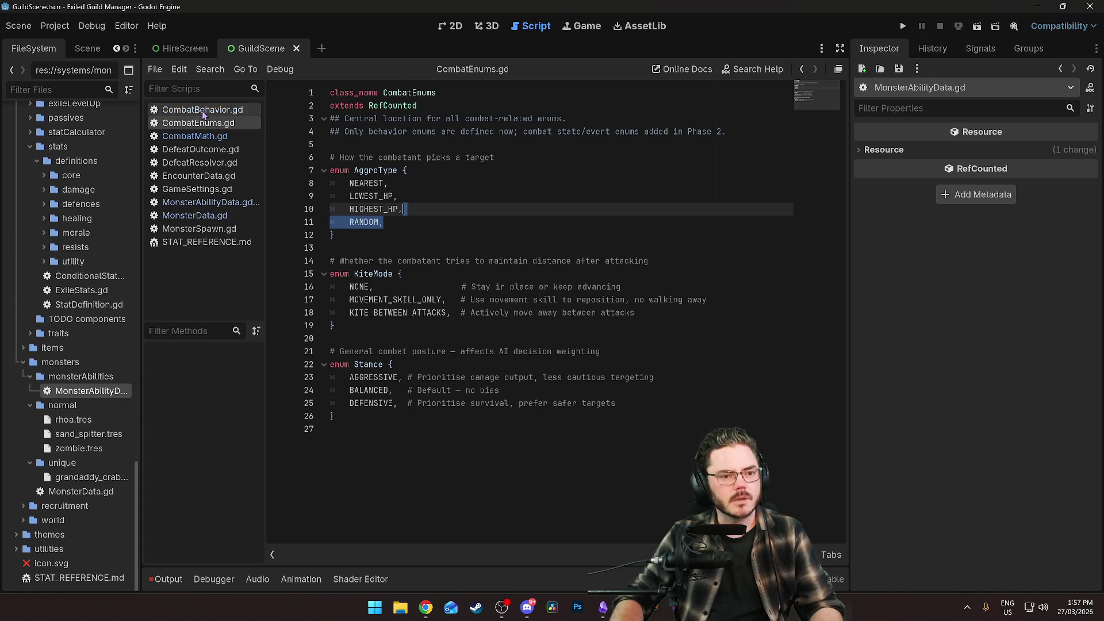
- Return to MonsterData.gd and start a text search in the script
{"action": "left_click", "coordinate": [195, 217]}
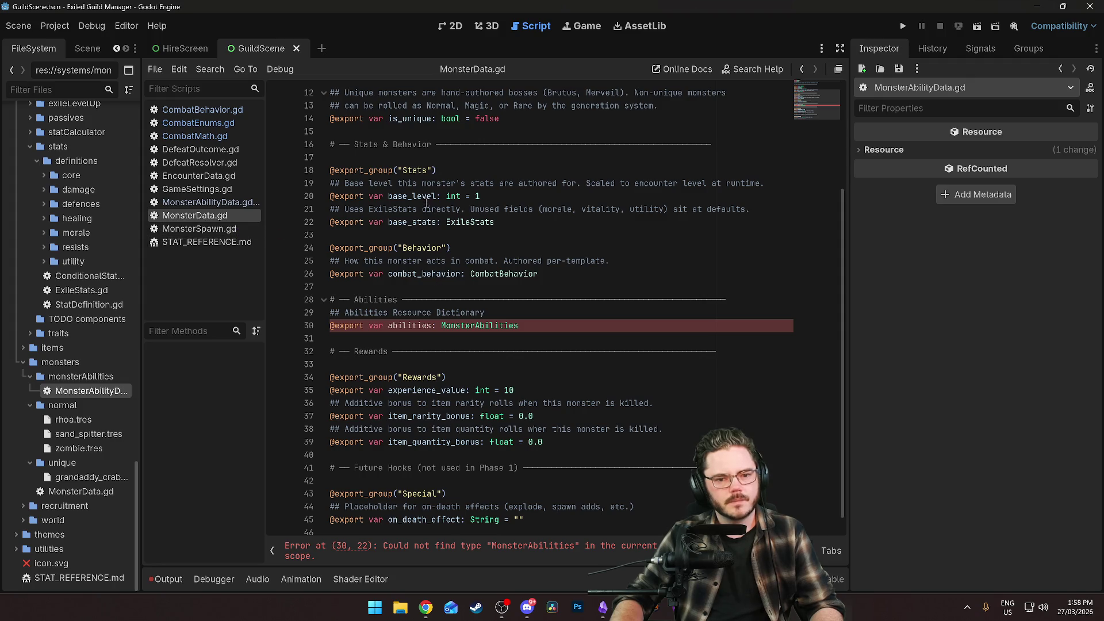
{"action": "scroll", "coordinate": [426, 310], "scroll_direction": "up", "scroll_amount": 4}
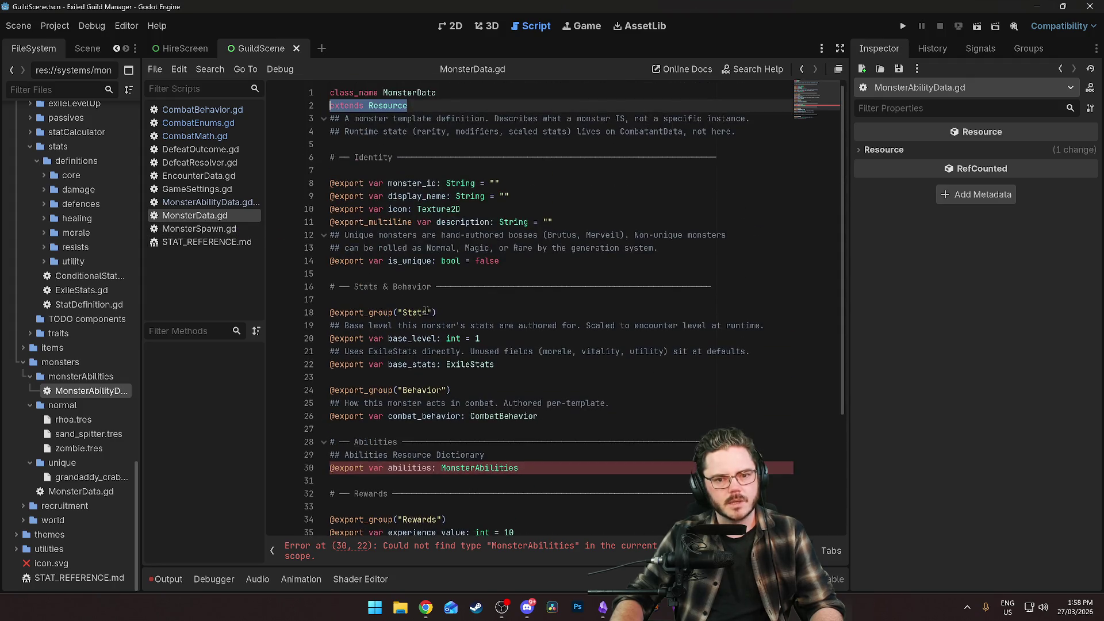
{"action": "left_click", "coordinate": [500, 326]}
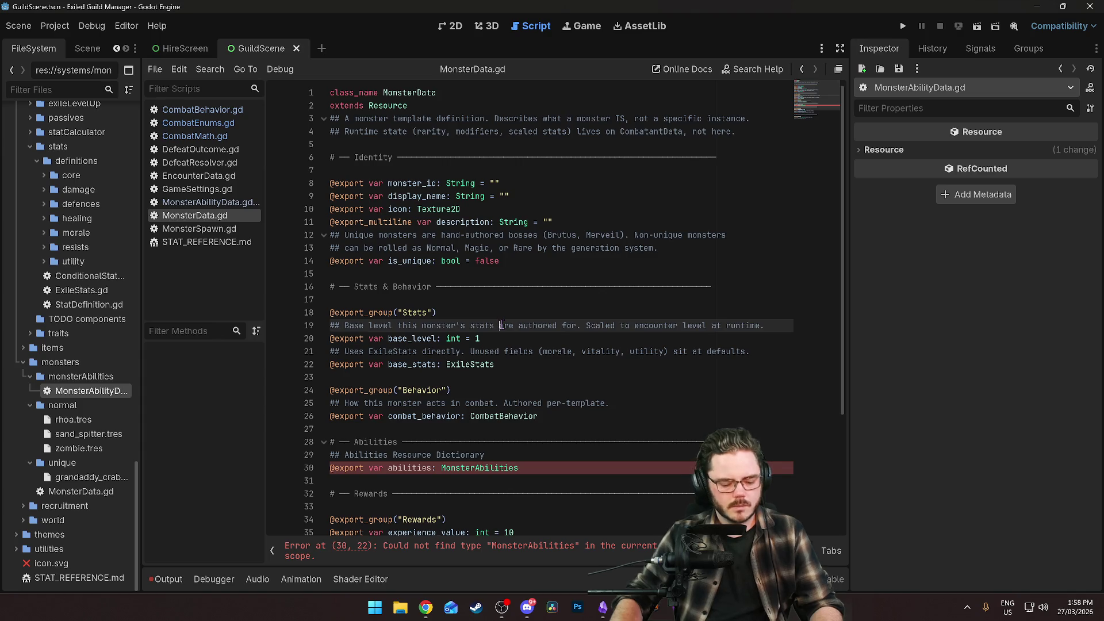
{"action": "key", "text": "ctrl+f"}
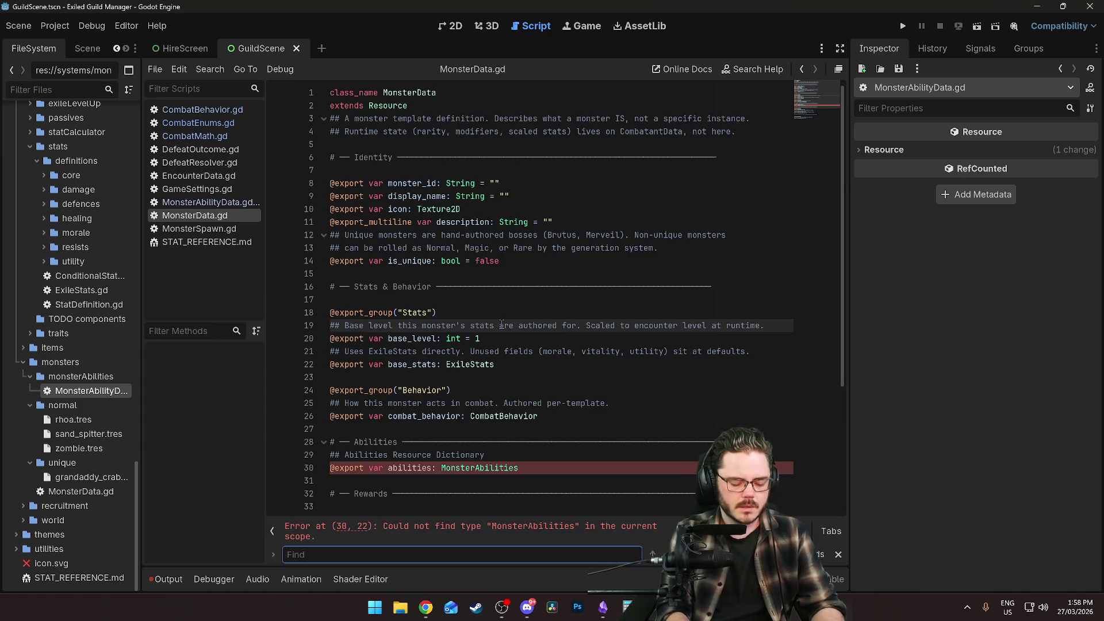
- Search for 'aggro' and select the aggro_type declaration in CombatBehavior.gd
{"action": "type", "text": "aggro"}
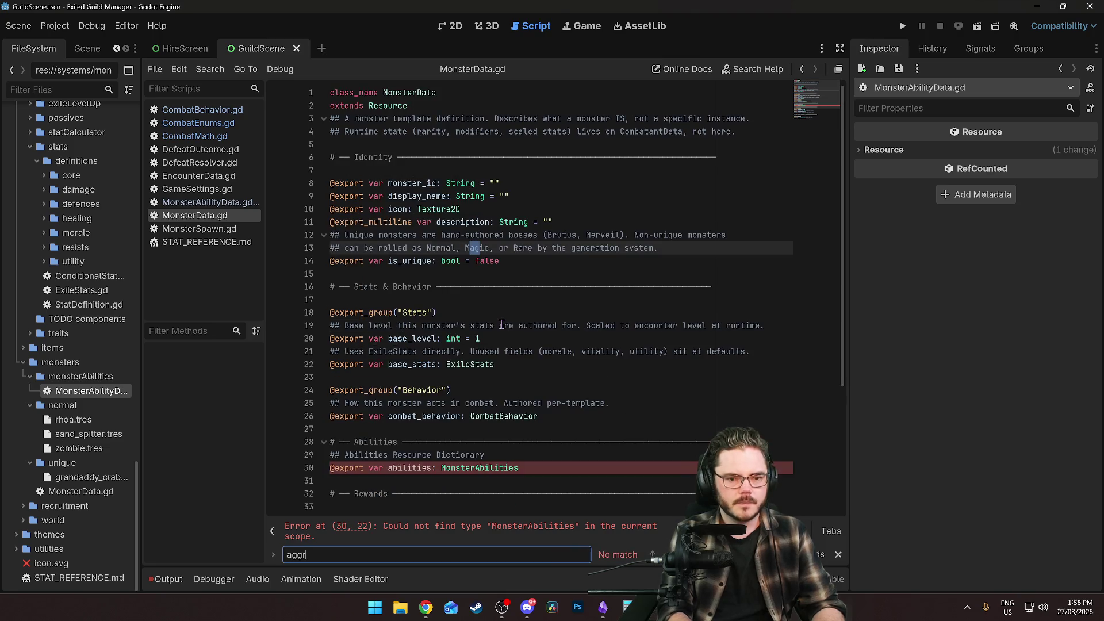
{"action": "scroll", "coordinate": [506, 431], "scroll_direction": "down", "scroll_amount": 4}
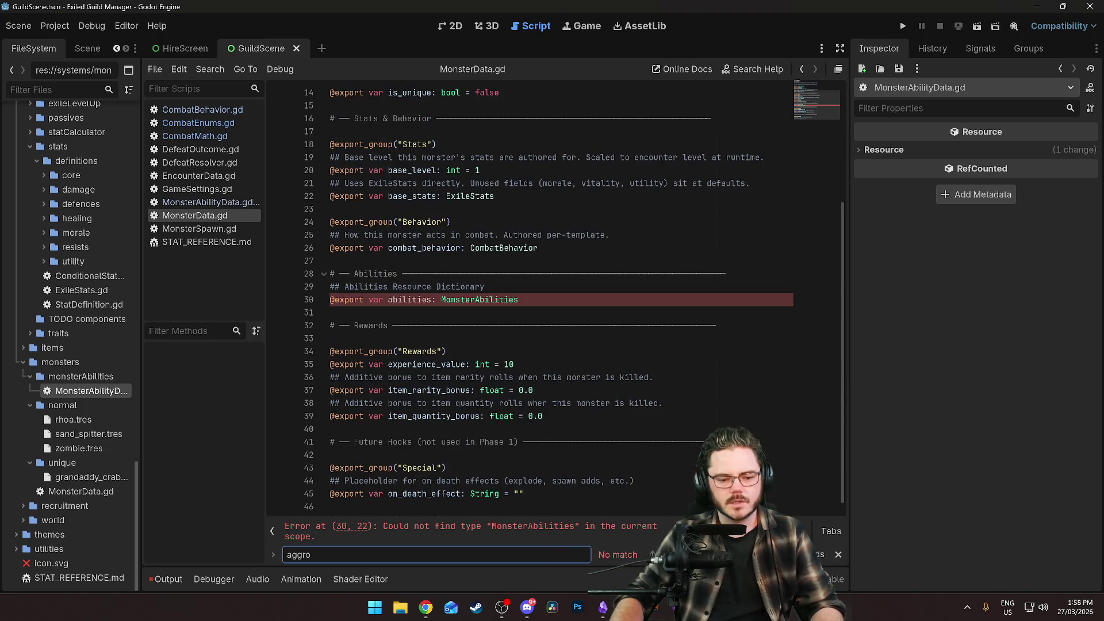
{"action": "left_click", "coordinate": [199, 110]}
{"action": "left_click", "coordinate": [470, 183]}
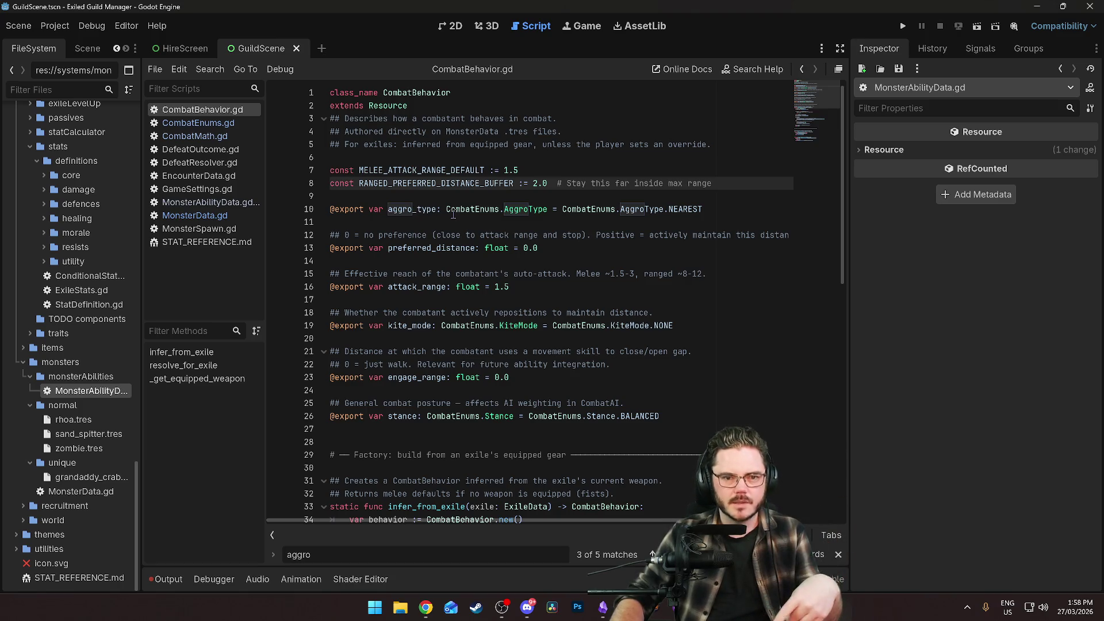
{"action": "left_click", "coordinate": [477, 209]}
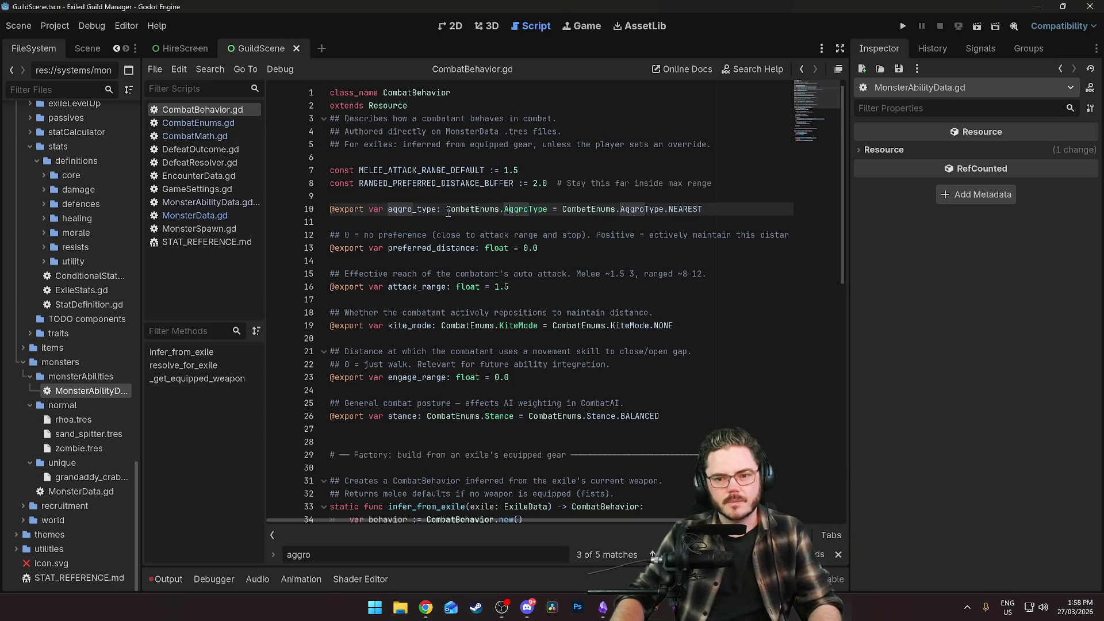
{"action": "left_click_drag", "start_coordinate": [446, 210], "coordinate": [739, 206]}
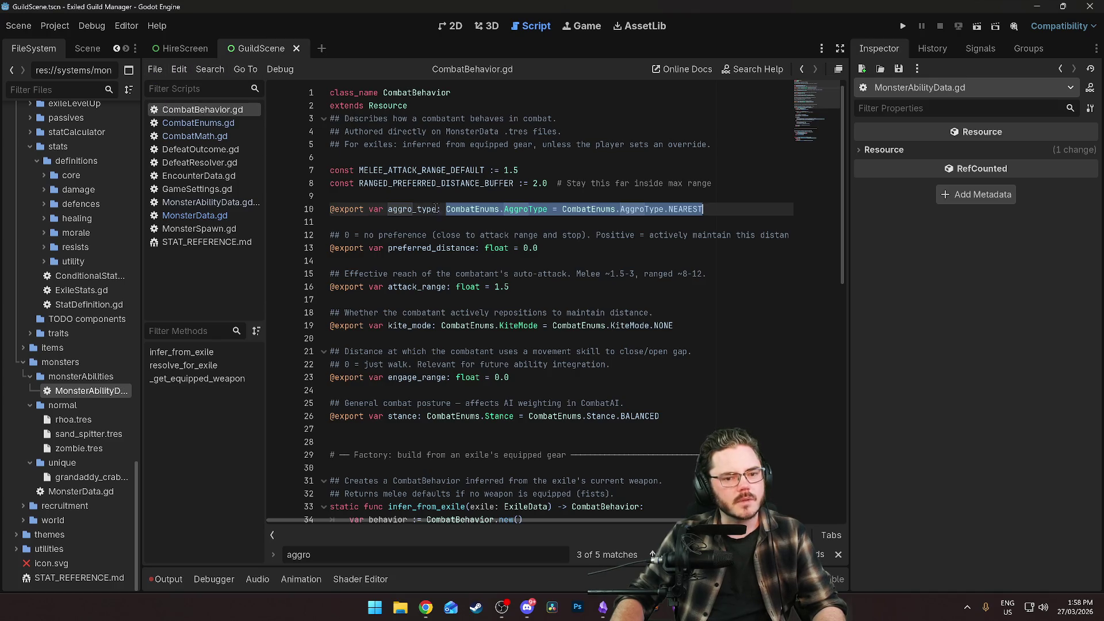
{"action": "left_click", "coordinate": [388, 209], "text": "shift"}
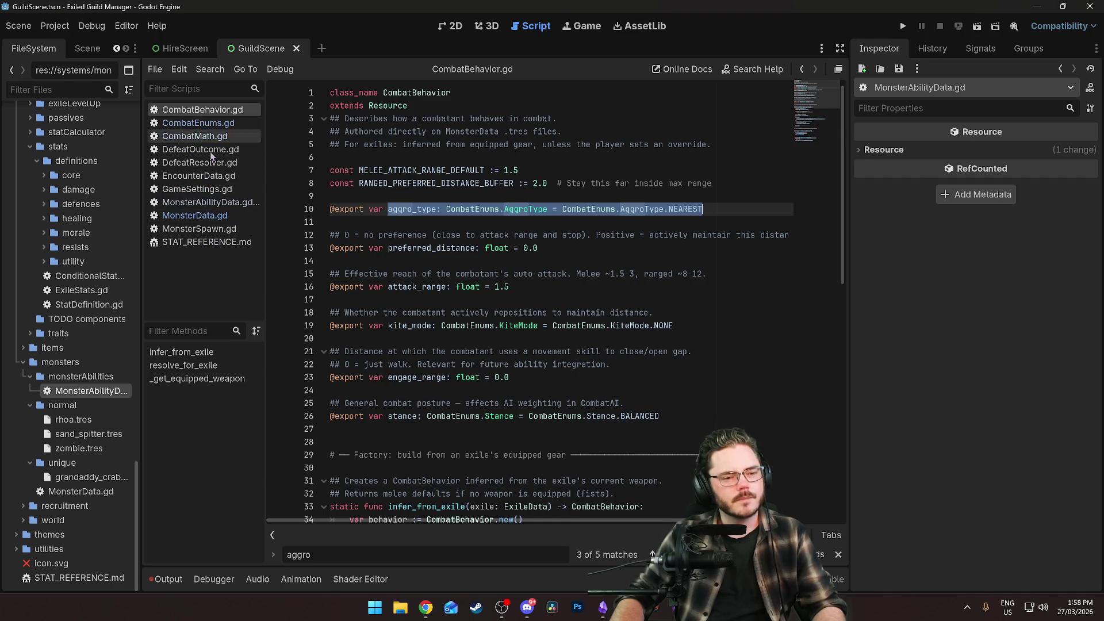
- Paste the aggro_type: CombatEnums.AggroType = NEAREST export onto line 5 of MonsterAbilityData.gd and save
{"action": "left_click", "coordinate": [206, 203]}
{"action": "type", "text": "aggro_type: CombatEnums.AggroType = CombatEnums.AggroType.NEAREST"}
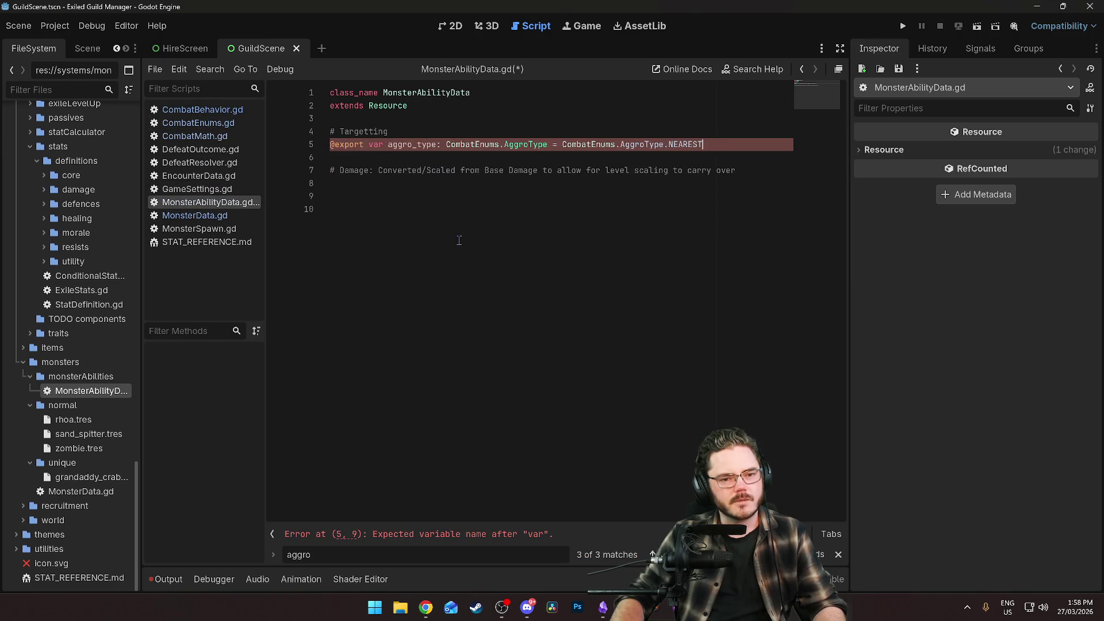
{"action": "left_click", "coordinate": [505, 240]}
{"action": "key", "text": "BackSpace"}
{"action": "key", "text": "BackSpace"}
{"action": "key", "text": "ctrl+s"}
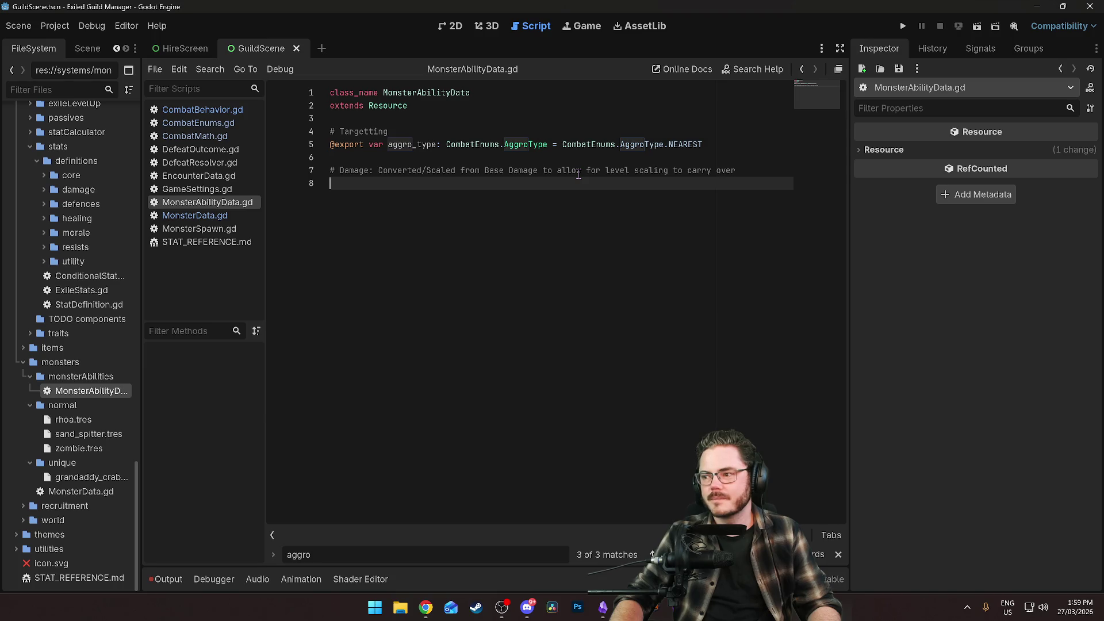
- Leave a single blank line between the aggro_type export and the Damage comment
{"action": "left_click", "coordinate": [460, 170]}
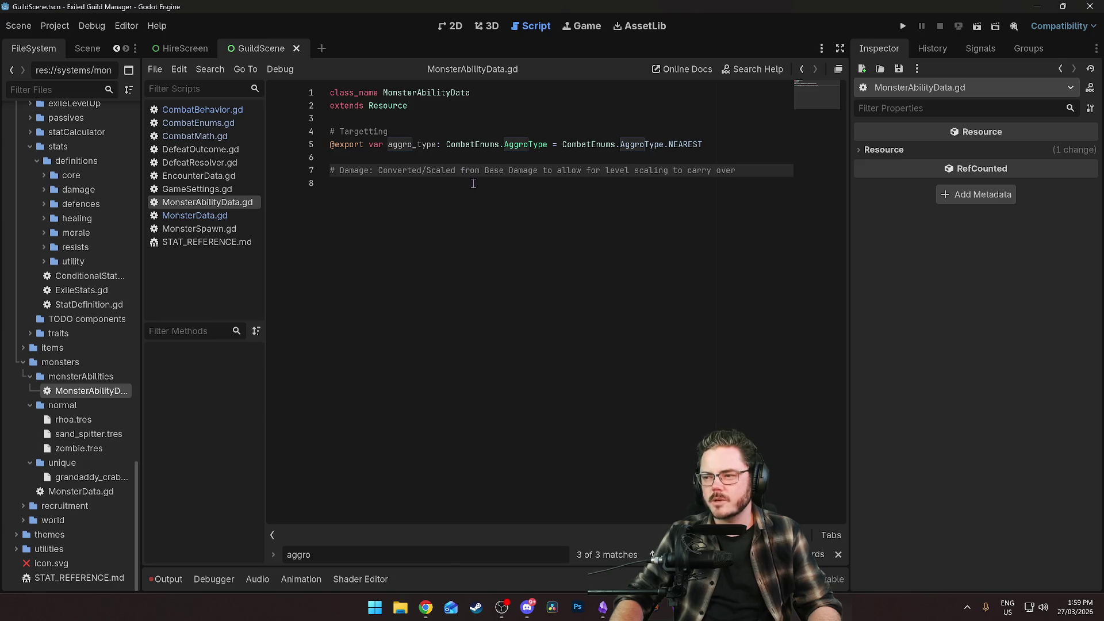
{"action": "left_click", "coordinate": [437, 157]}
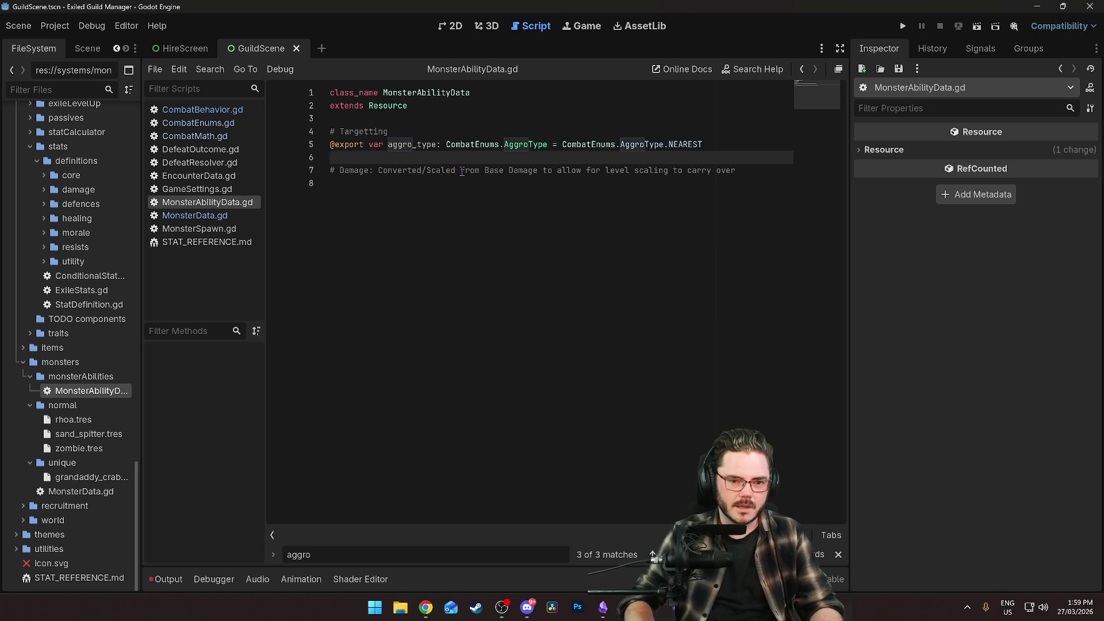
{"action": "left_click", "coordinate": [713, 145]}
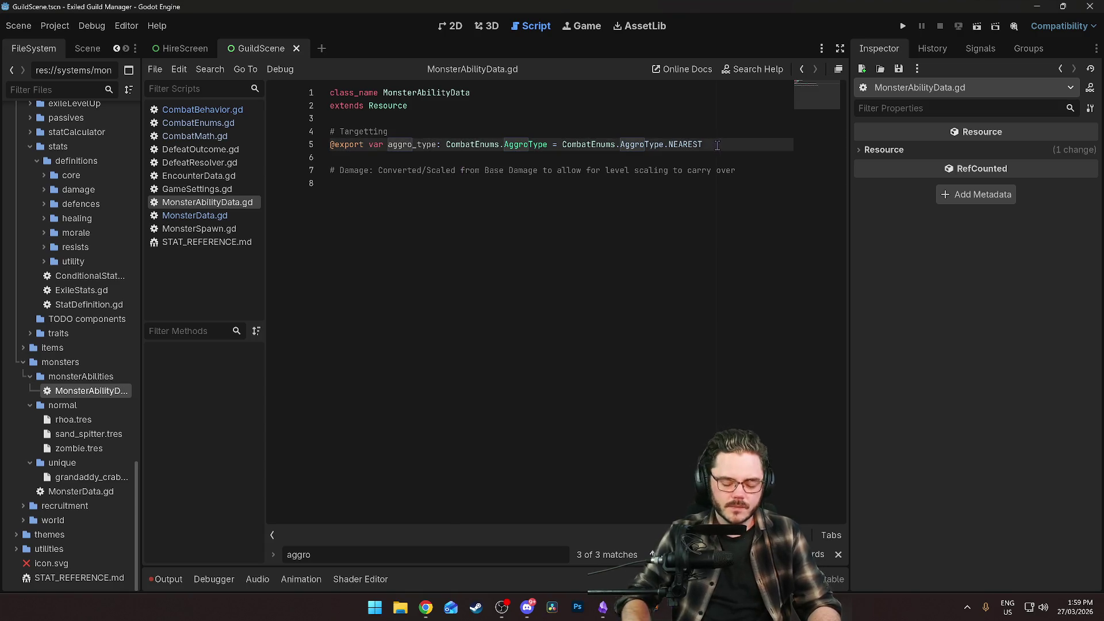
{"action": "key", "text": "Return"}
{"action": "key", "text": "Delete"}
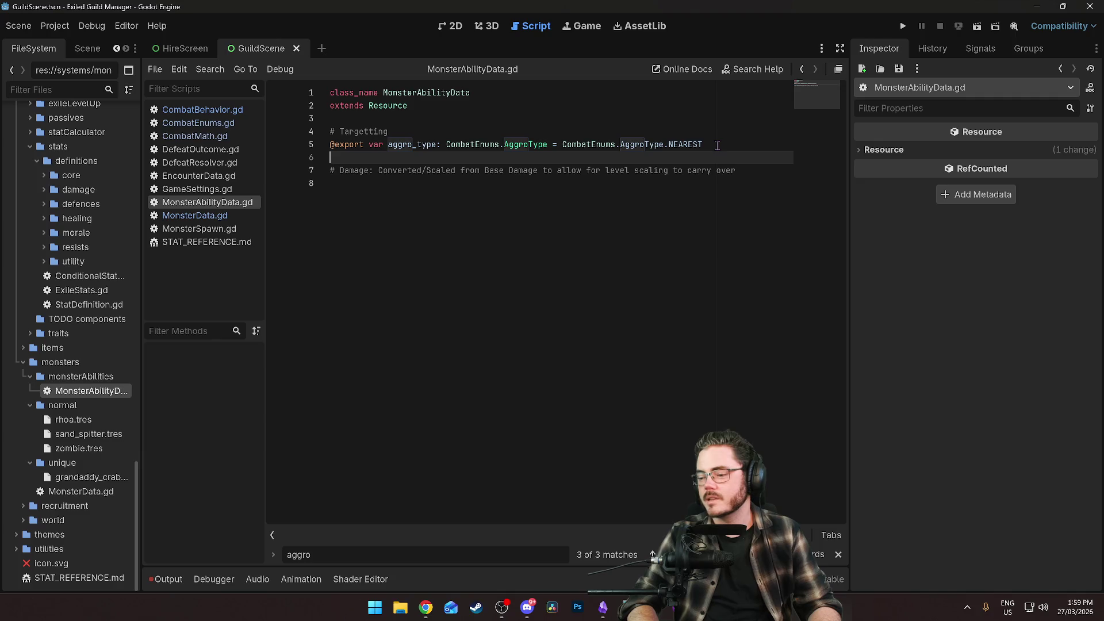
{"action": "left_click", "coordinate": [584, 192]}
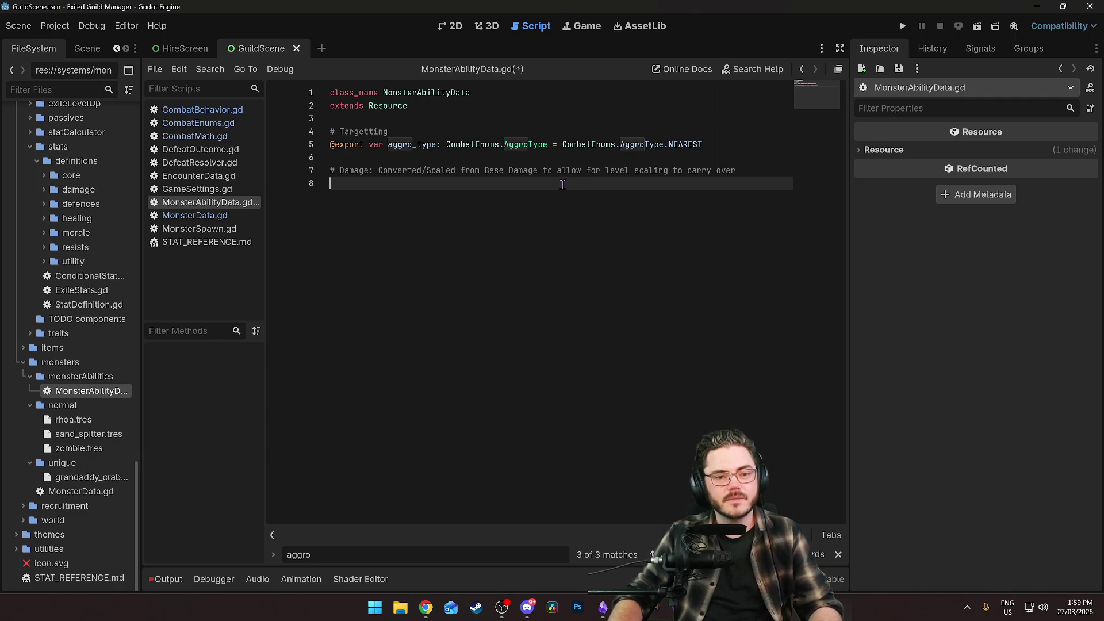
{"action": "left_click", "coordinate": [358, 157]}
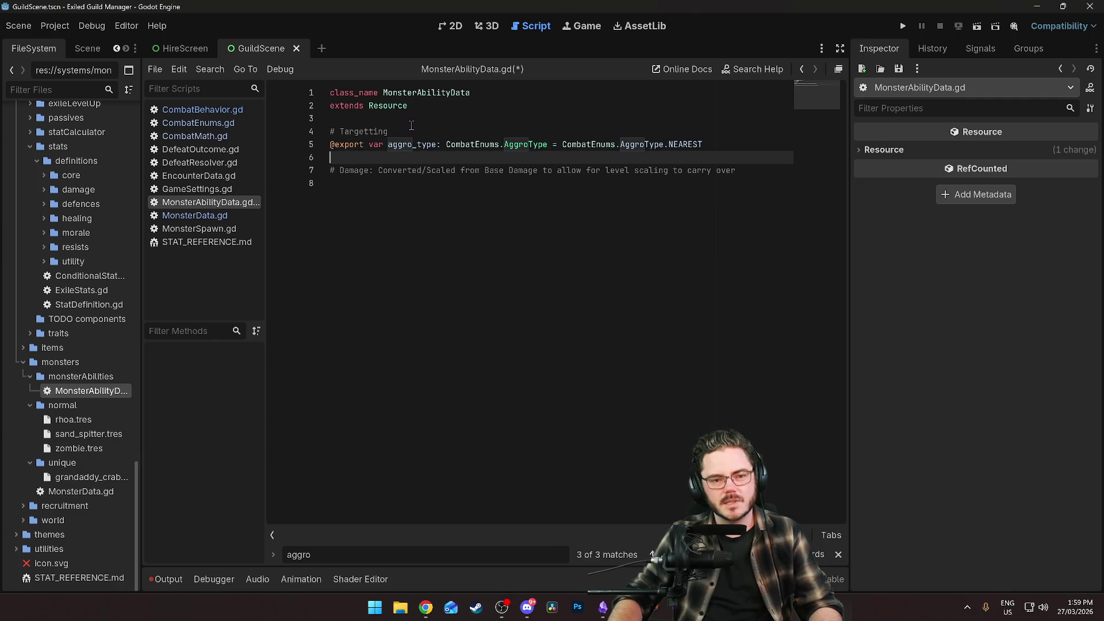
- Append ': Who the ability targets' to the Targetting comment and save MonsterAbilityData.gd
{"action": "left_click", "coordinate": [410, 126]}
{"action": "type", "text": ": Who the "}
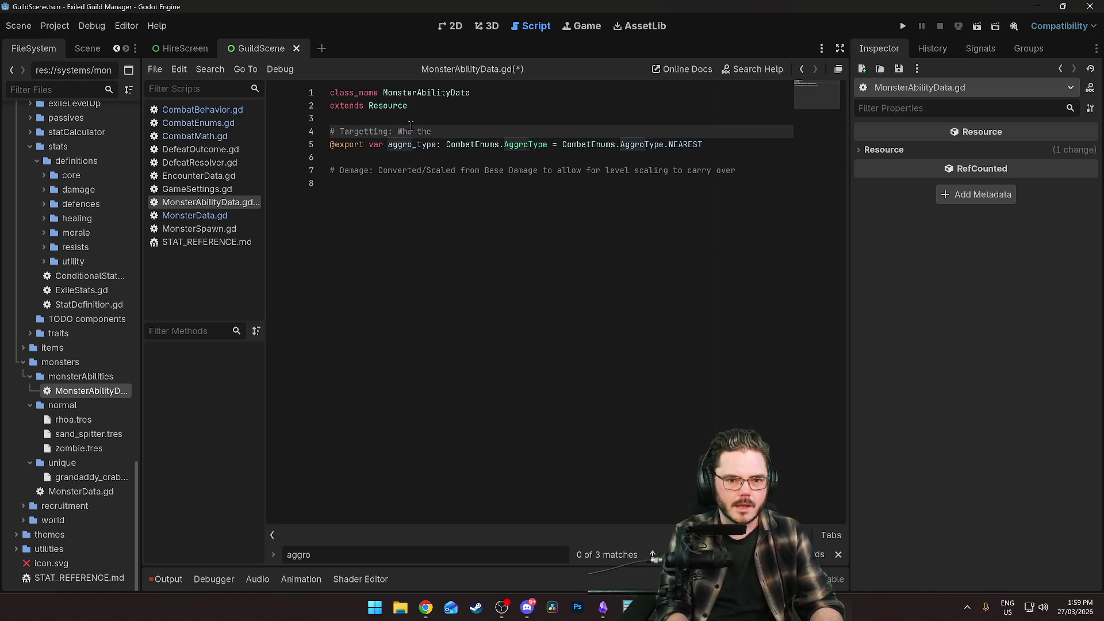
{"action": "type", "text": "ability t"}
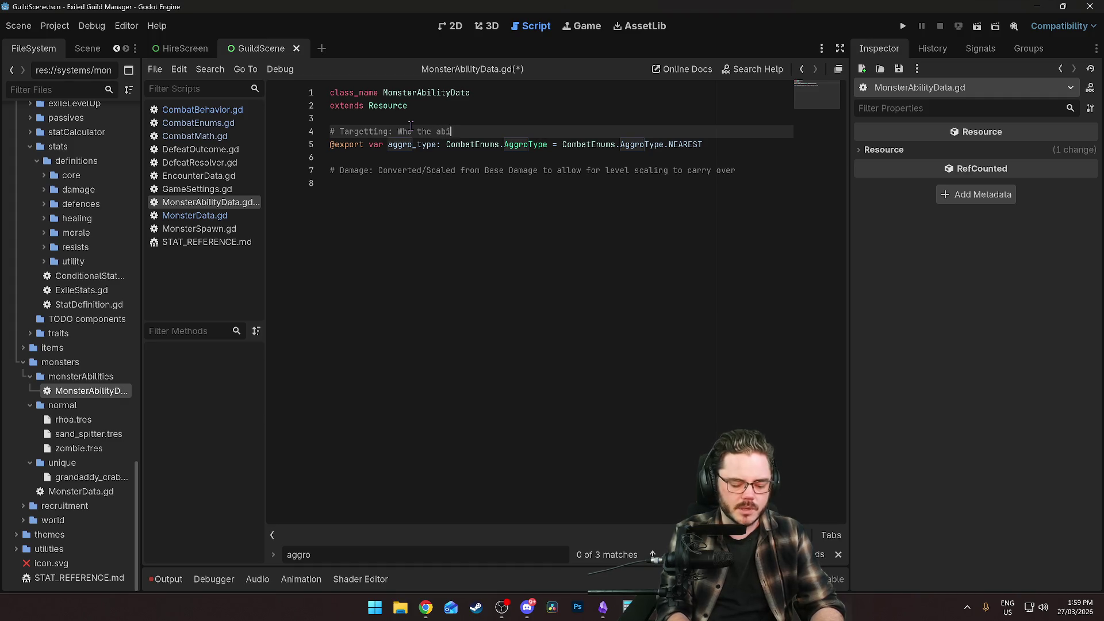
{"action": "type", "text": "argets"}
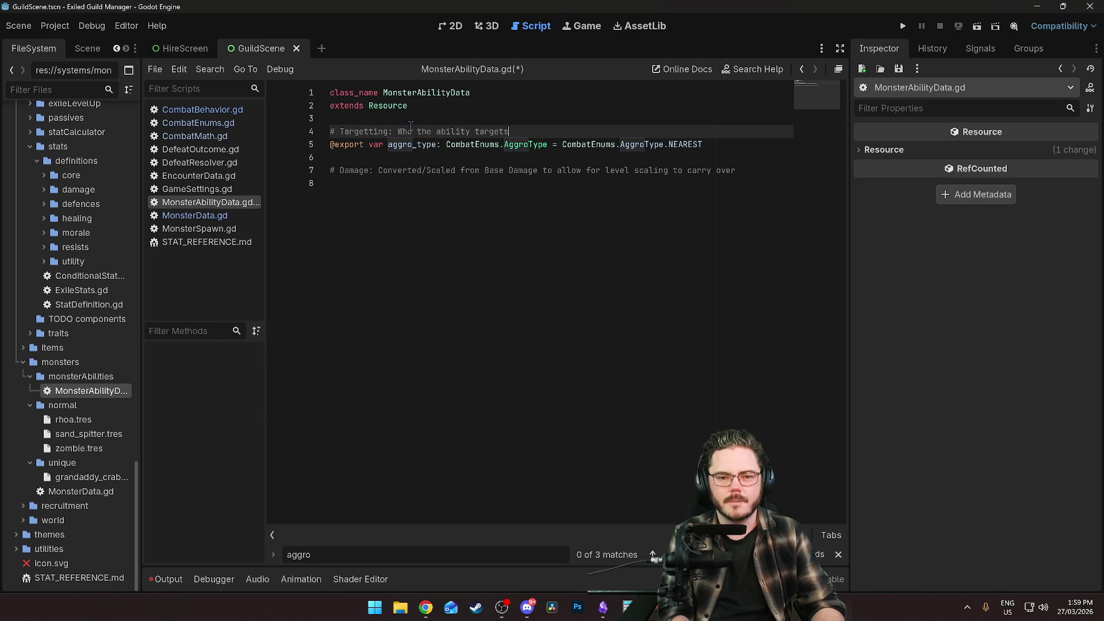
{"action": "key", "text": "ctrl+s"}
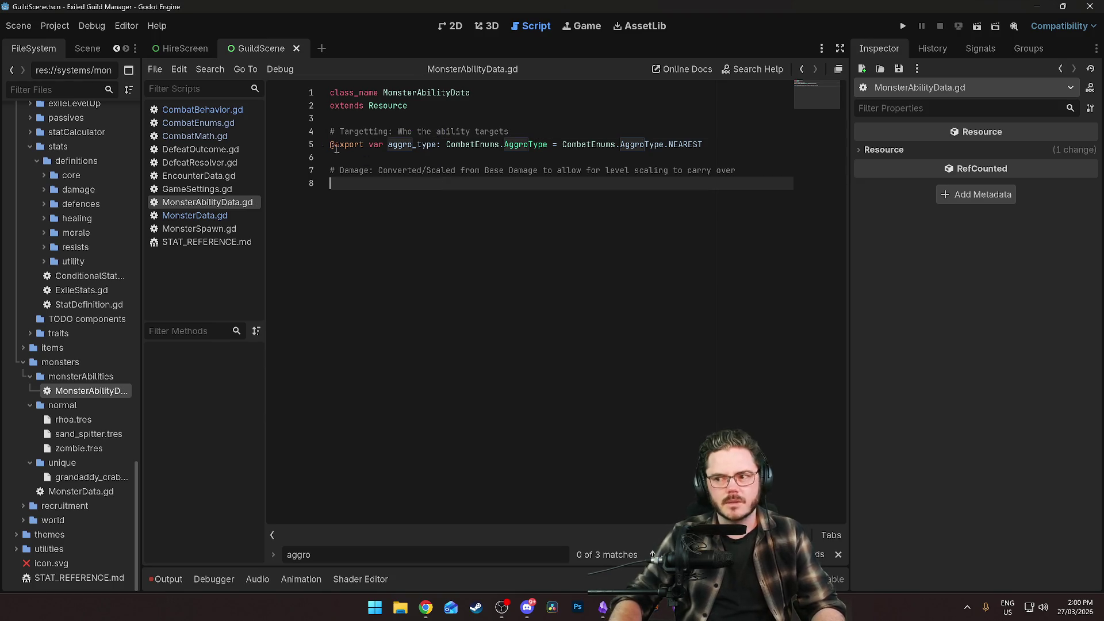
- Extend the Targetting comment with '(or NONE), independant from monster aggro', correcting typos along the way
{"action": "key", "text": "Up"}
{"action": "key", "text": "Up"}
{"action": "key", "text": "Up"}
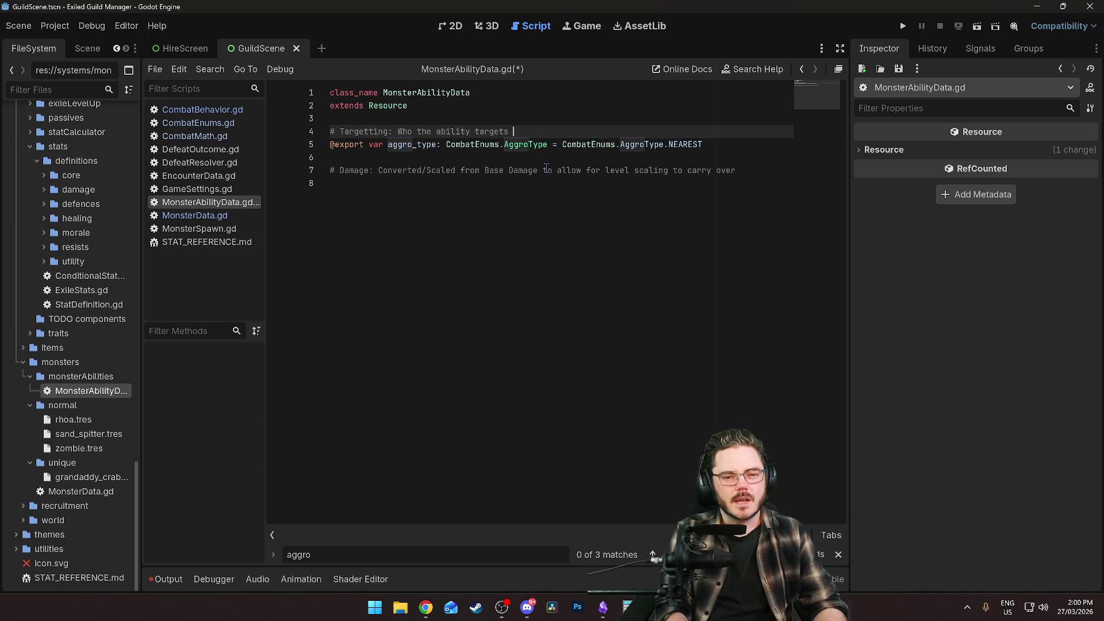
{"action": "type", "text": "(or doesn"}
{"action": "key", "text": "BackSpace"}
{"action": "key", "text": "BackSpace"}
{"action": "key", "text": "BackSpace"}
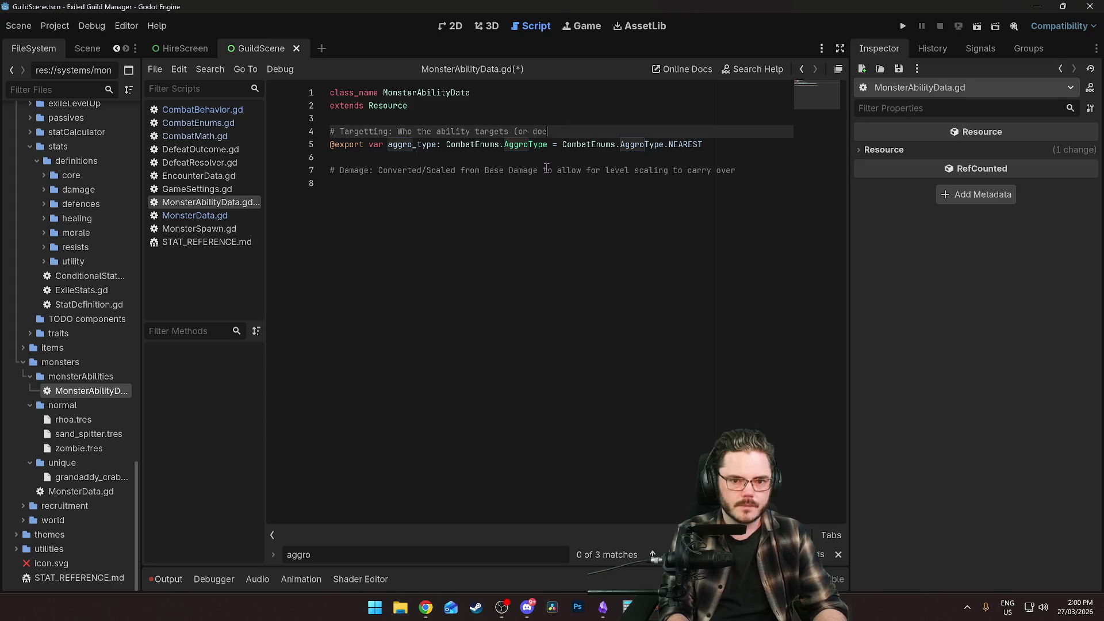
{"action": "type", "text": "if it"}
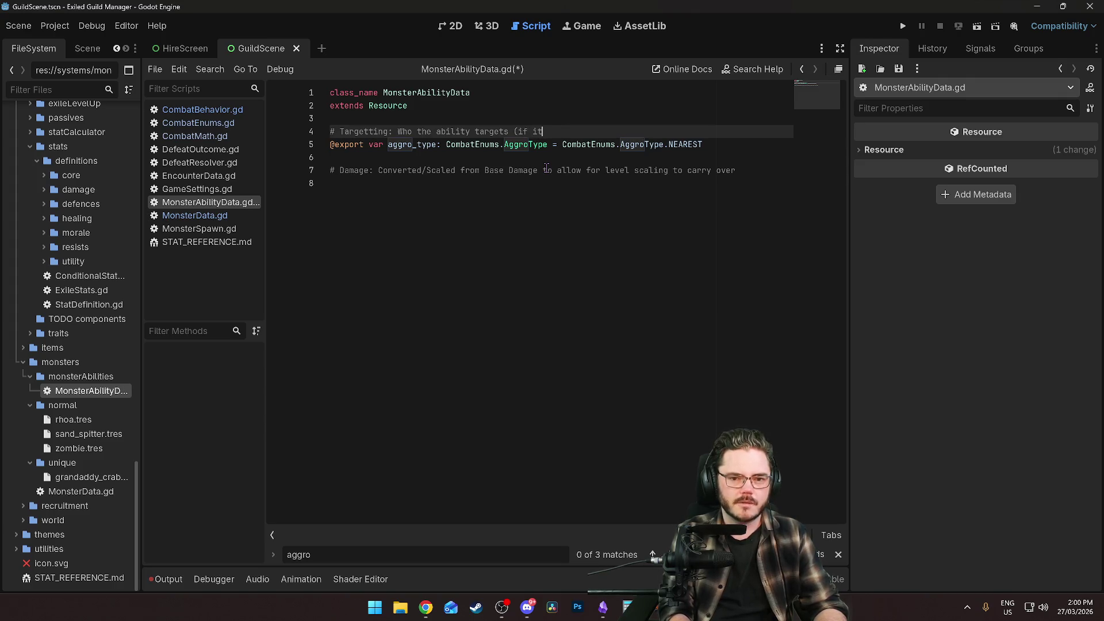
{"action": "type", "text": " has one)"}
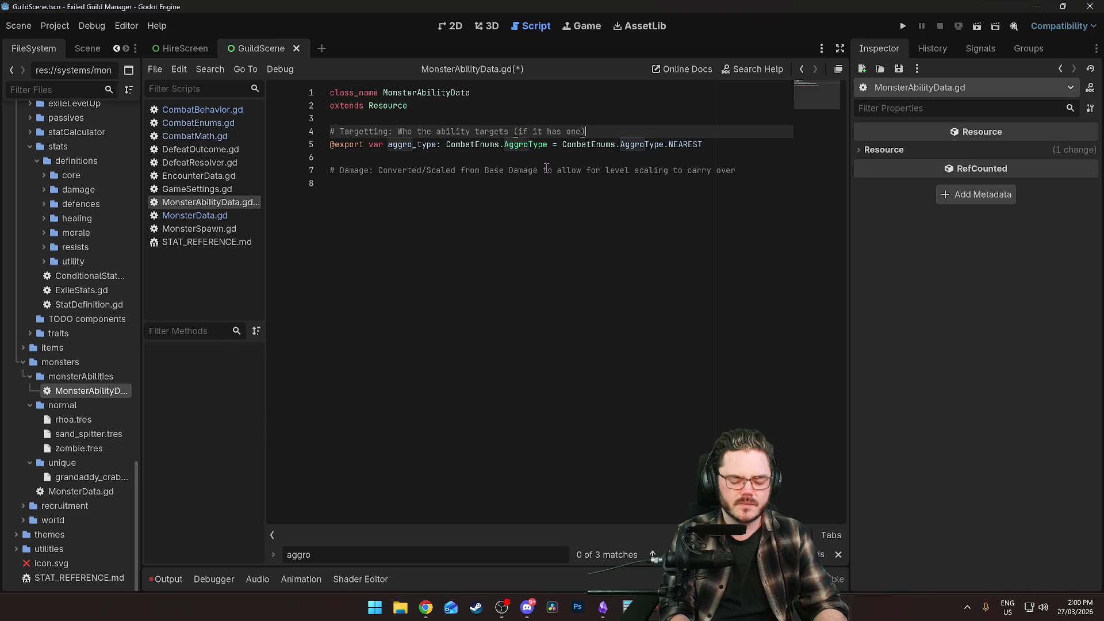
{"action": "key", "text": "Left"}
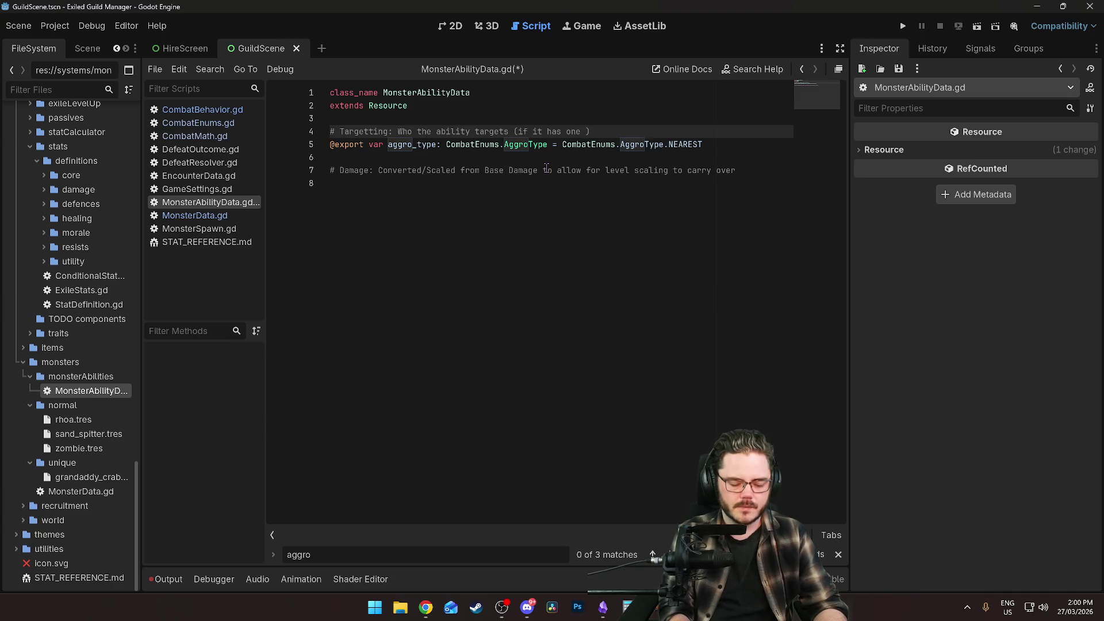
{"action": "key", "text": "ctrl+BackSpace"}
{"action": "key", "text": "ctrl+BackSpace"}
{"action": "key", "text": "ctrl+BackSpace"}
{"action": "type", "text": "or "}
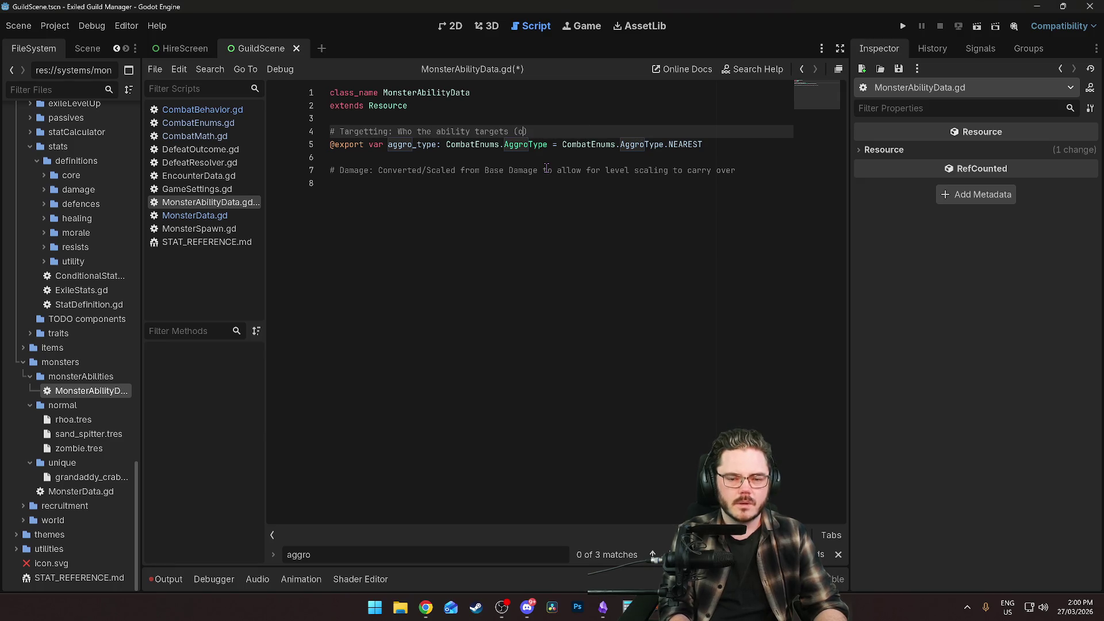
{"action": "type", "text": "PN"}
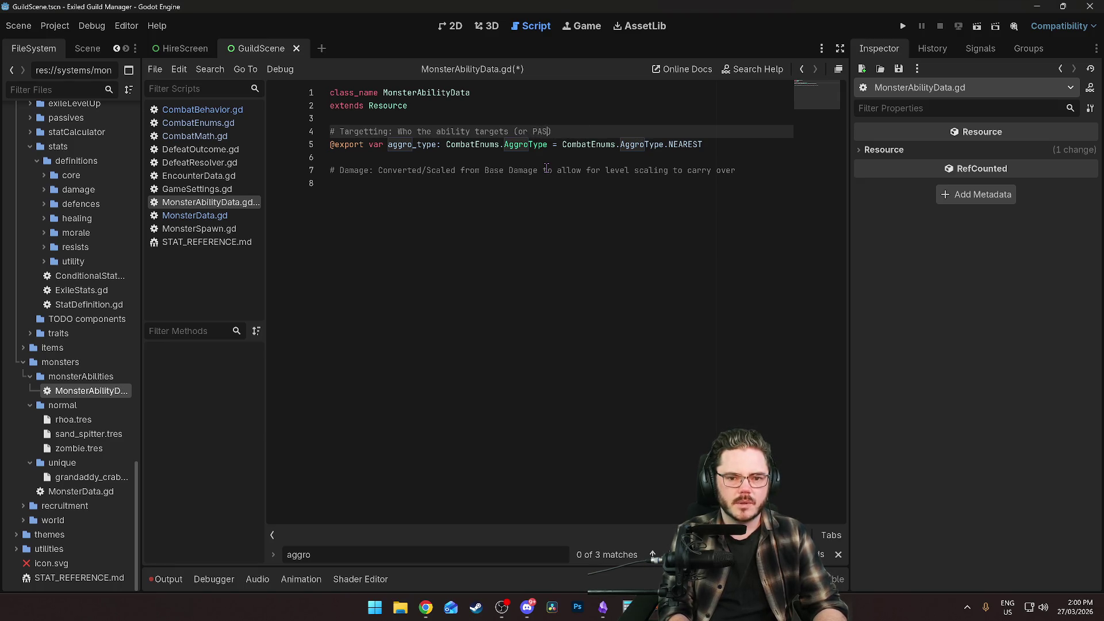
{"action": "key", "text": "BackSpace"}
{"action": "key", "text": "BackSpace"}
{"action": "type", "text": "NONE"}
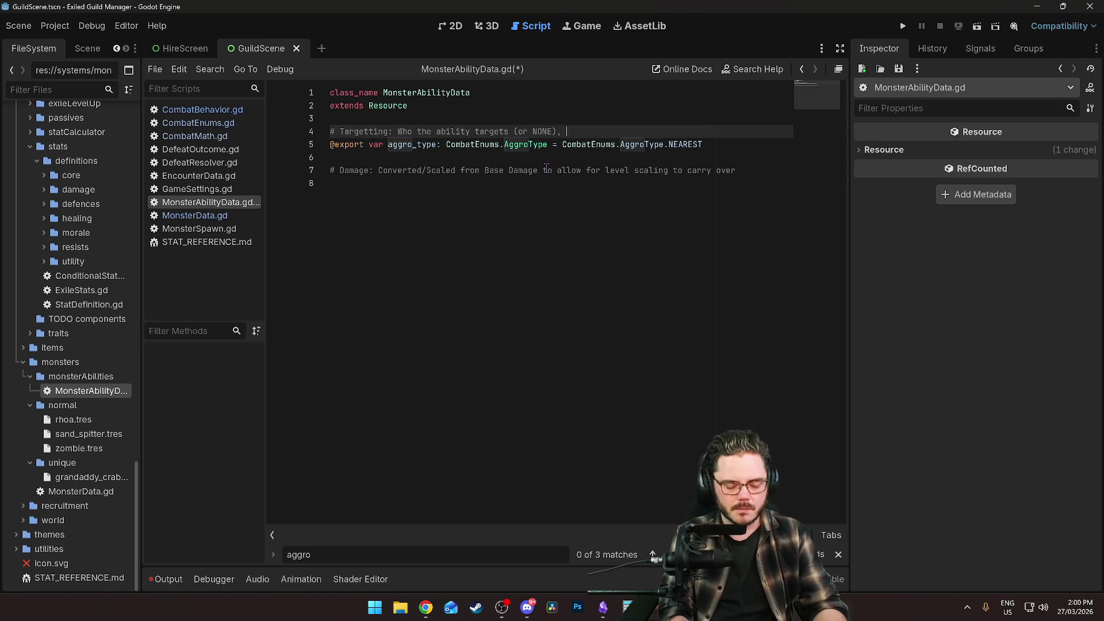
{"action": "key", "text": "BackSpace"}
{"action": "type", "text": "independant "}
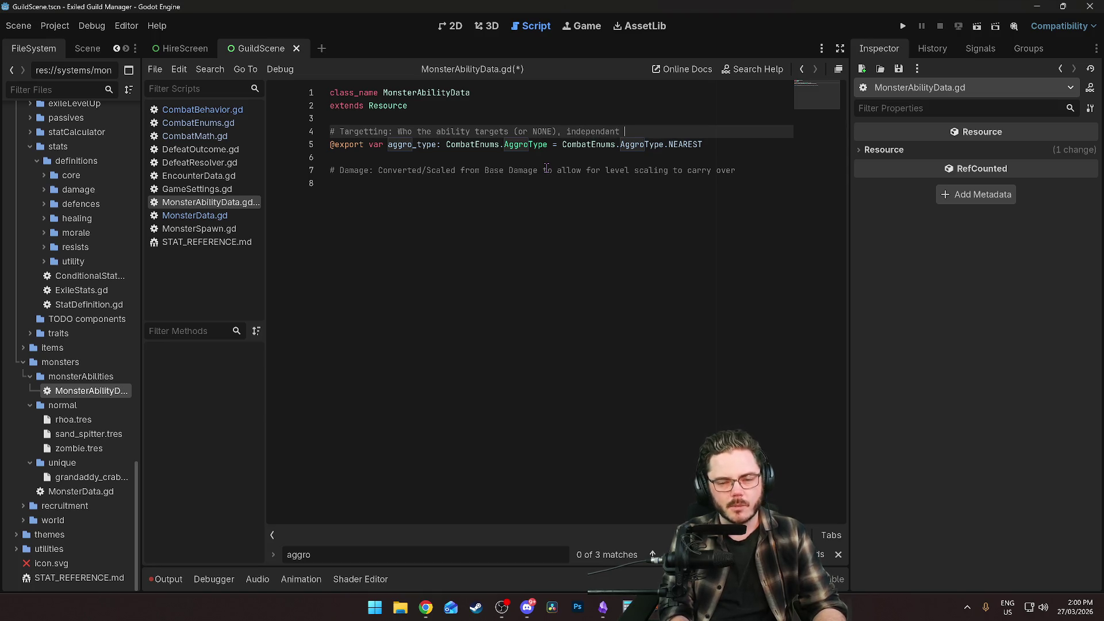
{"action": "type", "text": "from monster aggro"}
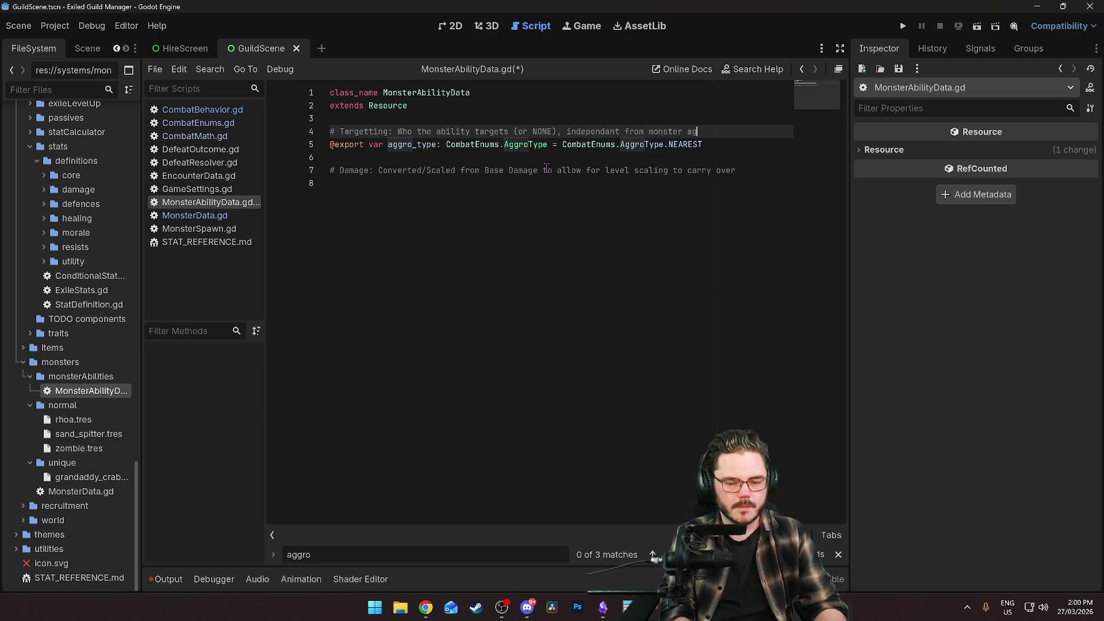
- Move the caret to the empty last line and save MonsterAbilityData.gd
{"action": "left_click", "coordinate": [730, 211]}
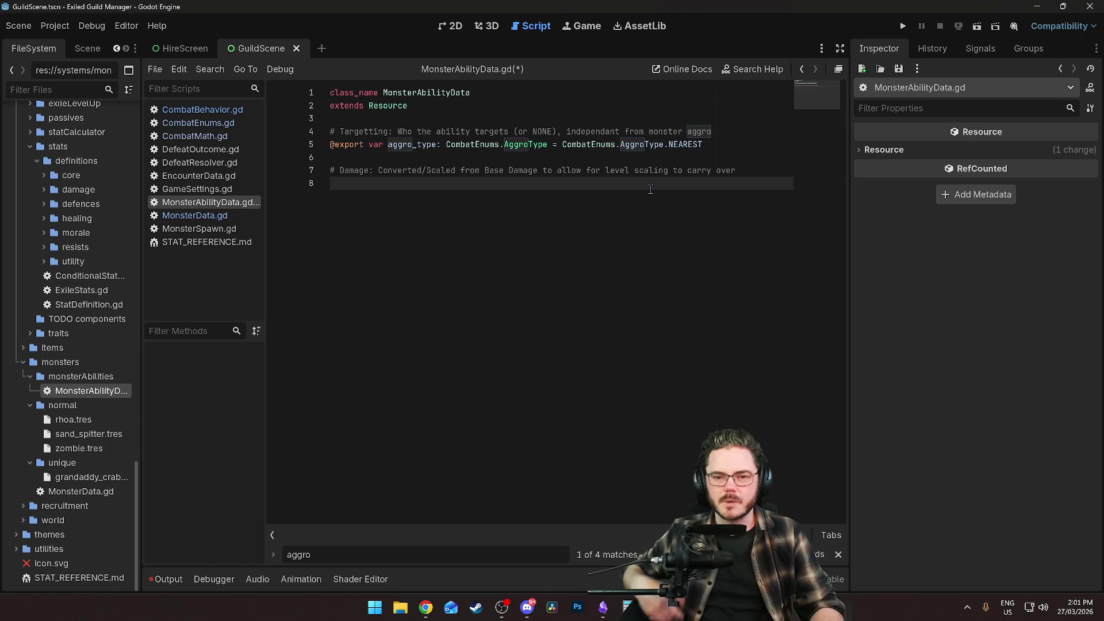
{"action": "left_click", "coordinate": [715, 148]}
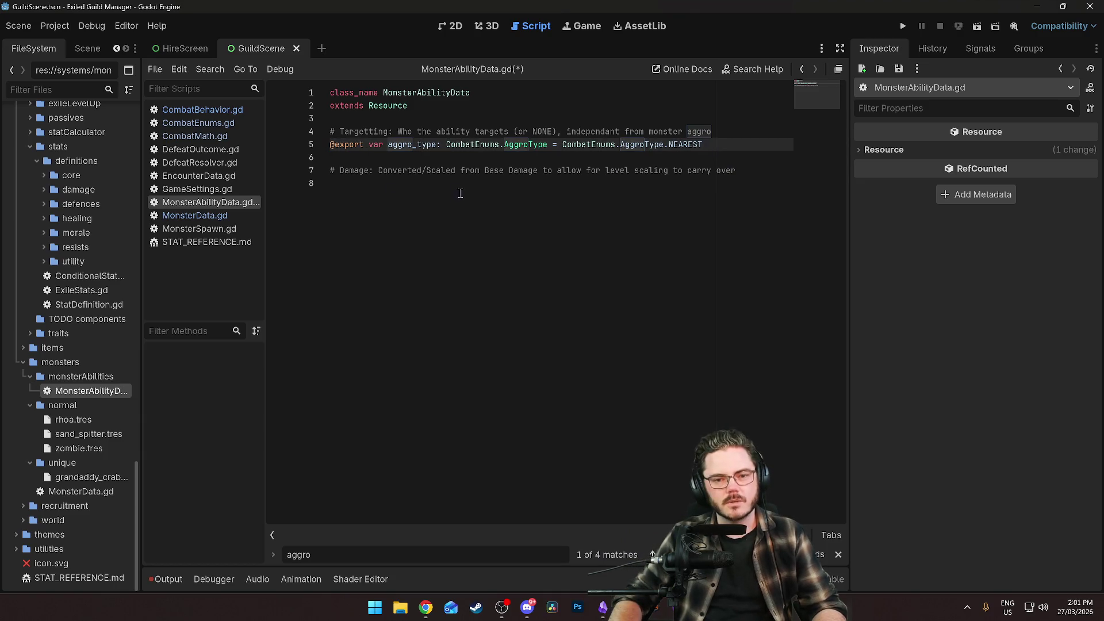
{"action": "left_click", "coordinate": [443, 184]}
{"action": "key", "text": "ctrl+s"}
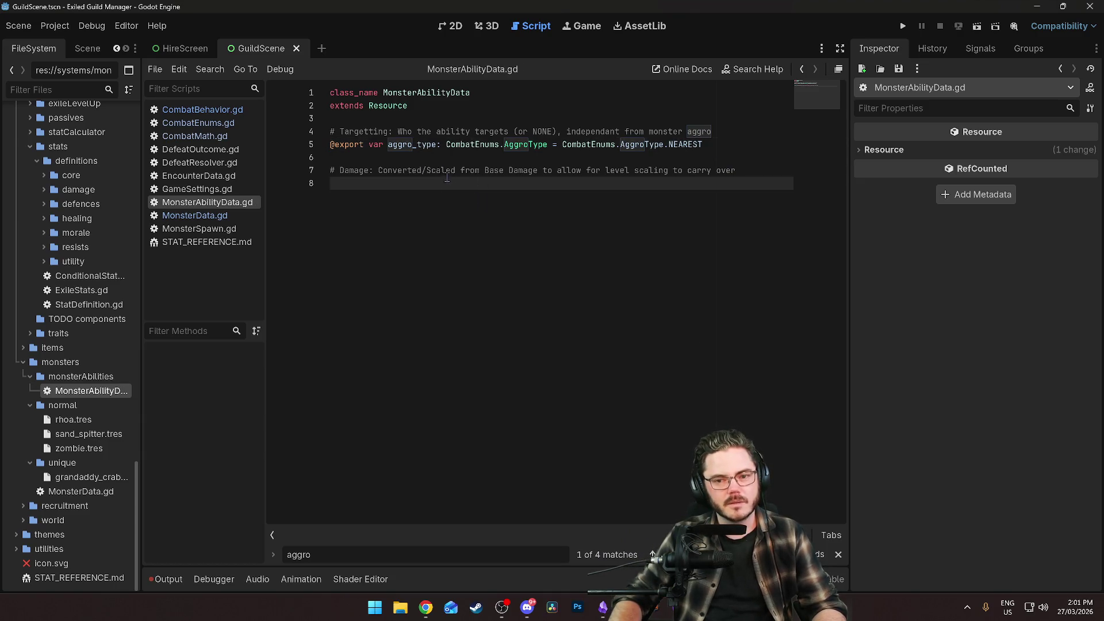
{"action": "left_click", "coordinate": [446, 173]}
{"action": "left_click", "coordinate": [391, 191]}
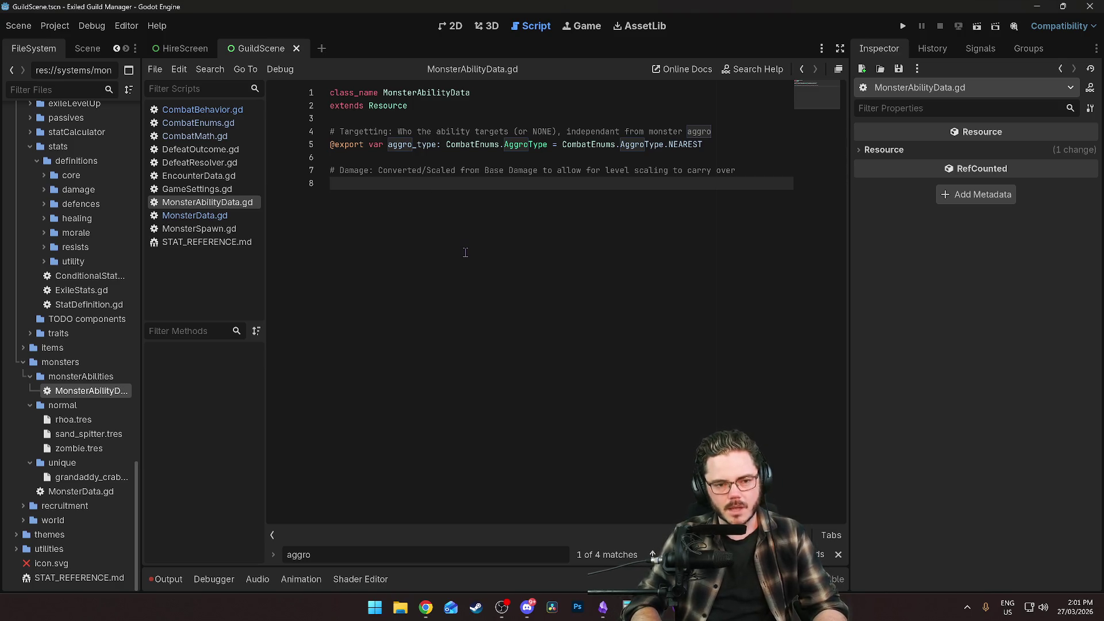
{"action": "type", "text": "@export var "}
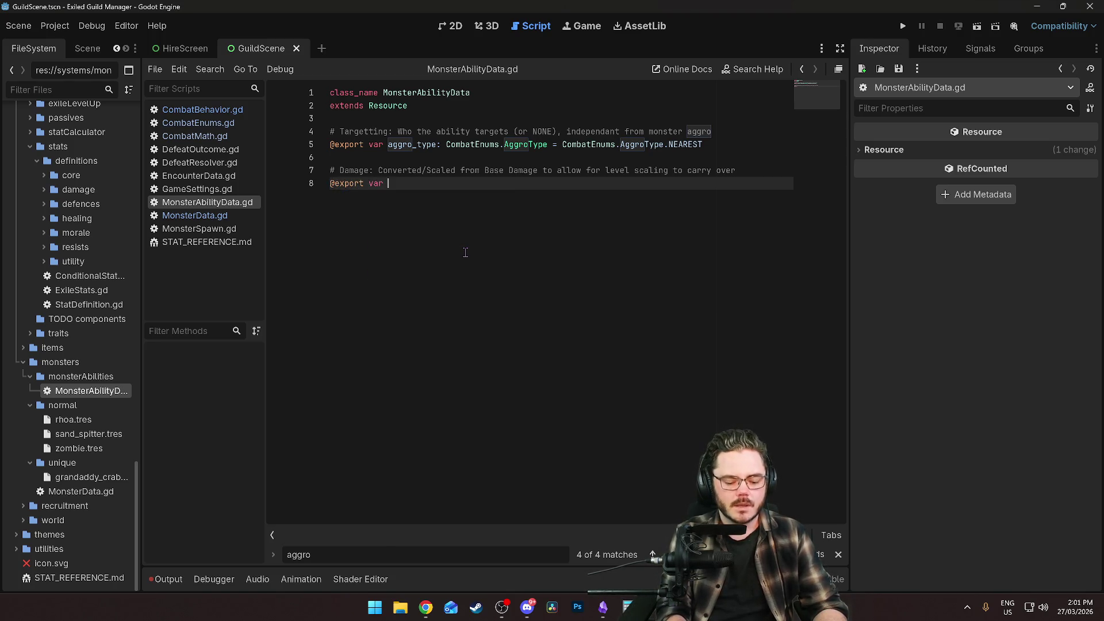
{"action": "type", "text": "damage"}
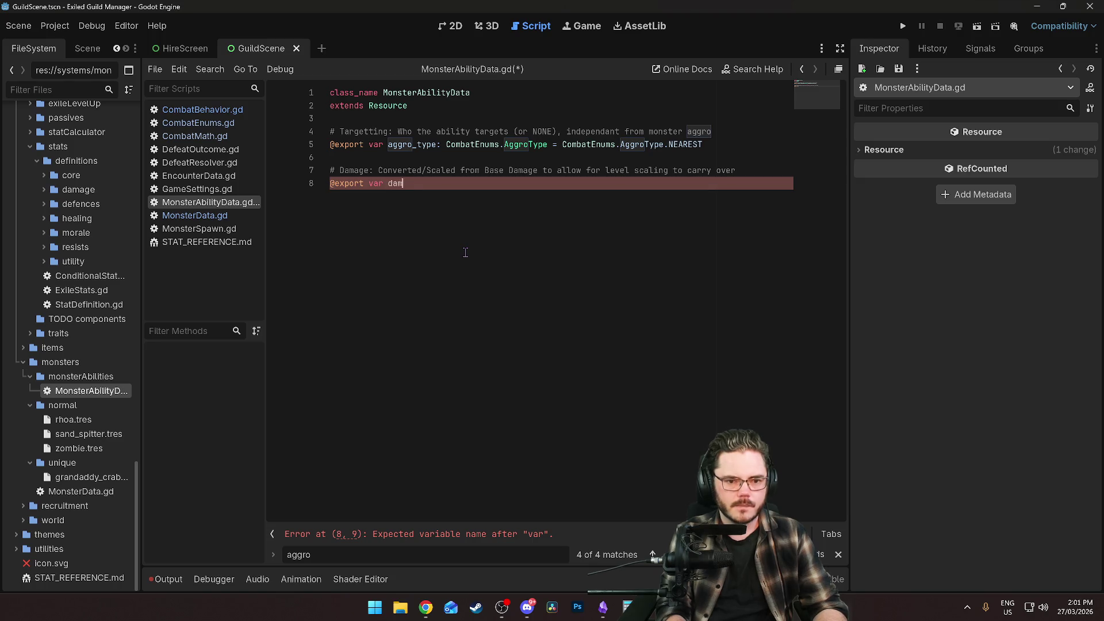
{"action": "type", "text": "_scaling: floa"}
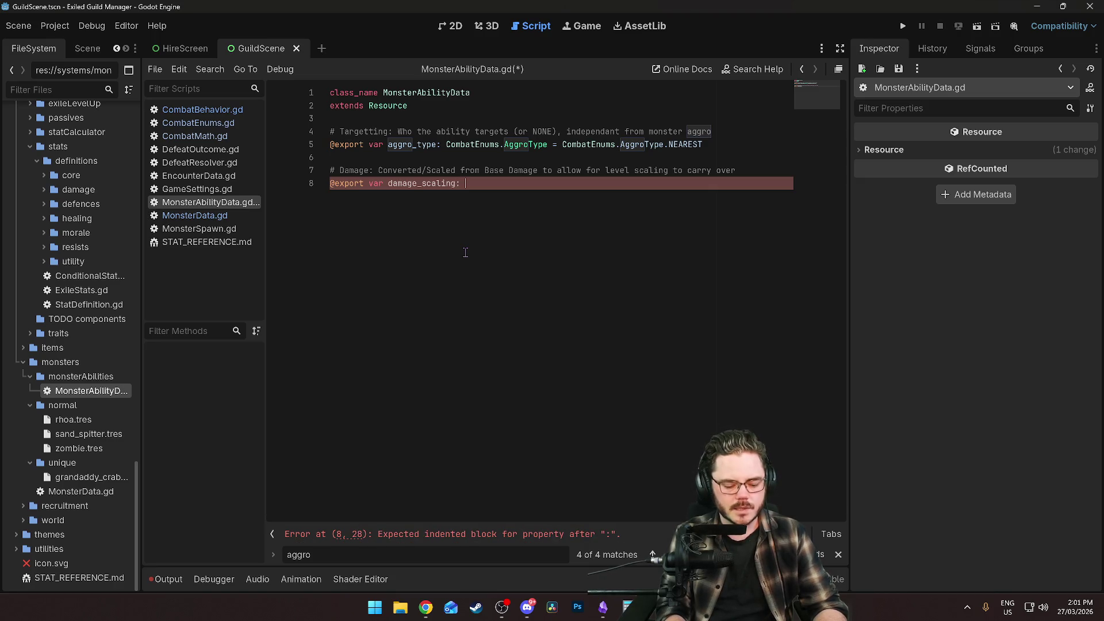
{"action": "type", "text": "t"}
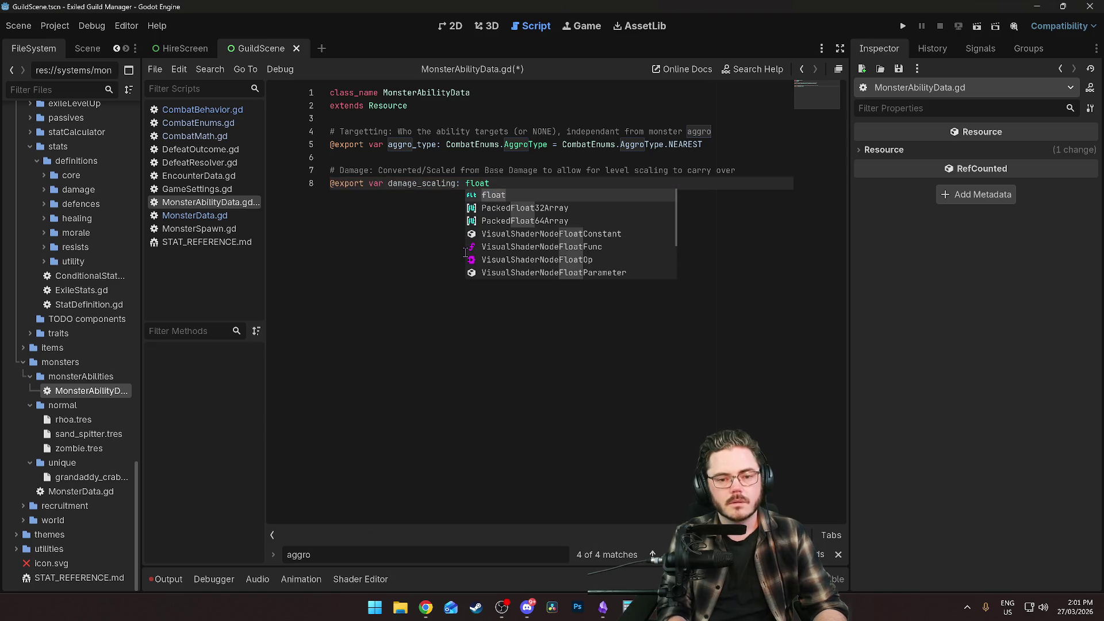
{"action": "type", "text": " = "}
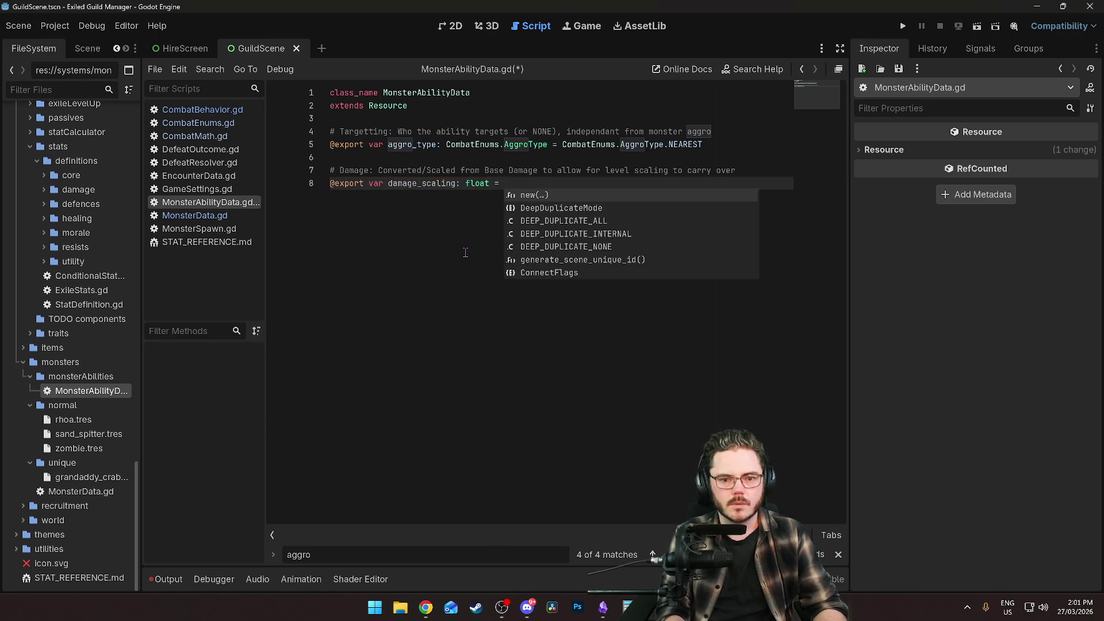
{"action": "type", "text": "1"}
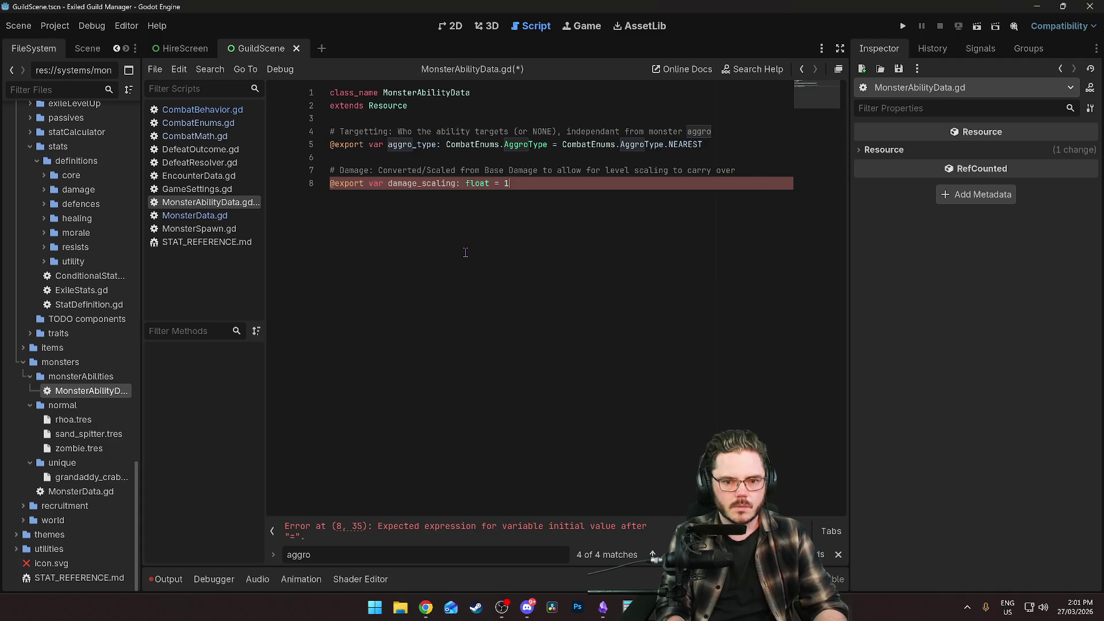
{"action": "key", "text": "Return"}
{"action": "left_click", "coordinate": [518, 184]}
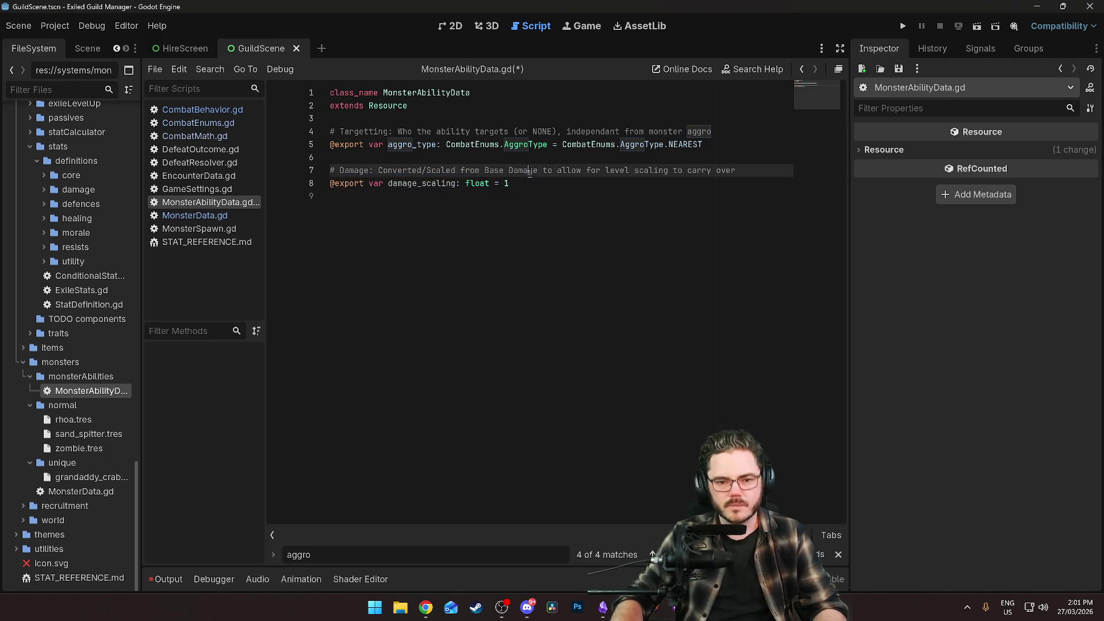
{"action": "type", "text": ".0"}
{"action": "key", "text": "Down"}
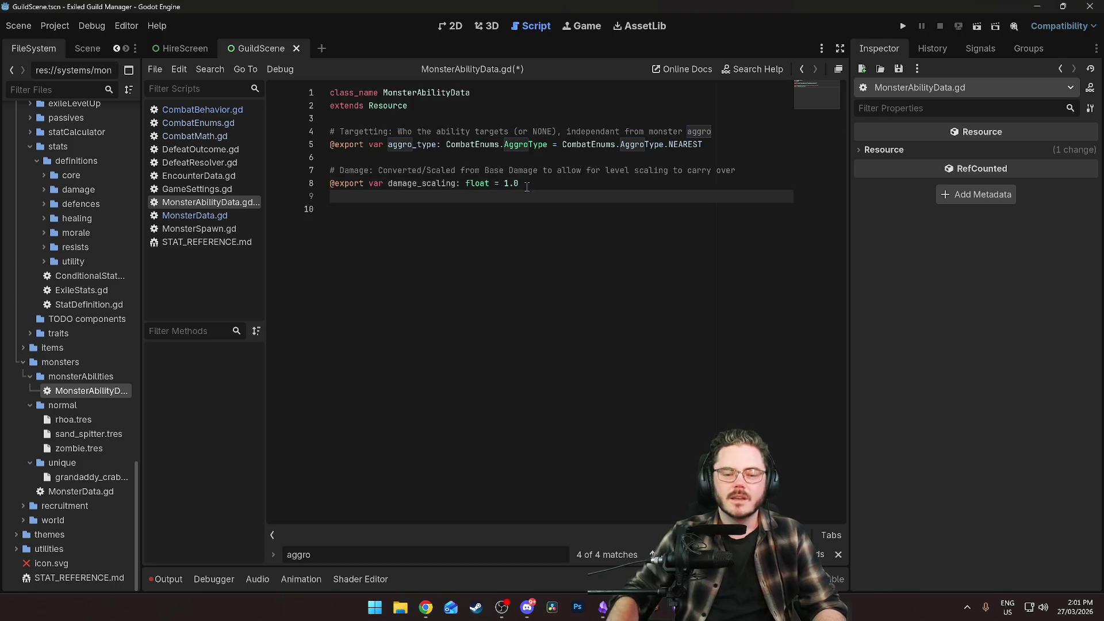
- Try a 0.5 value after damage_scaling's default, then remove it, keeping 1.0
{"action": "key", "text": "Return"}
{"action": "left_click", "coordinate": [521, 183]}
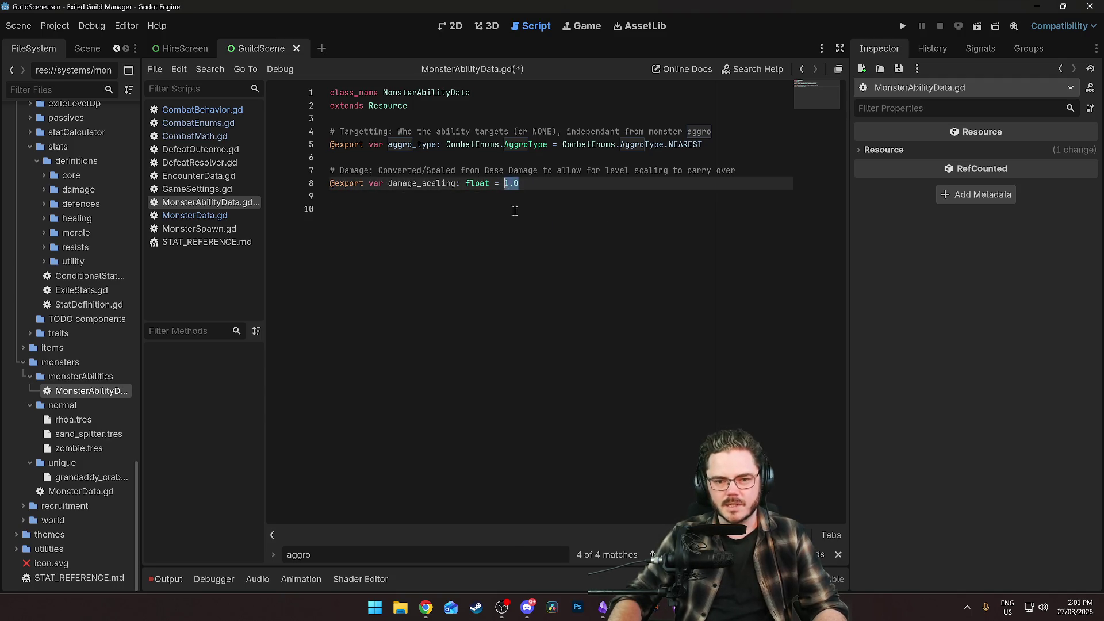
{"action": "left_click", "coordinate": [516, 219]}
{"action": "left_click", "coordinate": [518, 196]}
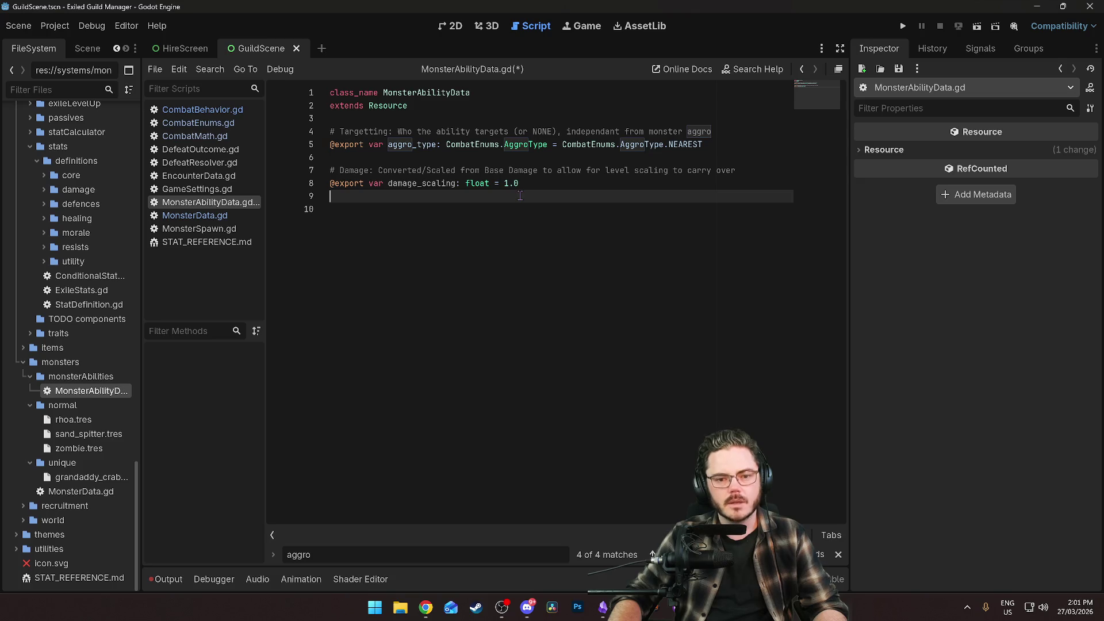
{"action": "left_click_drag", "start_coordinate": [519, 183], "coordinate": [506, 183]}
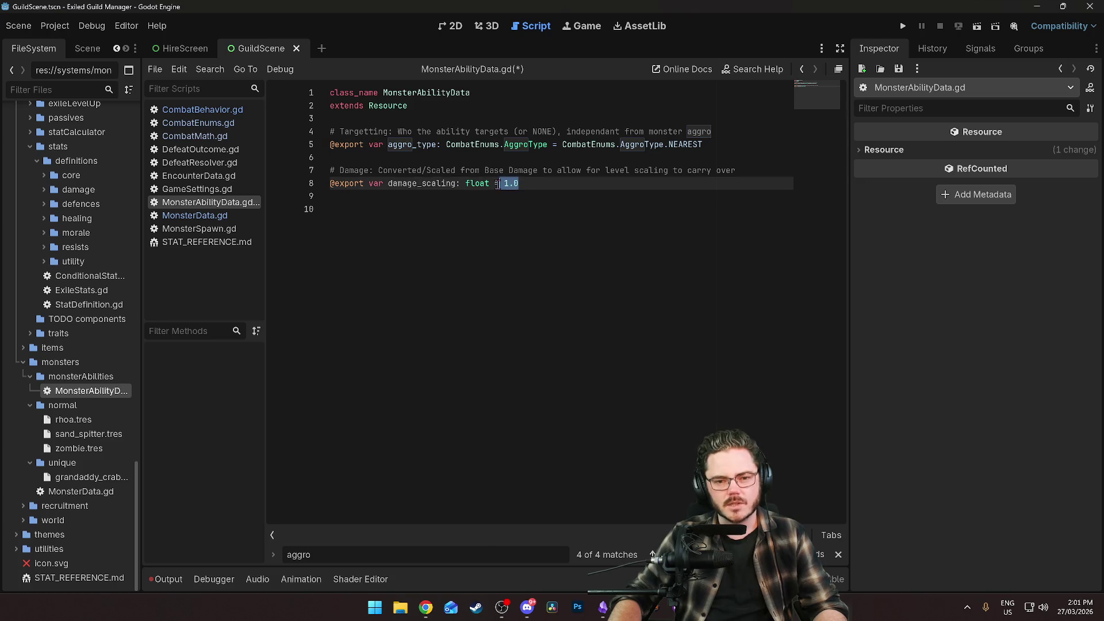
{"action": "left_click", "coordinate": [527, 210]}
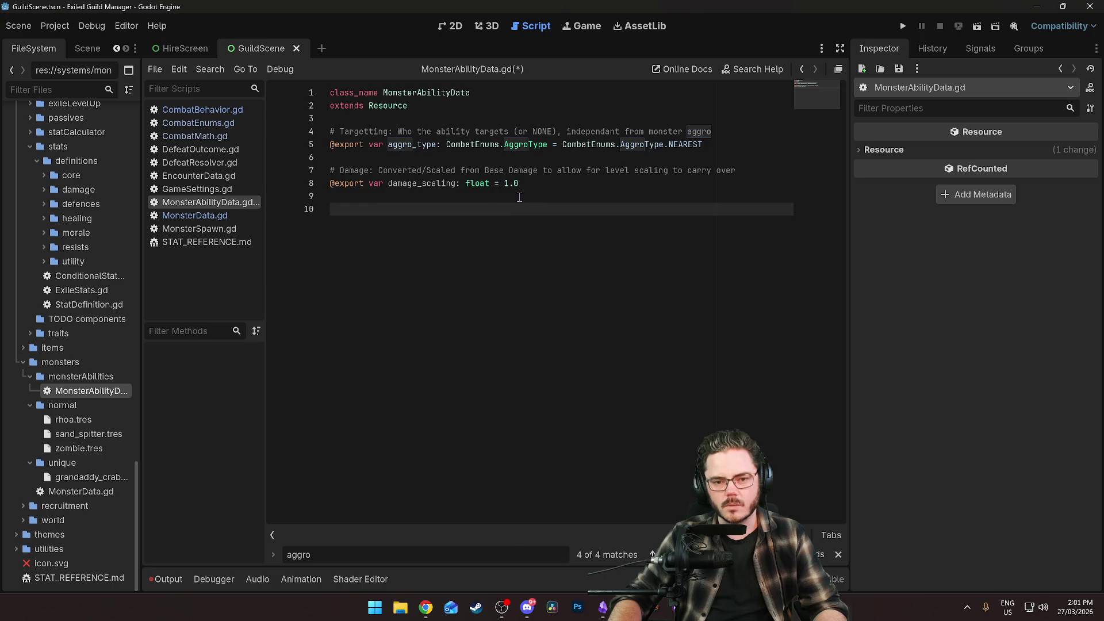
{"action": "left_click", "coordinate": [519, 197]}
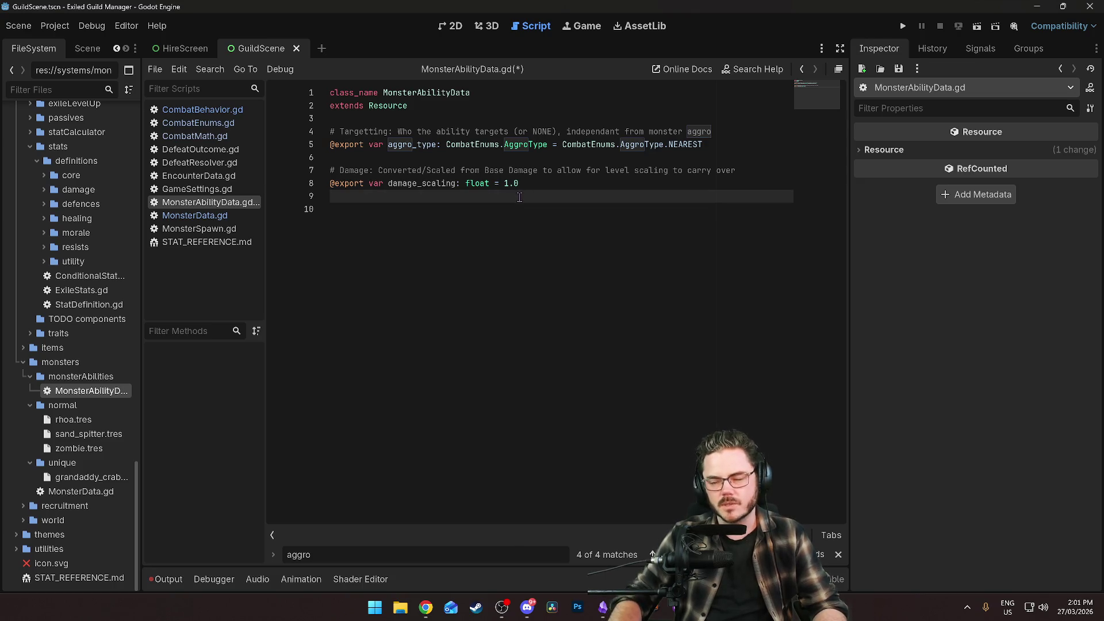
{"action": "left_click", "coordinate": [527, 184]}
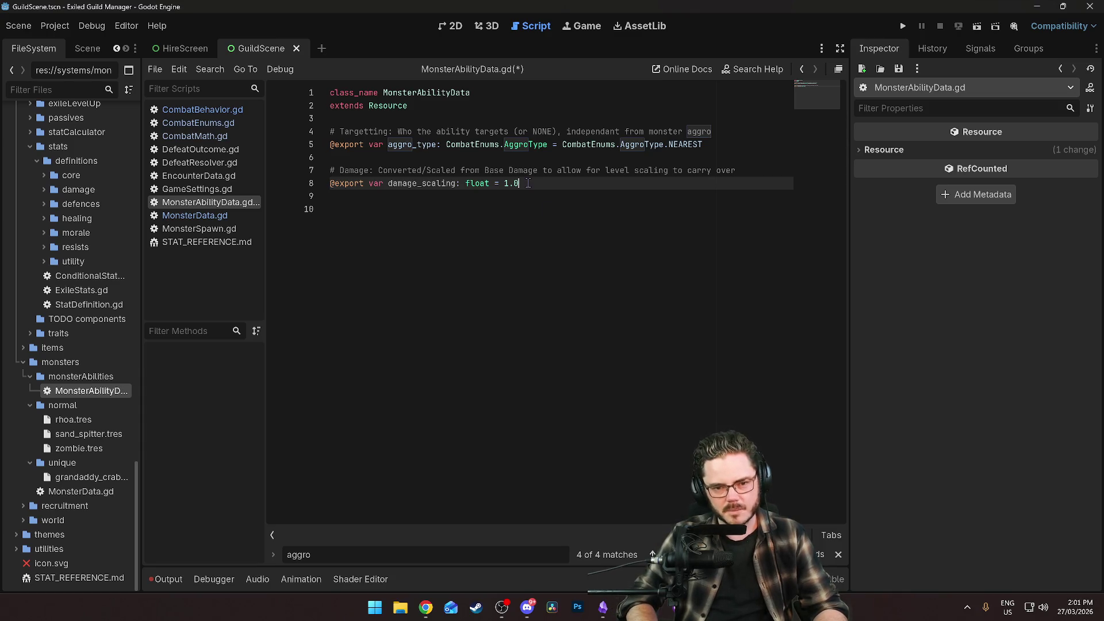
{"action": "type", "text": "0.5"}
{"action": "left_click", "coordinate": [557, 236]}
{"action": "key", "text": "Up"}
{"action": "key", "text": "Up"}
{"action": "key", "text": "End"}
{"action": "key", "text": "BackSpace"}
{"action": "key", "text": "BackSpace"}
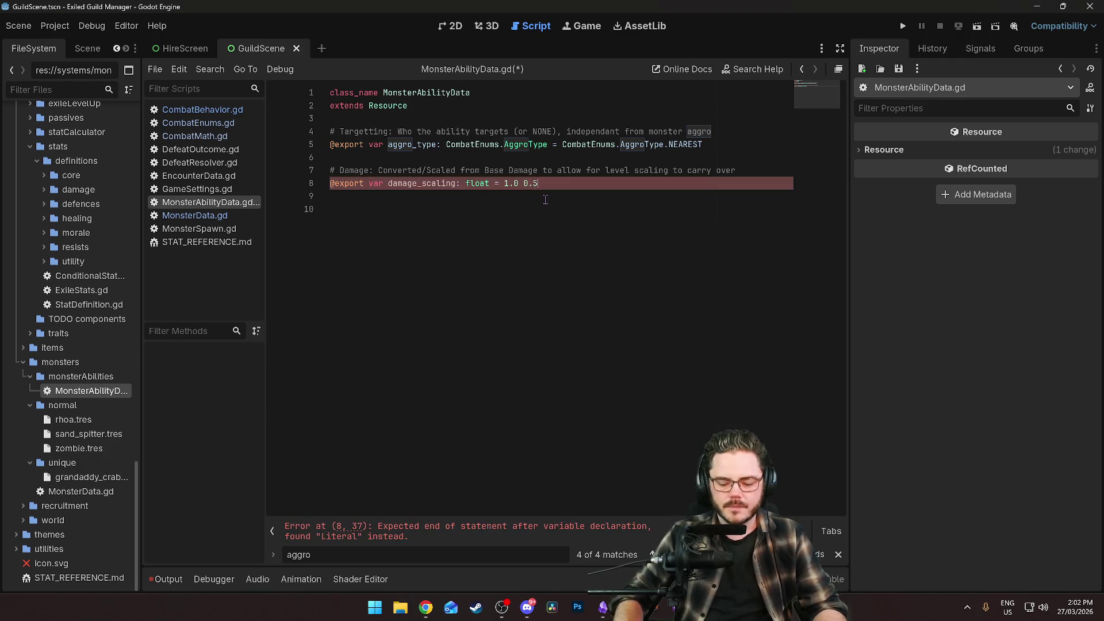
{"action": "left_click", "coordinate": [545, 199]}
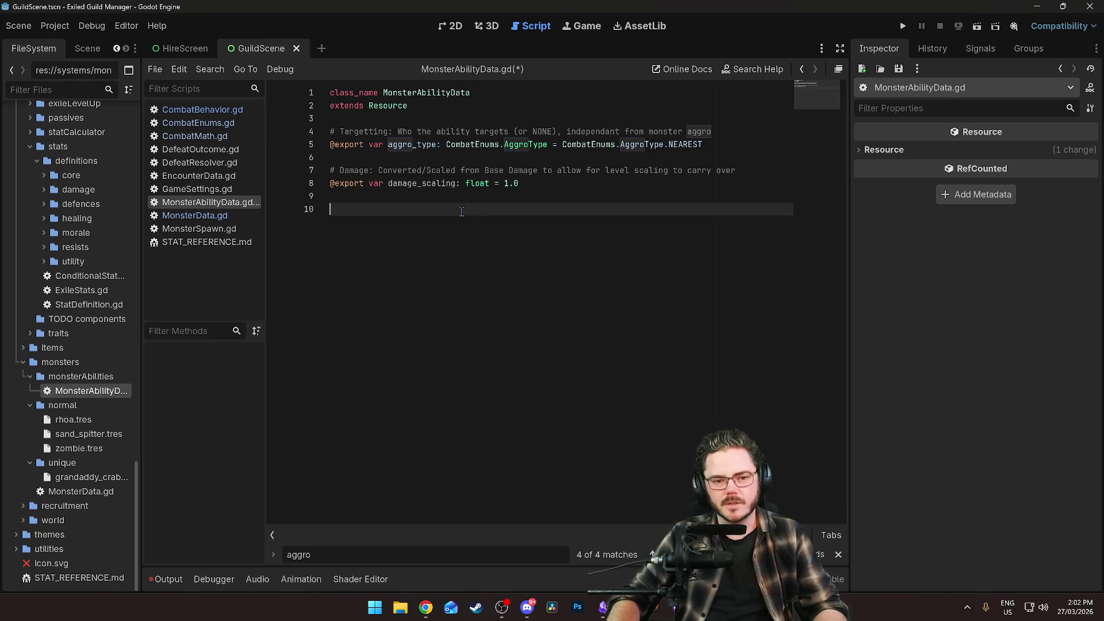
- Comment damage_scaling with 'The % of combined base damage', save, and open Editor Settings
{"action": "left_click", "coordinate": [567, 188]}
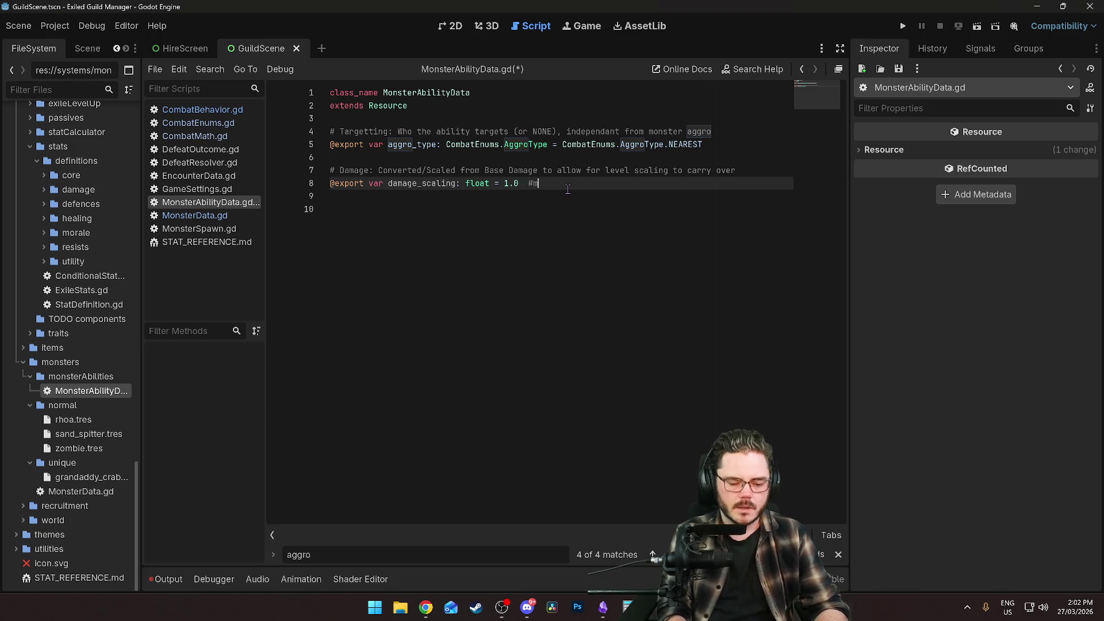
{"action": "type", "text": "The %"}
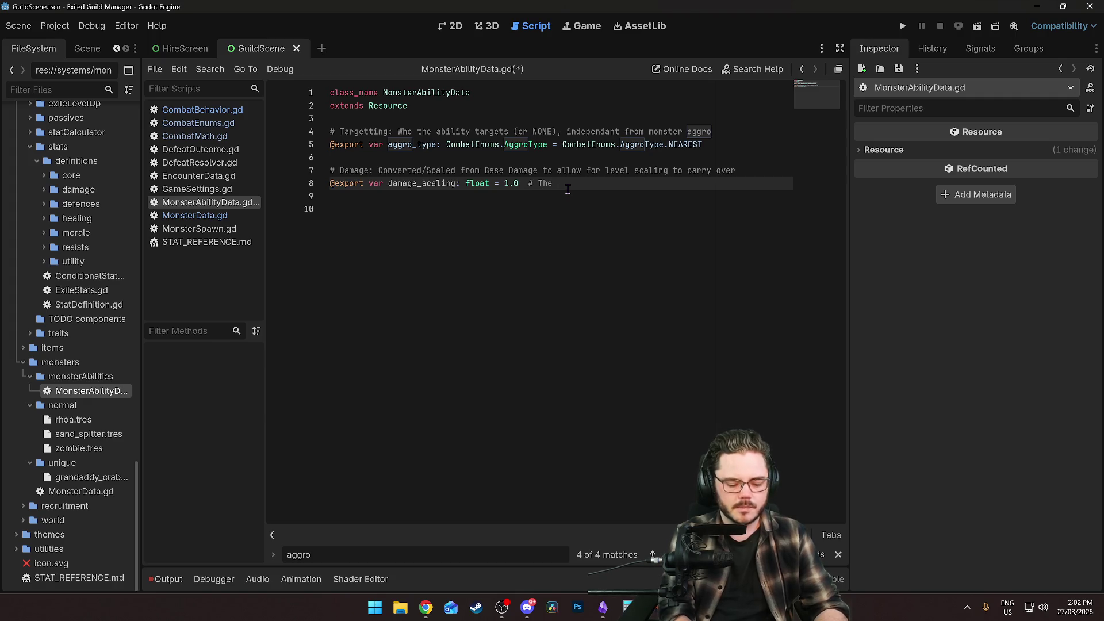
{"action": "type", "text": " of"}
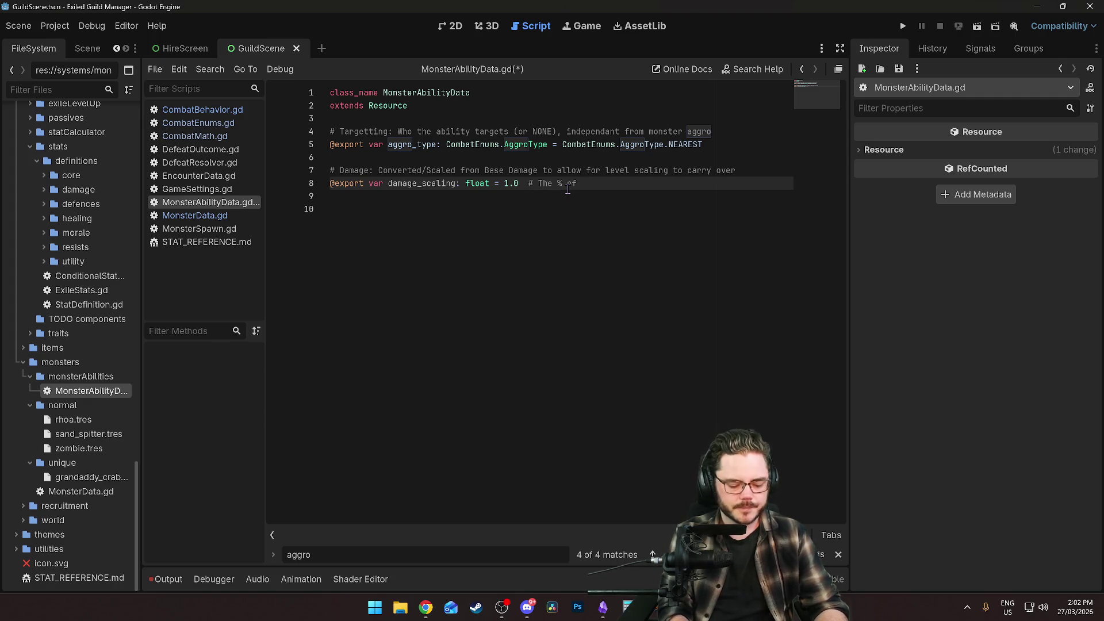
{"action": "type", "text": " base damage"}
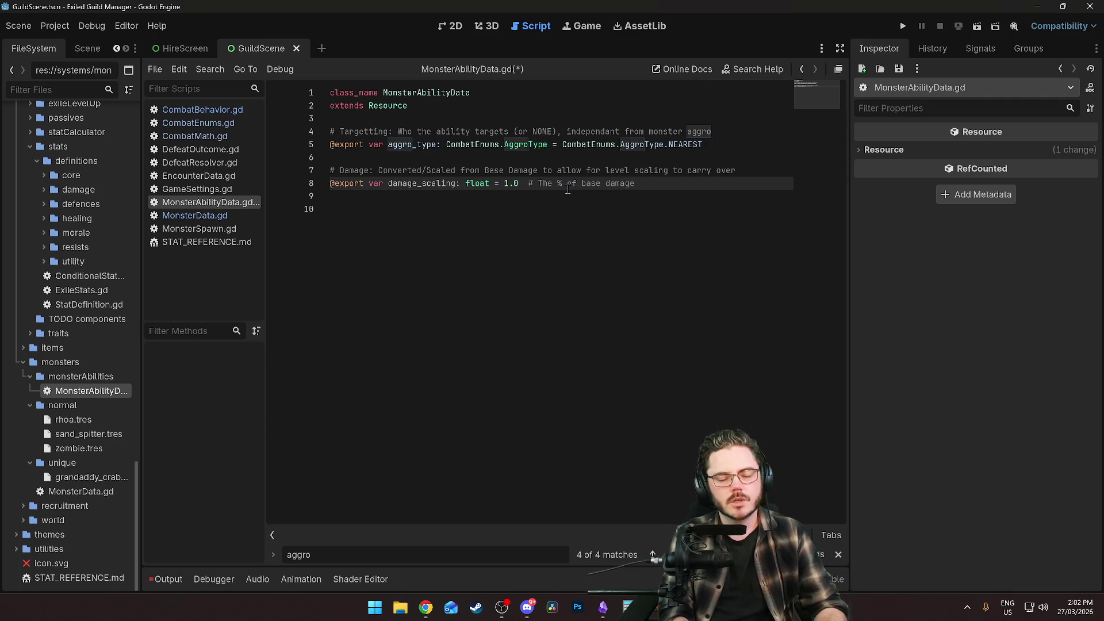
{"action": "left_click", "coordinate": [581, 183]}
{"action": "type", "text": "combi"}
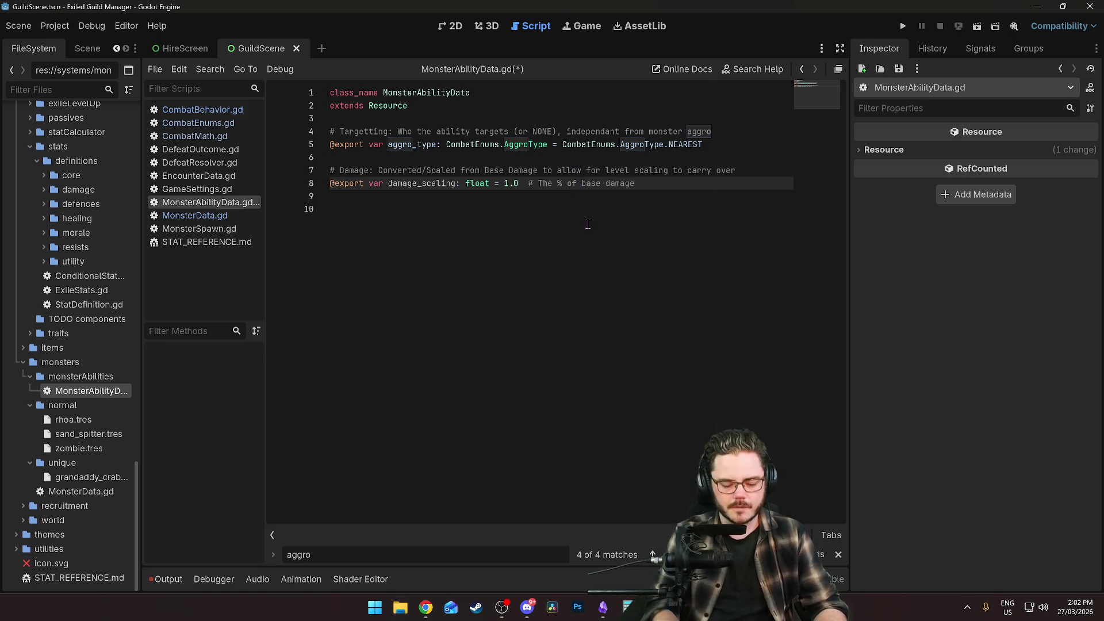
{"action": "type", "text": "ned"}
{"action": "key", "text": "ctrl+s"}
{"action": "key", "text": "ctrl+comma"}
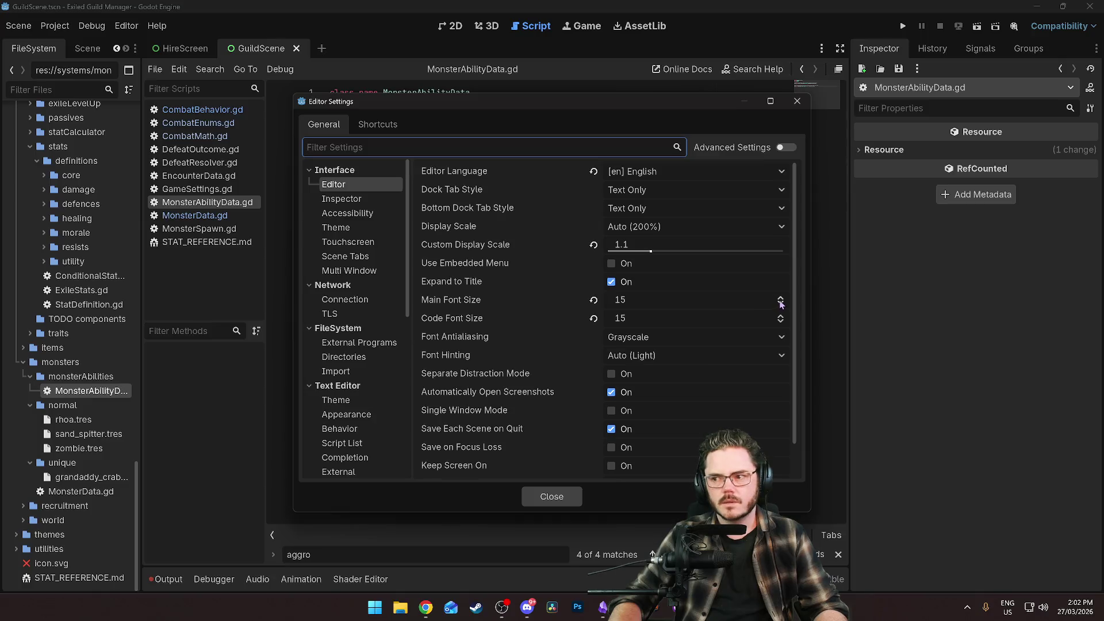
- Adjust main and code font sizes, raising code font to 16, then close Editor Settings
{"action": "left_click", "coordinate": [781, 298]}
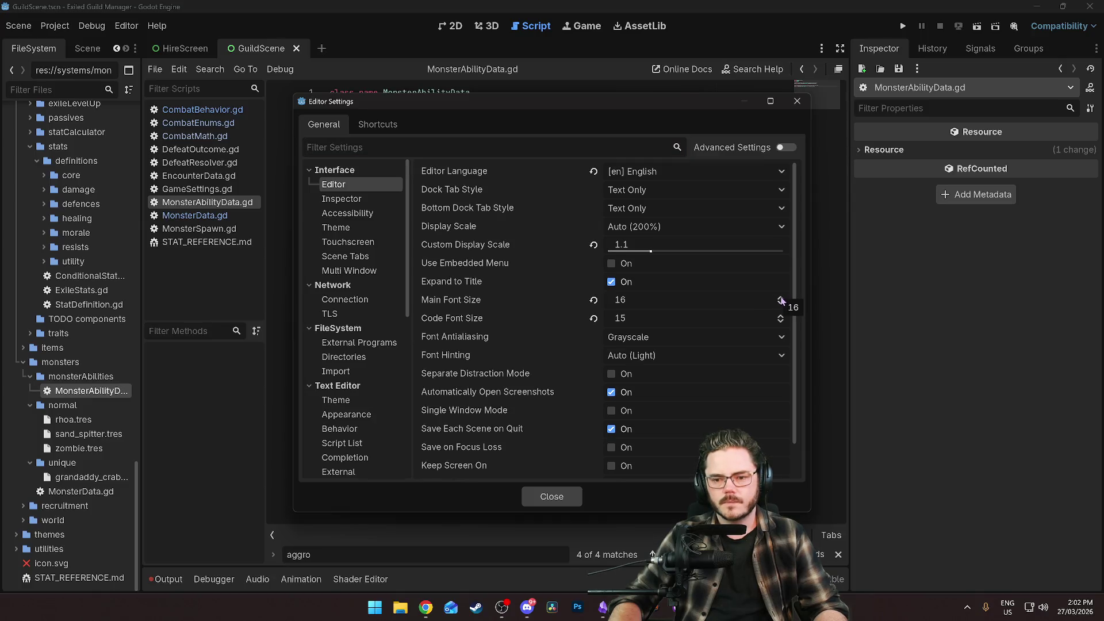
{"action": "left_click", "coordinate": [781, 303]}
{"action": "left_click", "coordinate": [781, 304]}
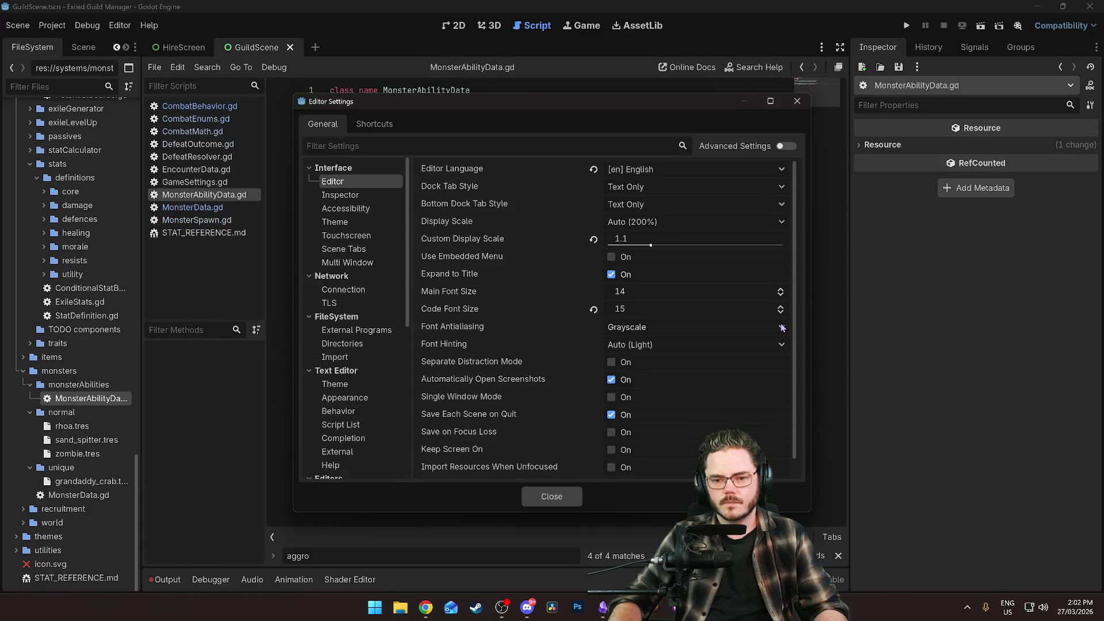
{"action": "left_click", "coordinate": [782, 308]}
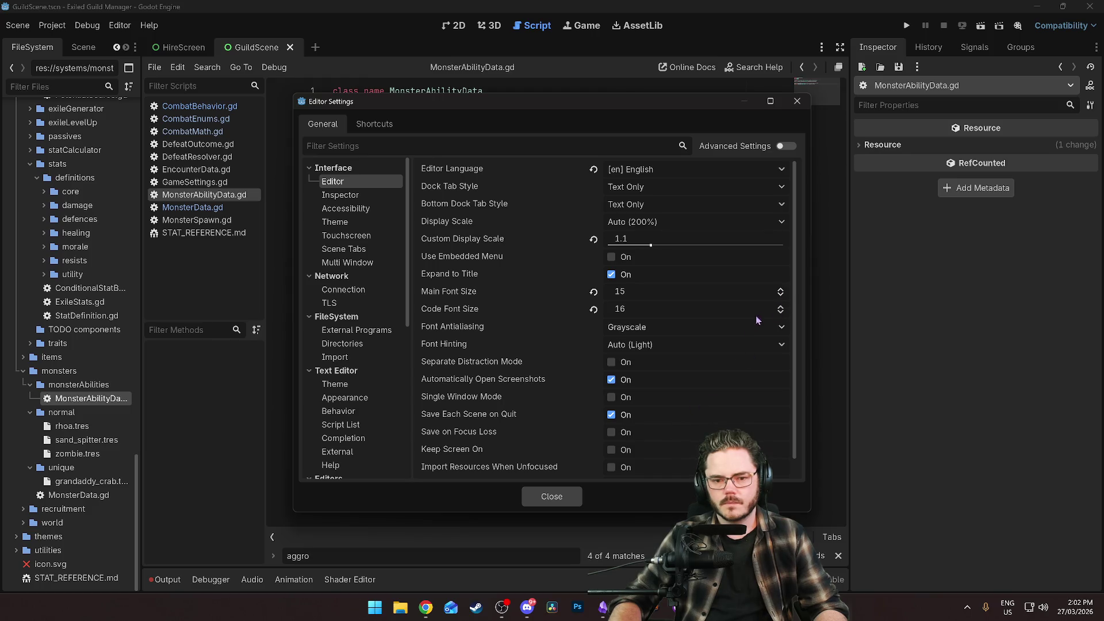
{"action": "left_click", "coordinate": [611, 274]}
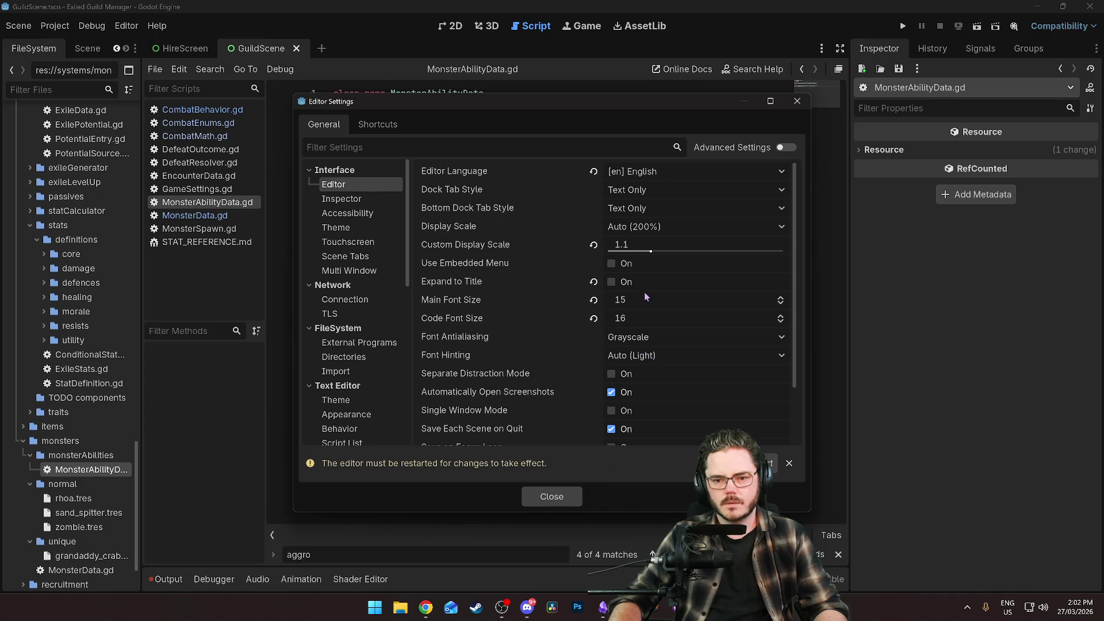
{"action": "left_click", "coordinate": [725, 285]}
{"action": "left_click", "coordinate": [797, 101]}
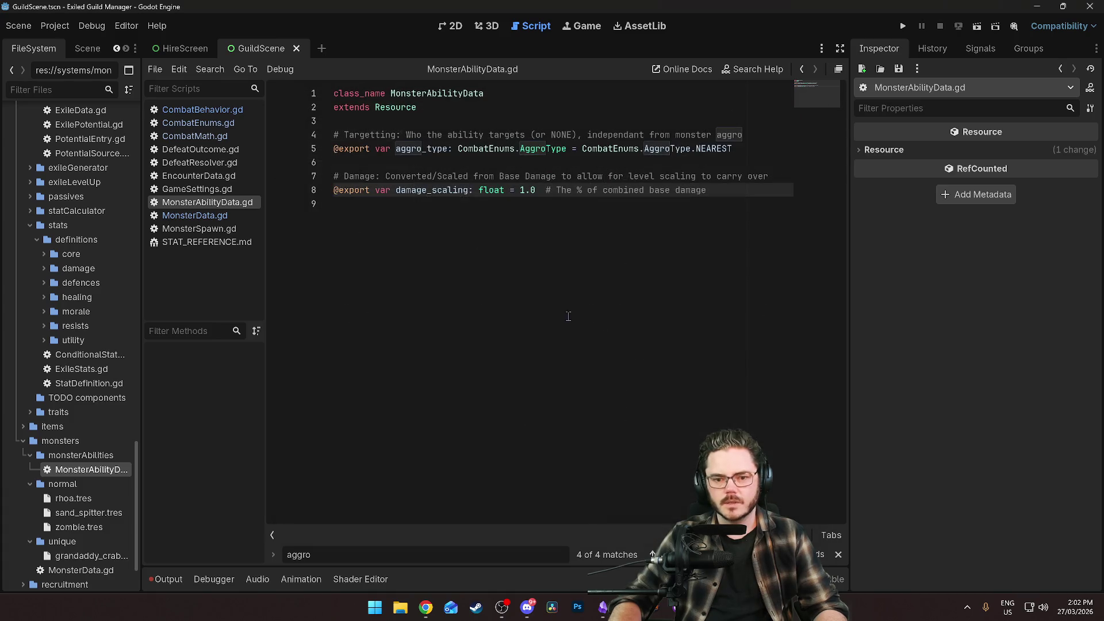
- Reopen Editor Settings, raise Code Font Size to 17, and close it
{"action": "left_click", "coordinate": [92, 26]}
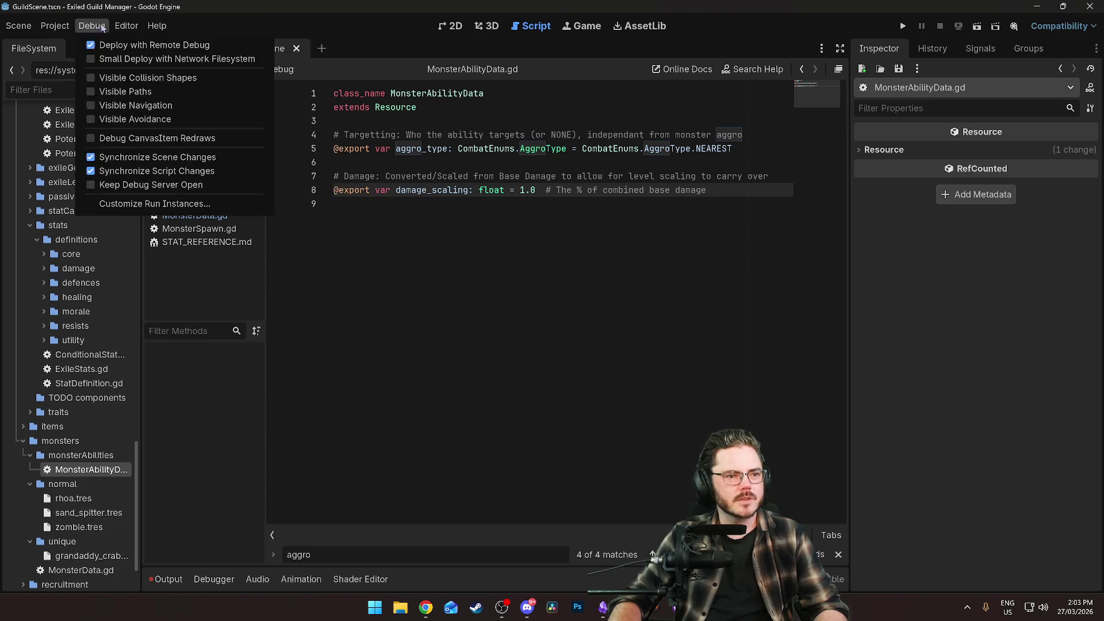
{"action": "left_click", "coordinate": [126, 25]}
{"action": "left_click", "coordinate": [138, 45]}
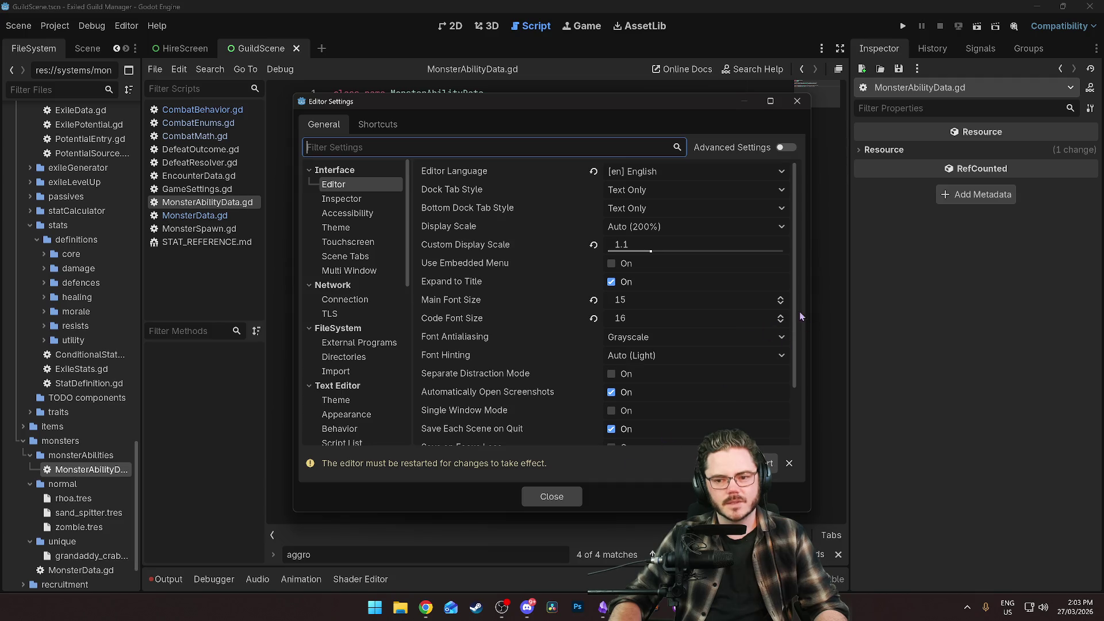
{"action": "left_click", "coordinate": [780, 315]}
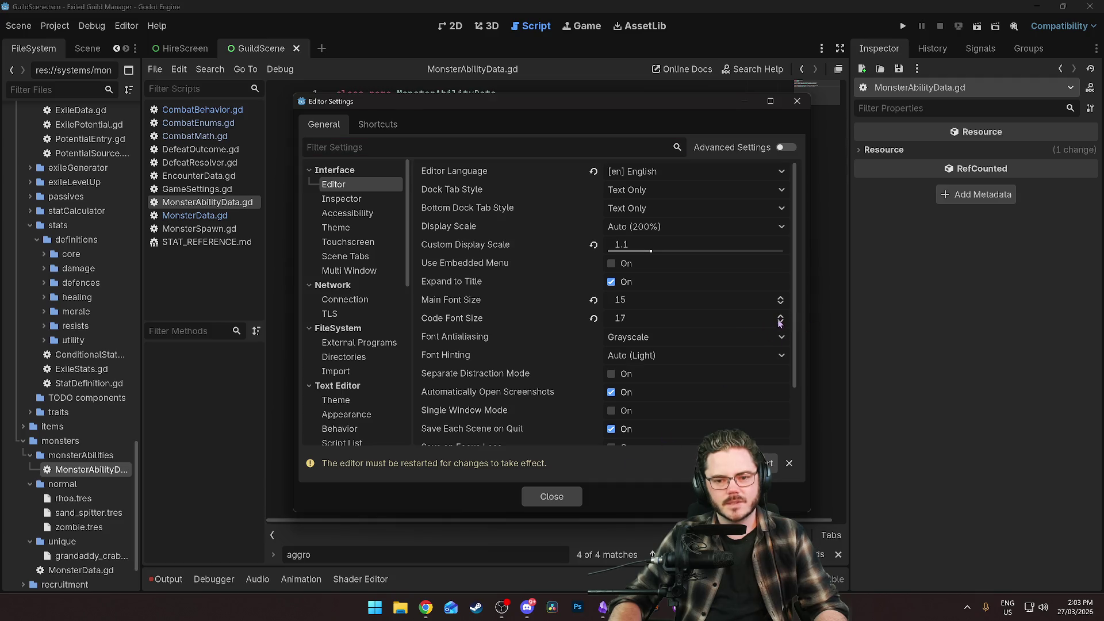
{"action": "left_click", "coordinate": [571, 494]}
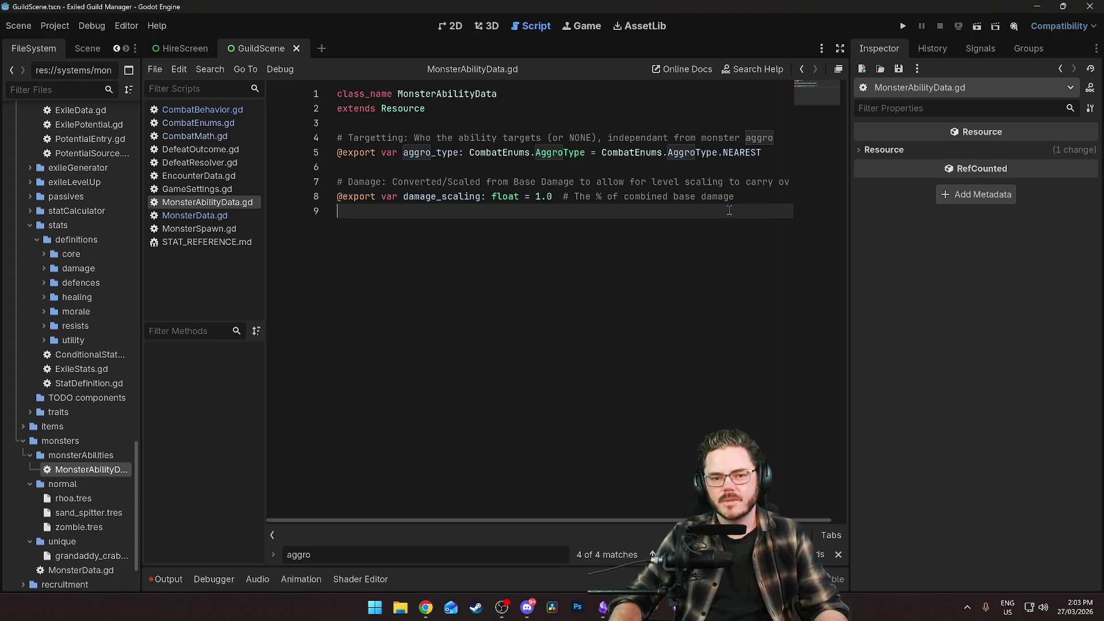
- Finish the damage_scaling comment with 'the ability does' and start a new line
{"action": "left_click", "coordinate": [744, 196]}
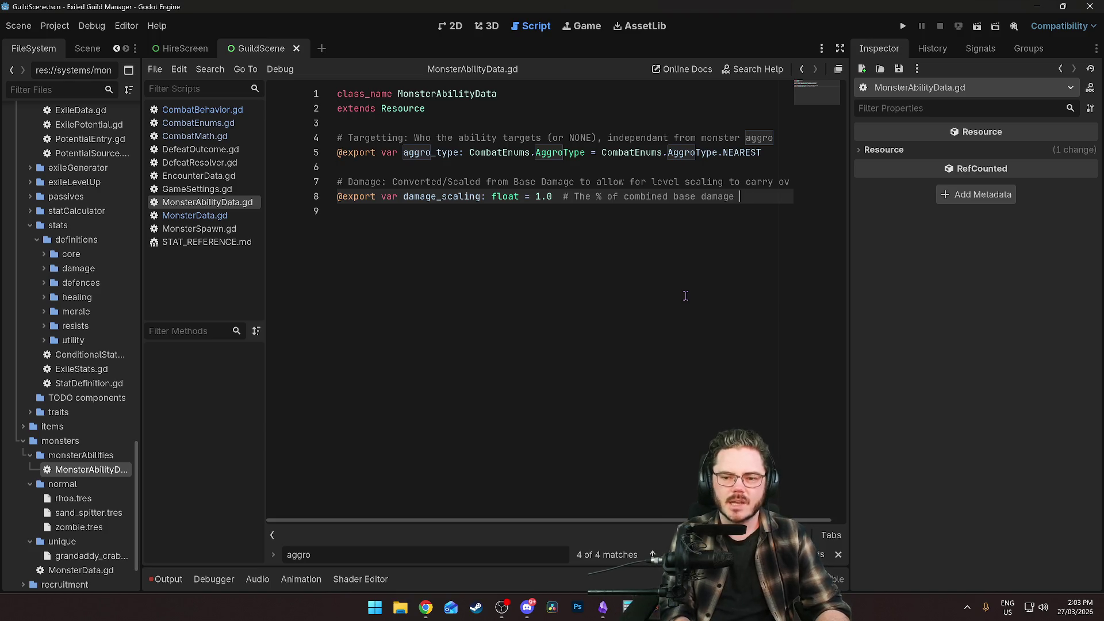
{"action": "type", "text": "the ability does"}
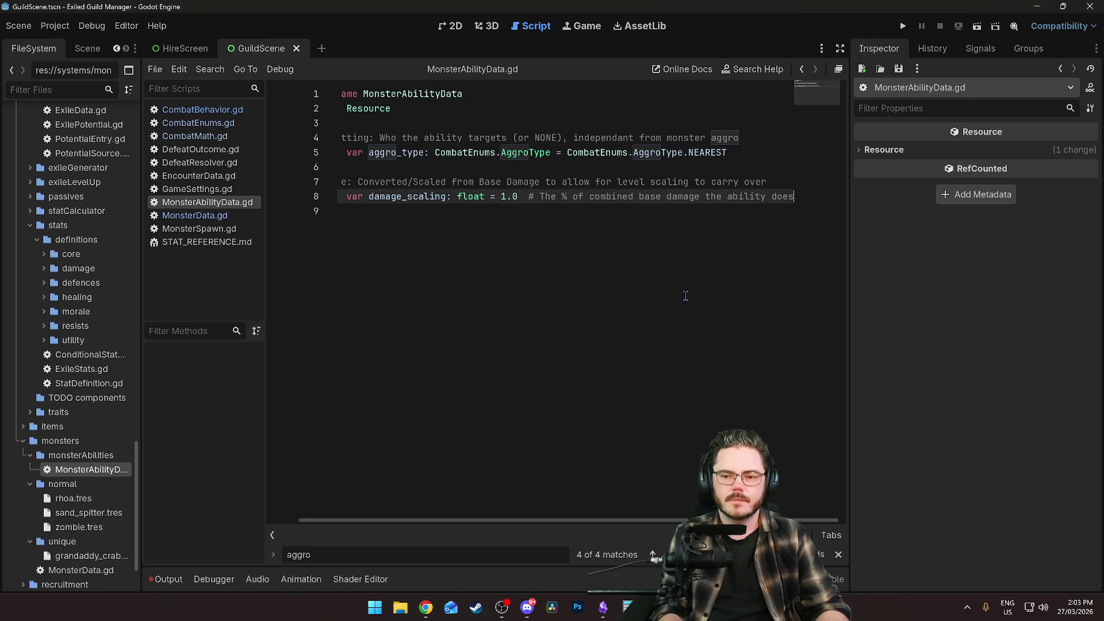
{"action": "key", "text": "Return"}
{"action": "type", "text": "@export var "}
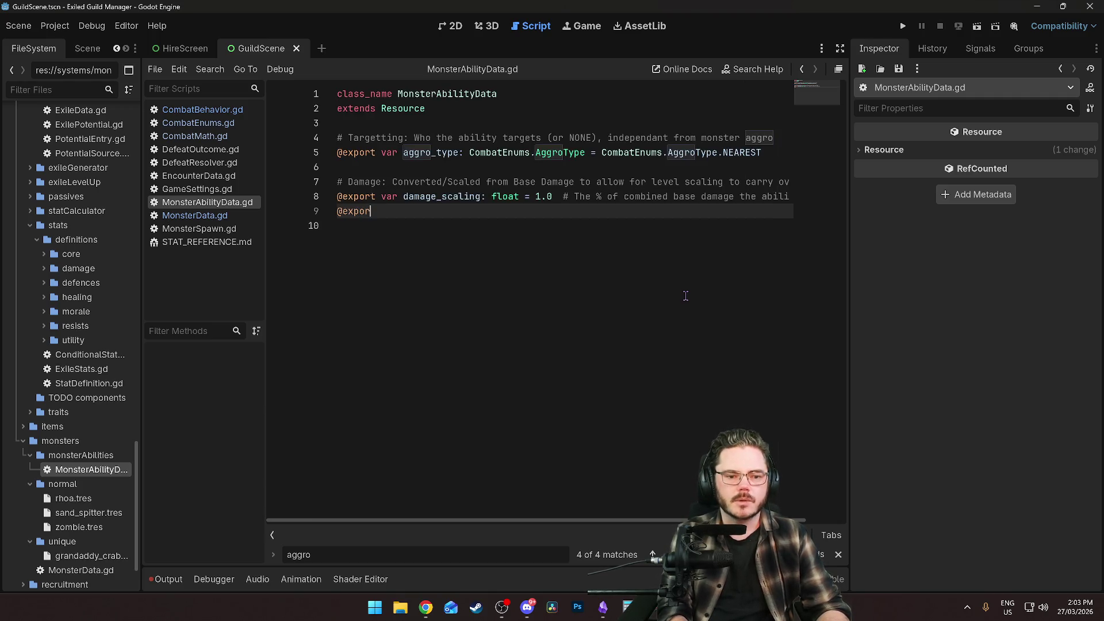
{"action": "type", "text": "damage conver"}
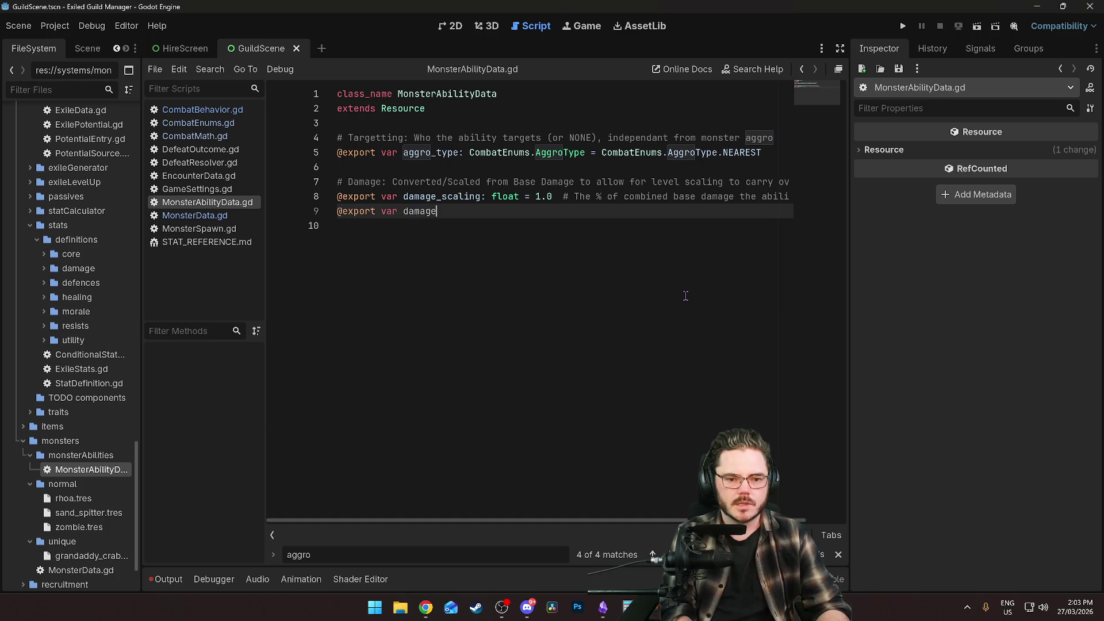
{"action": "type", "text": "sio"}
{"action": "key", "text": "BackSpace"}
{"action": "type", "text": "n:"}
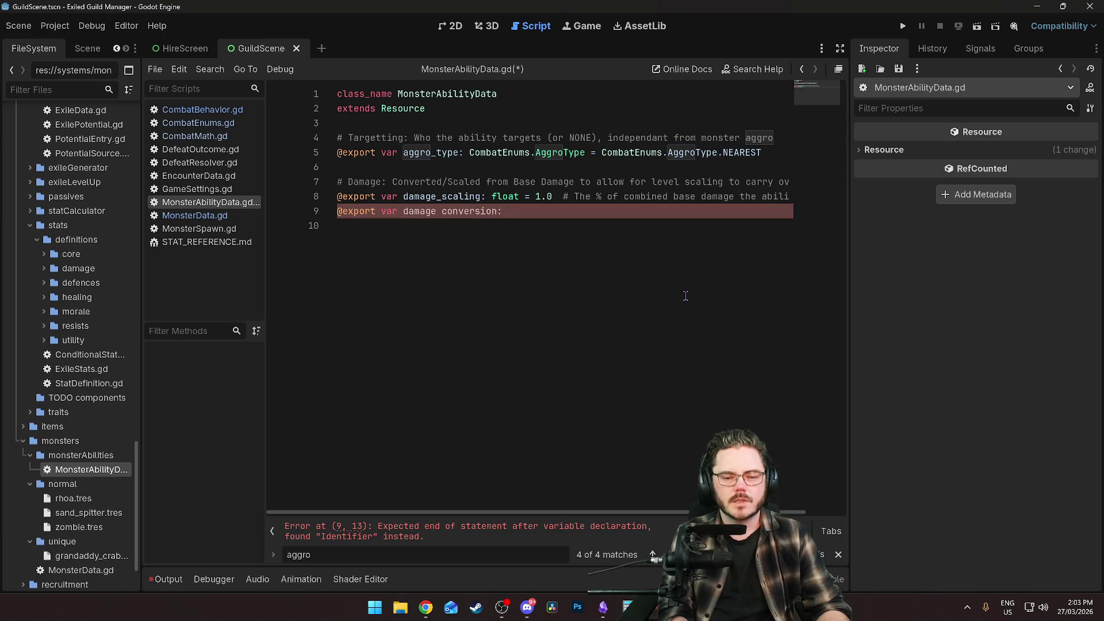
{"action": "key", "text": "Left"}
{"action": "key", "text": "Left"}
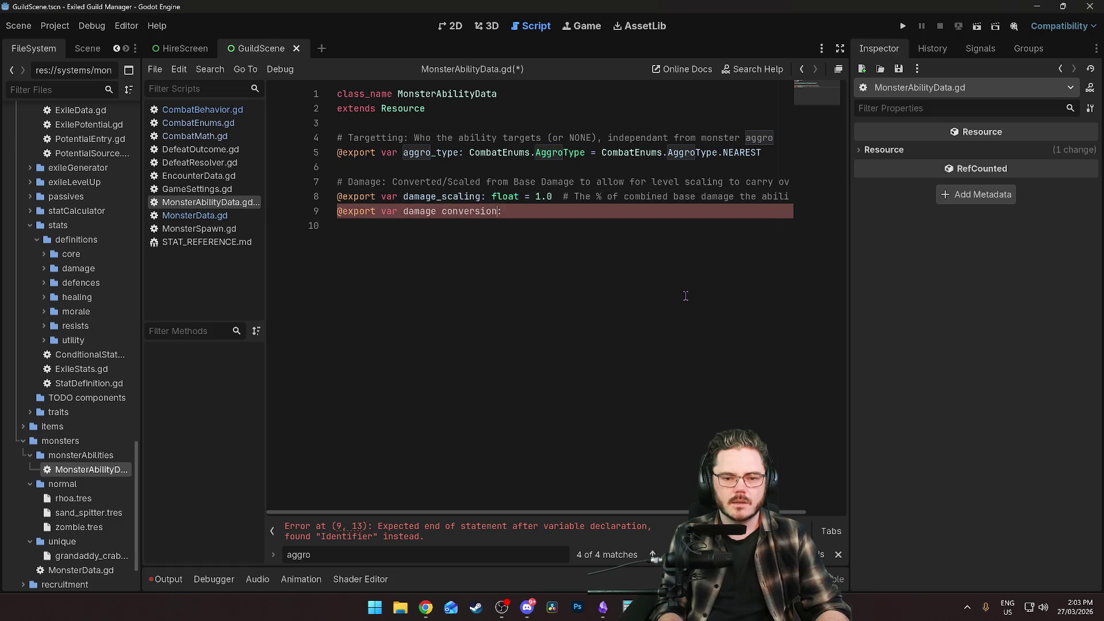
{"action": "key", "text": "Delete"}
{"action": "type", "text": "_"}
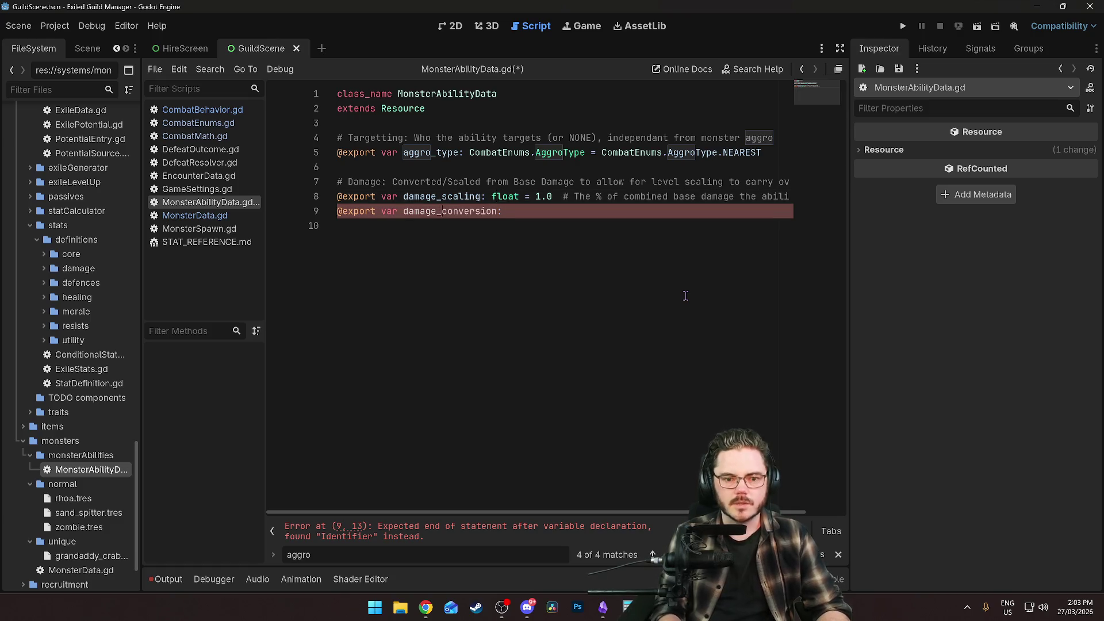
{"action": "key", "text": "ctrl+Right"}
{"action": "type", "text": "_type"}
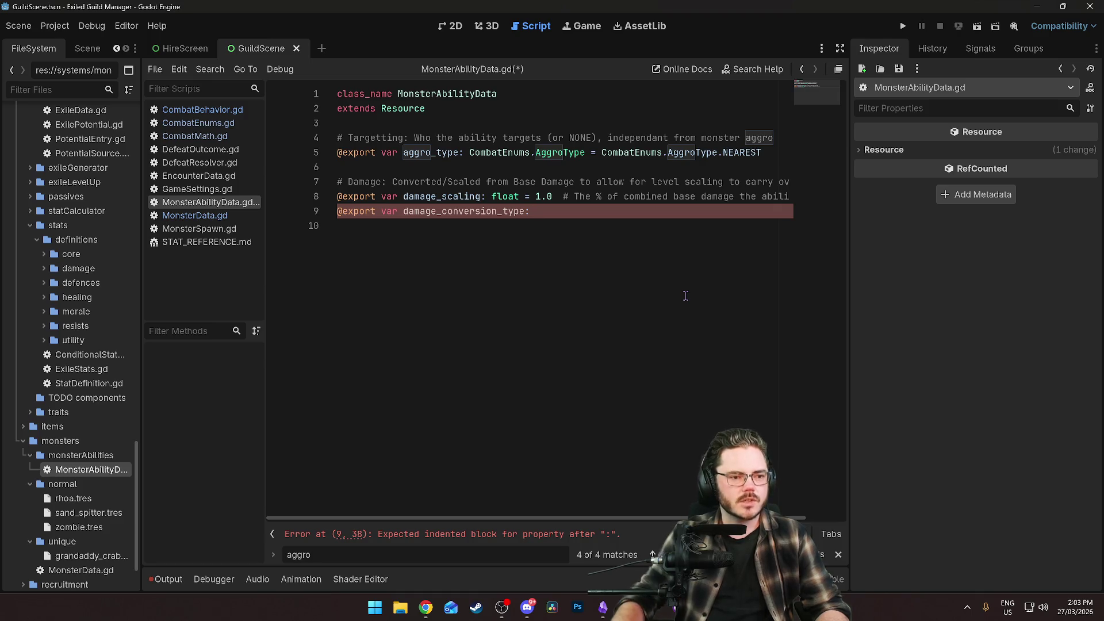
{"action": "left_click", "coordinate": [84, 90]}
{"action": "type", "text": "enum"}
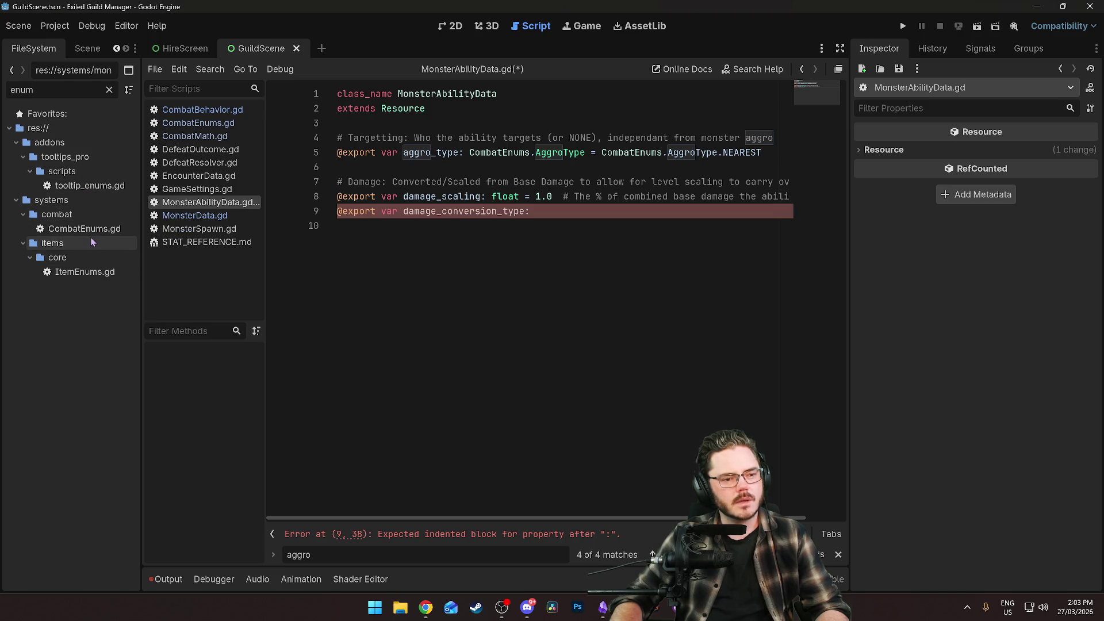
- Open ItemEnums.gd and scroll through its enums
{"action": "double_click", "coordinate": [90, 270]}
{"action": "scroll", "coordinate": [420, 228], "scroll_direction": "down", "scroll_amount": 10}
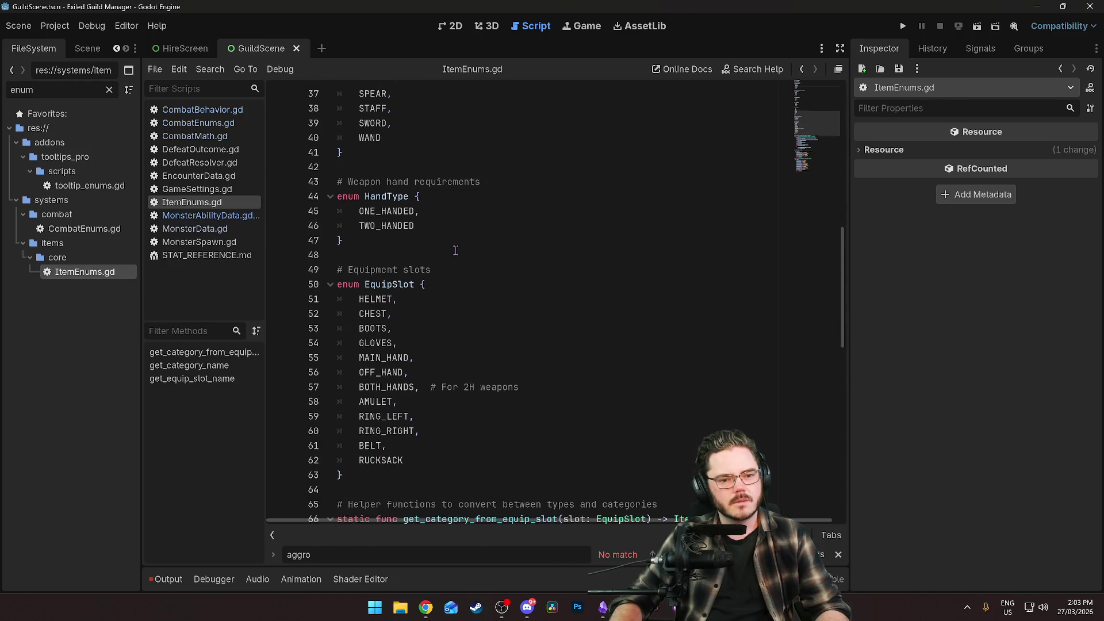
{"action": "scroll", "coordinate": [455, 250], "scroll_direction": "down", "scroll_amount": 14}
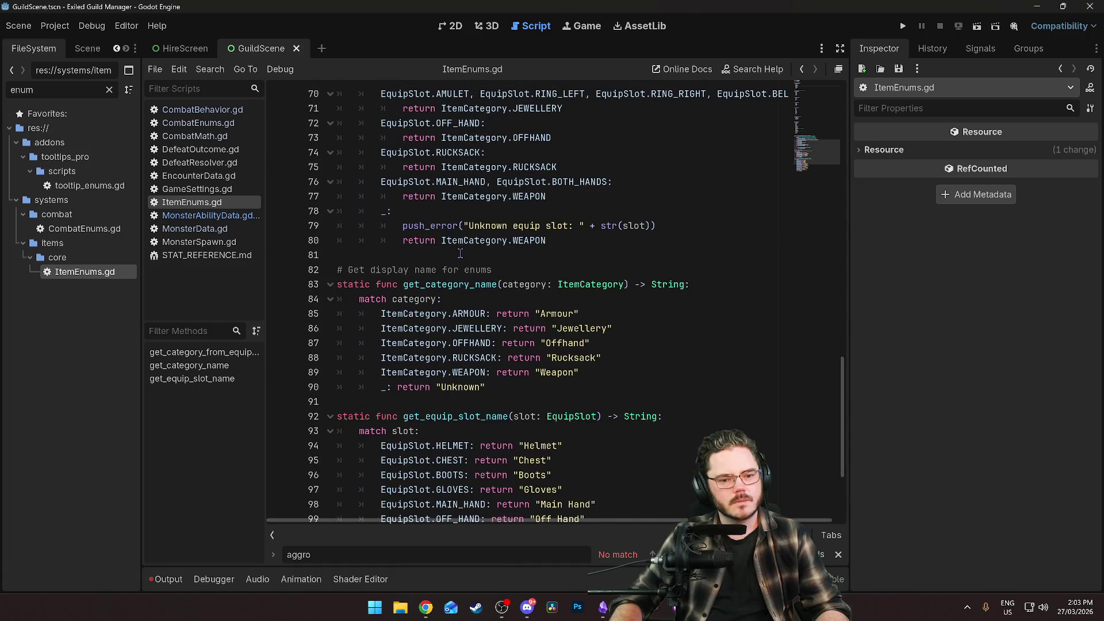
{"action": "scroll", "coordinate": [460, 253], "scroll_direction": "up", "scroll_amount": 20}
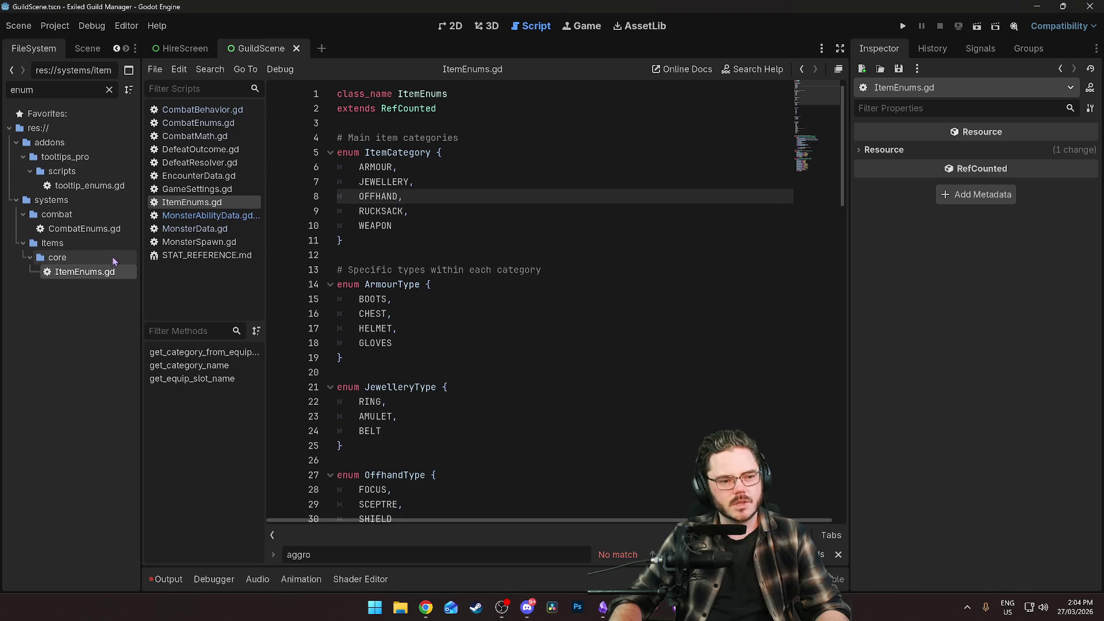
- Open CombatEnums.gd, clear the file filter, and review the AggroType, KiteMode and Stance enums
{"action": "double_click", "coordinate": [85, 230]}
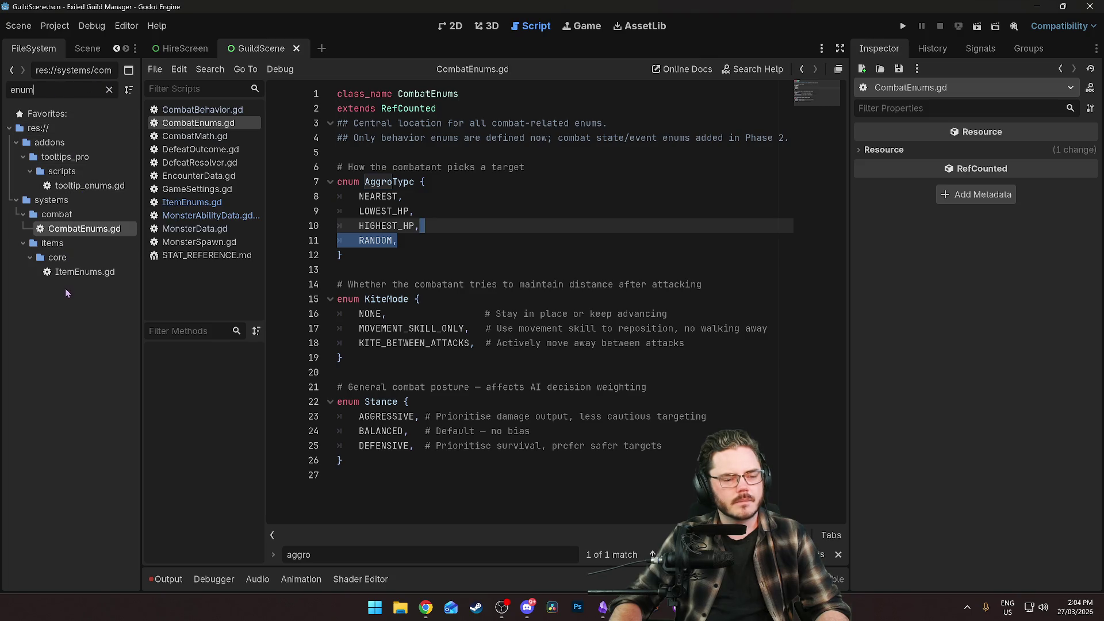
{"action": "left_click", "coordinate": [110, 92]}
{"action": "scroll", "coordinate": [115, 312], "scroll_direction": "up", "scroll_amount": 5}
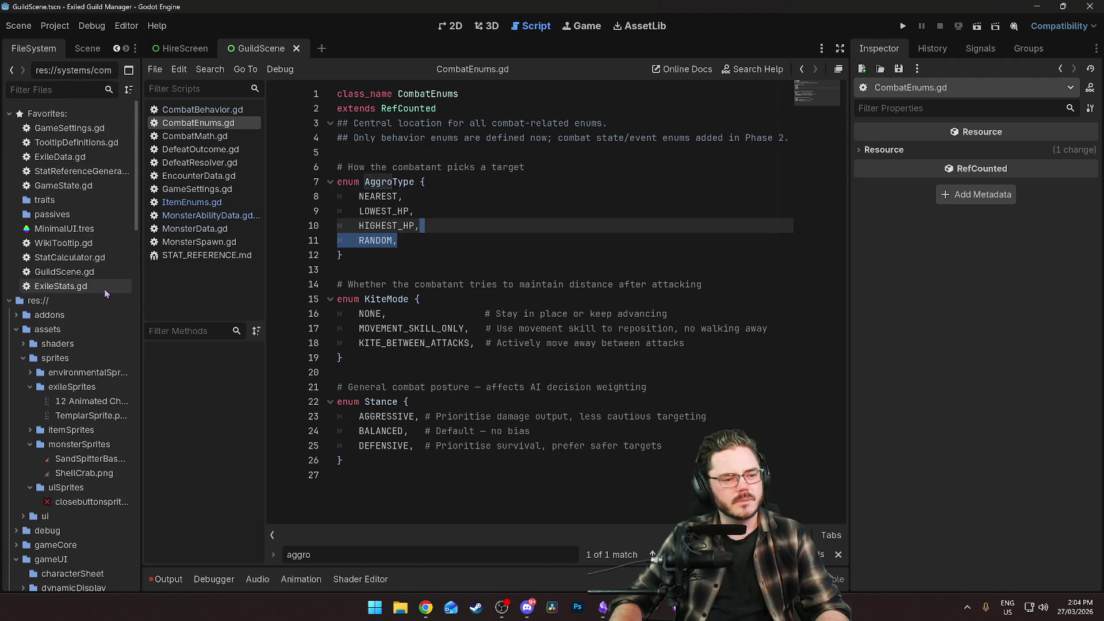
{"action": "scroll", "coordinate": [98, 262], "scroll_direction": "down", "scroll_amount": 10}
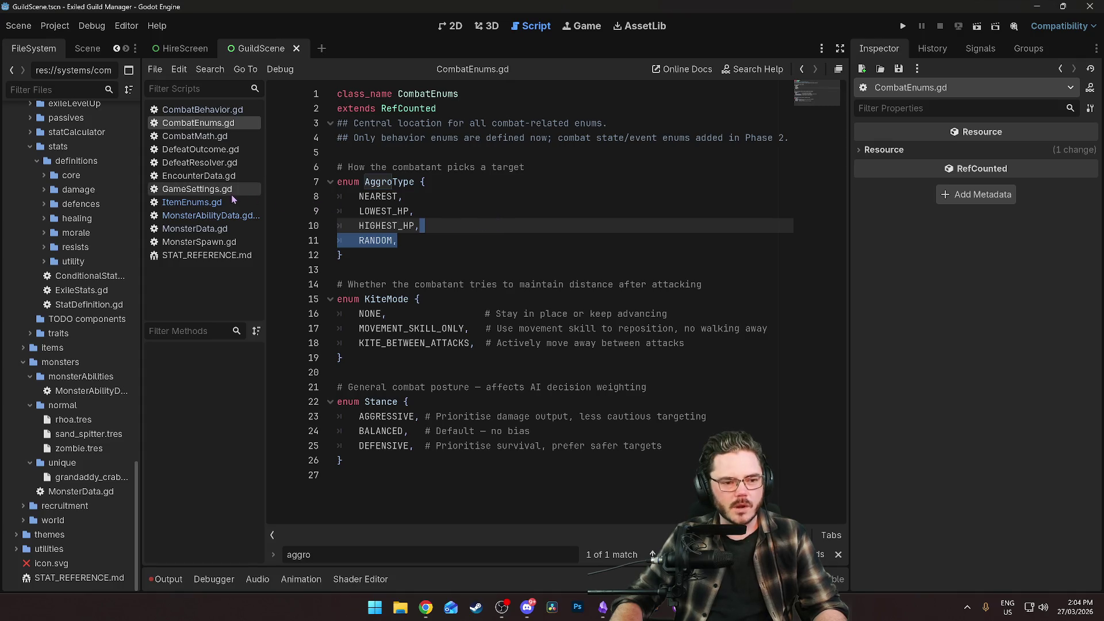
{"action": "left_click", "coordinate": [490, 225]}
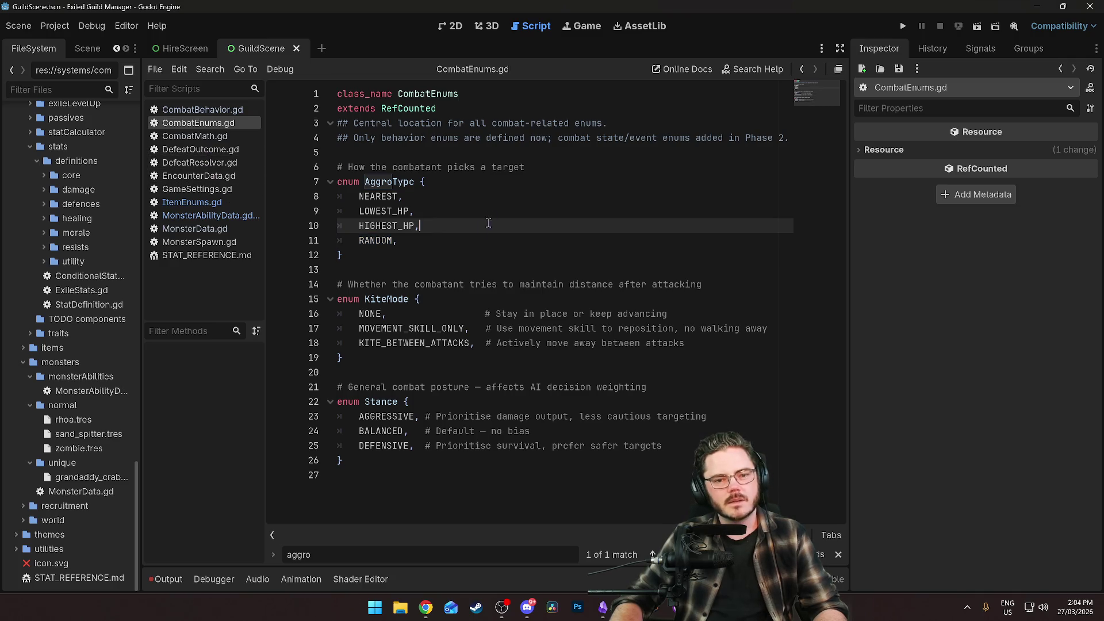
{"action": "left_click", "coordinate": [436, 253]}
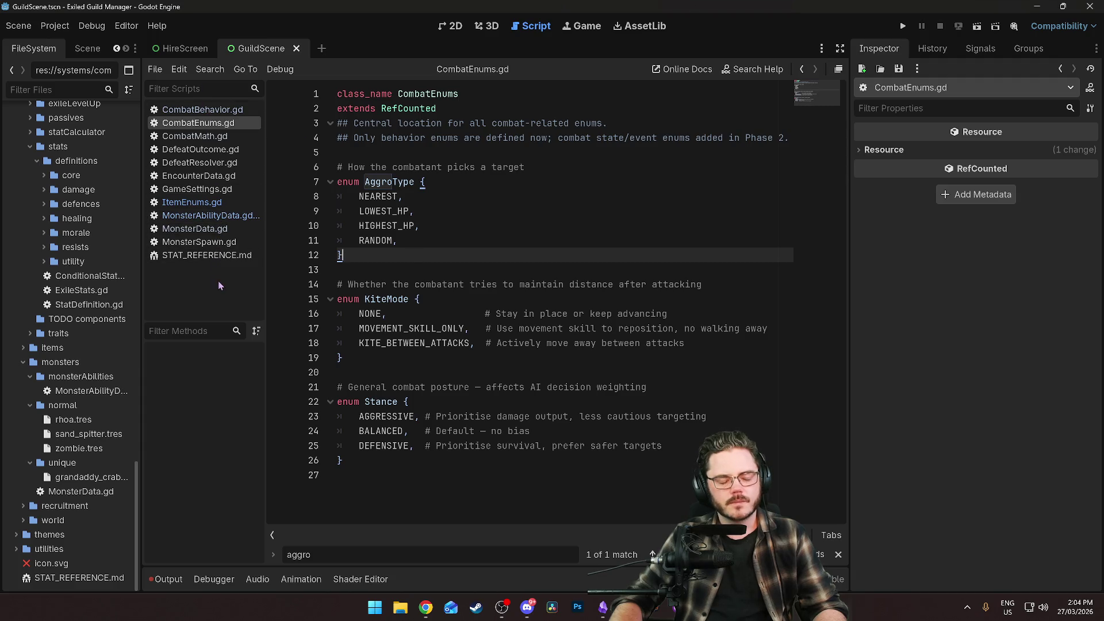
- Switch to CombatBehavior.gd, back to MonsterAbilityData.gd, then open MonsterData.gd from the script list
{"action": "left_click", "coordinate": [198, 110]}
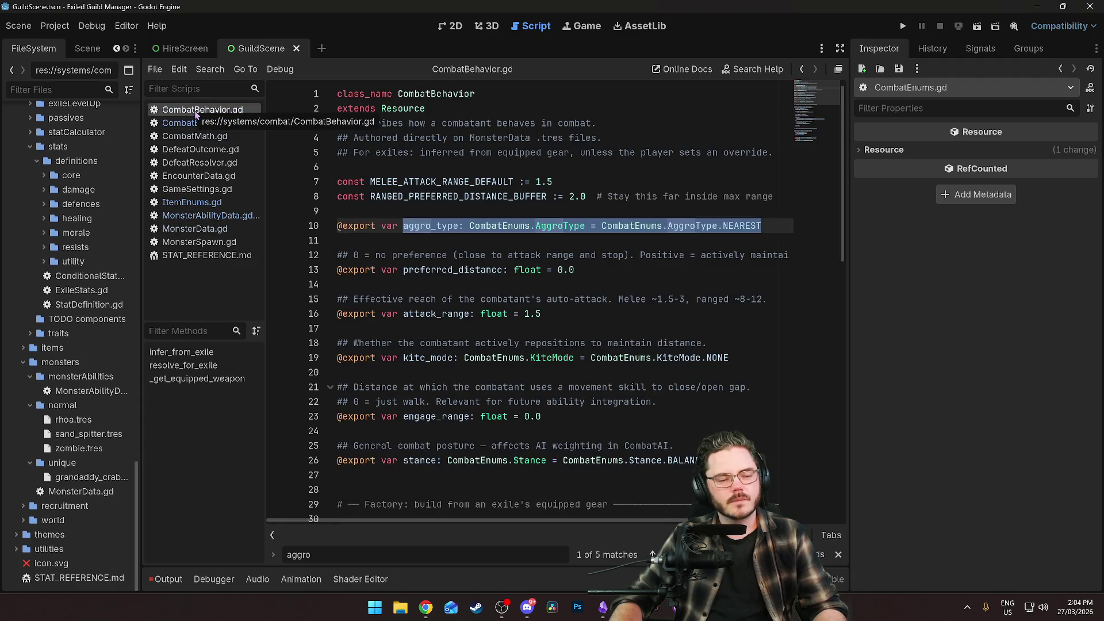
{"action": "left_click", "coordinate": [213, 215]}
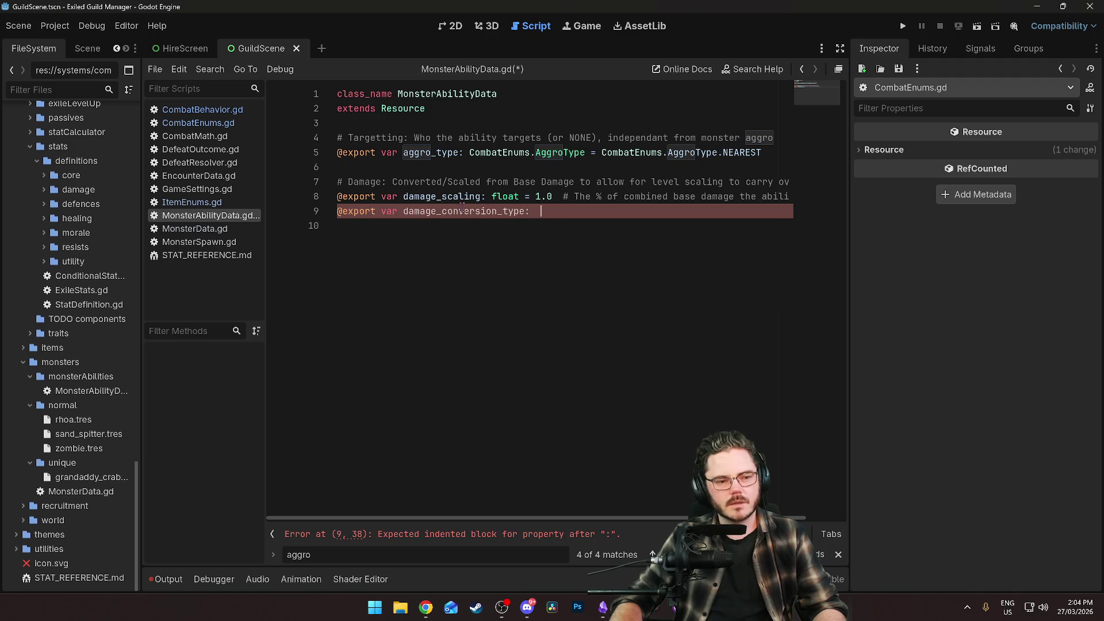
{"action": "scroll", "coordinate": [81, 405], "scroll_direction": "up", "scroll_amount": 6}
{"action": "scroll", "coordinate": [75, 397], "scroll_direction": "down", "scroll_amount": 10}
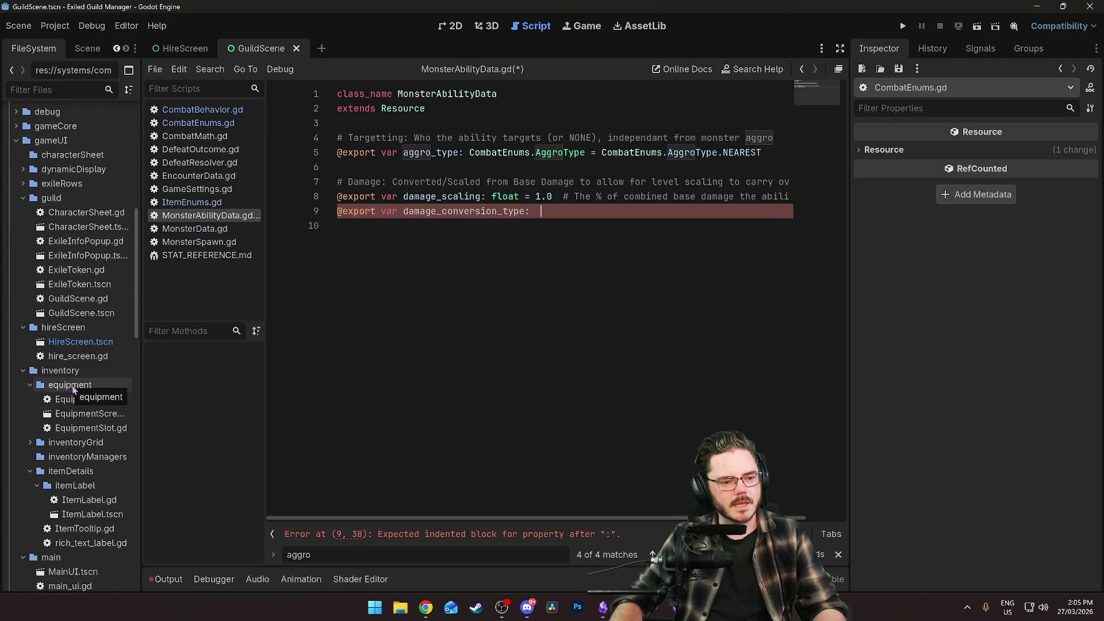
{"action": "scroll", "coordinate": [75, 397], "scroll_direction": "down", "scroll_amount": 10}
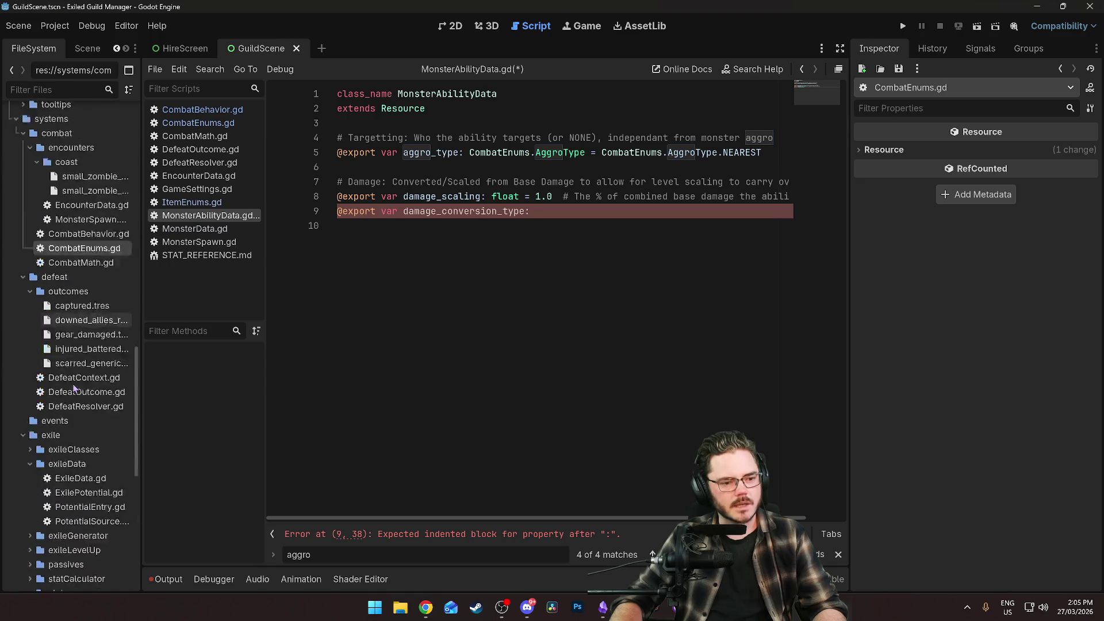
{"action": "left_click", "coordinate": [216, 229]}
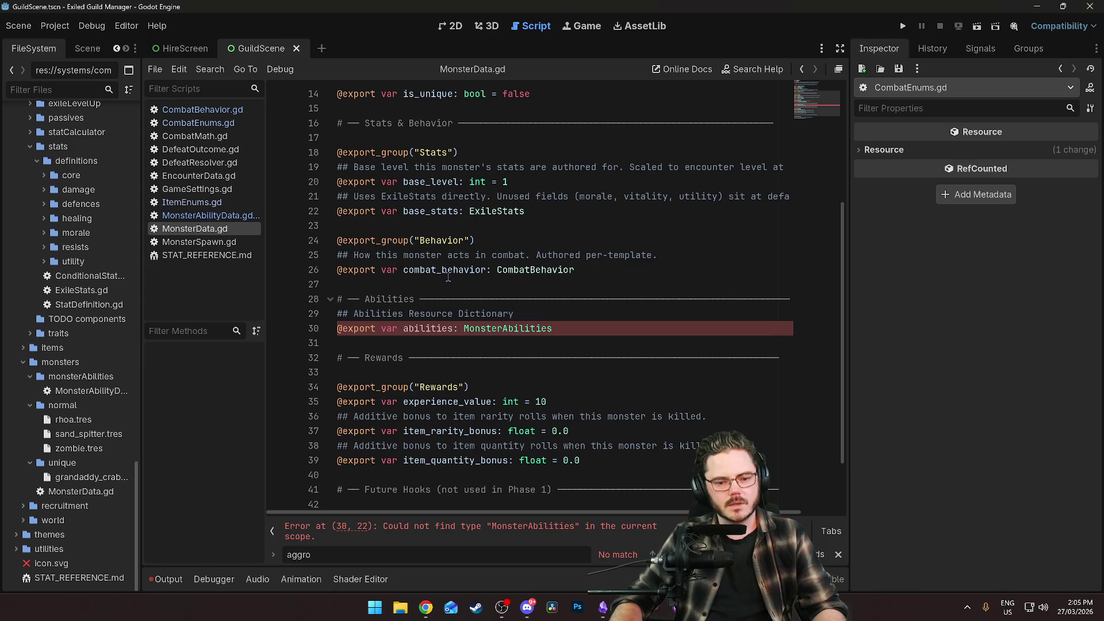
- Scroll through MonsterData.gd's Abilities, Rewards and Special exports and place the caret on item_rarity_bonus
{"action": "scroll", "coordinate": [448, 278], "scroll_direction": "down", "scroll_amount": 2}
{"action": "scroll", "coordinate": [490, 311], "scroll_direction": "up", "scroll_amount": 6}
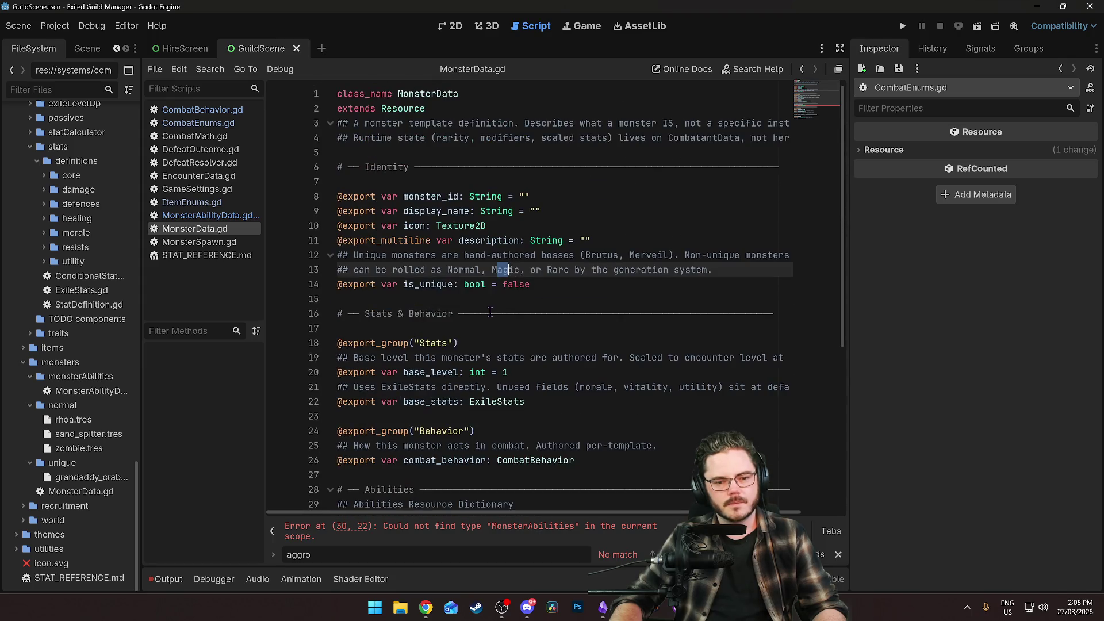
{"action": "scroll", "coordinate": [490, 312], "scroll_direction": "down", "scroll_amount": 6}
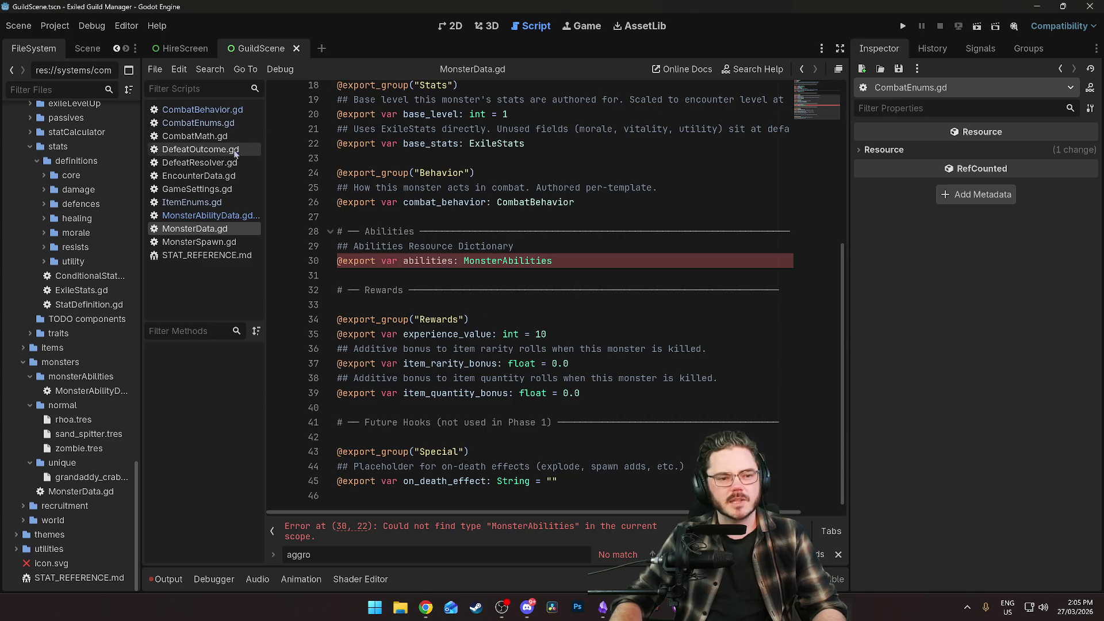
{"action": "scroll", "coordinate": [403, 310], "scroll_direction": "up", "scroll_amount": 5}
{"action": "scroll", "coordinate": [408, 318], "scroll_direction": "down", "scroll_amount": 5}
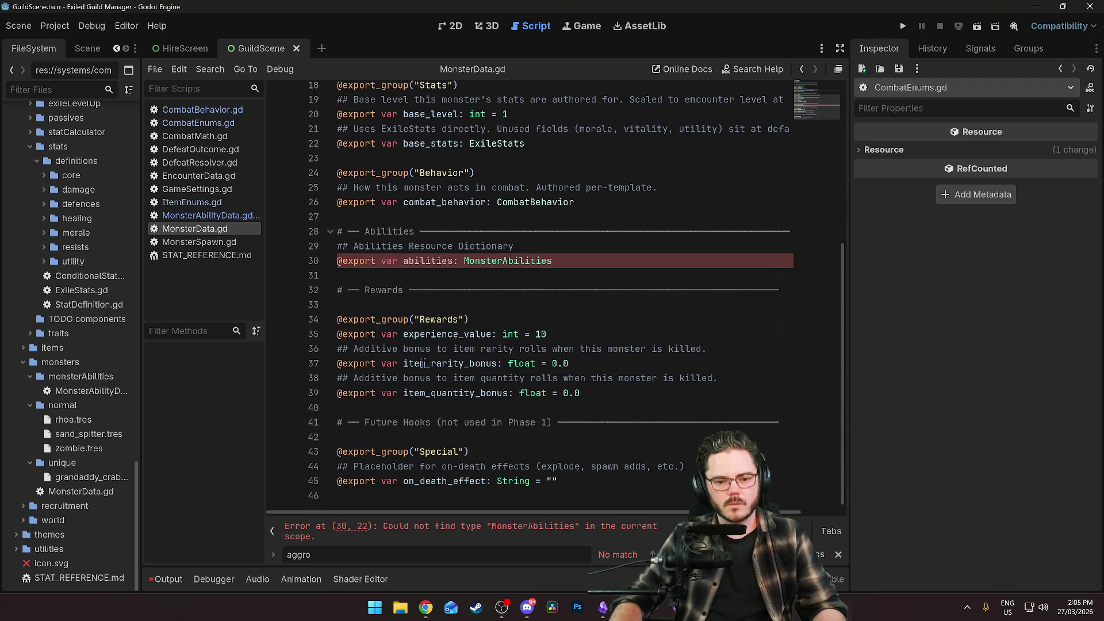
{"action": "left_click", "coordinate": [561, 361]}
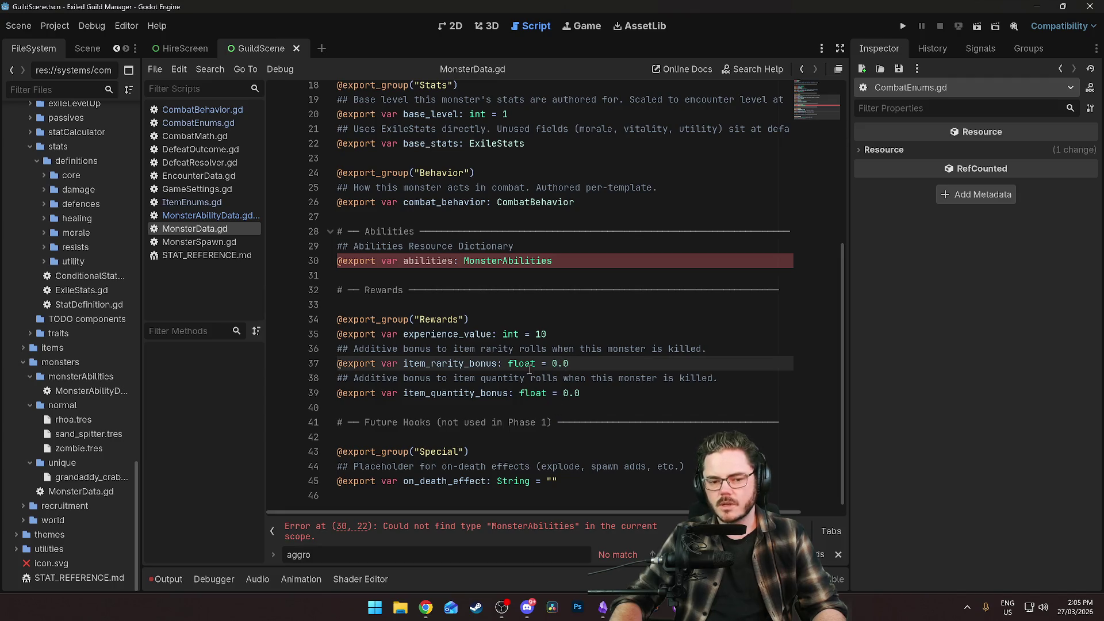
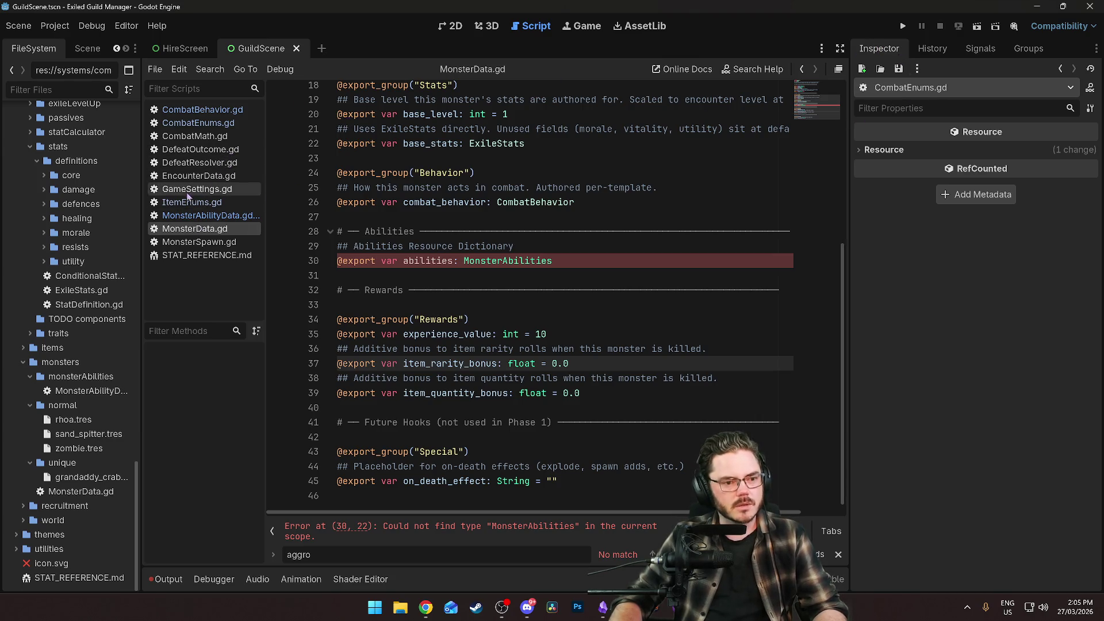
- Load rhoa.tres into the Inspector and scroll through its Combat Stats, Behavior and Rewards values
{"action": "left_click", "coordinate": [73, 419]}
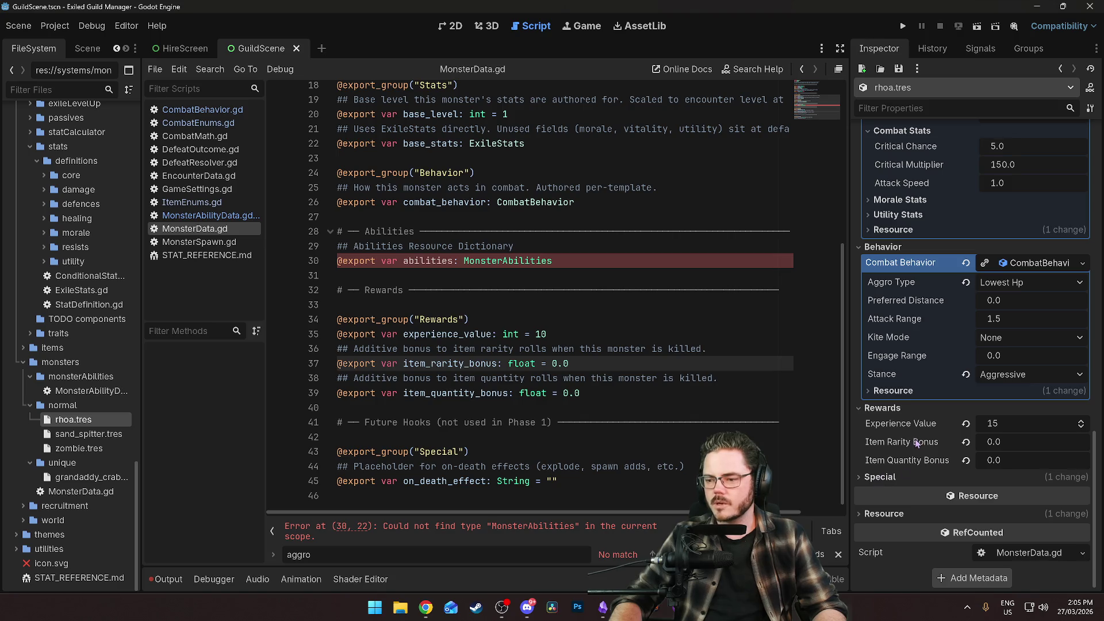
{"action": "mouse_move", "coordinate": [915, 452]}
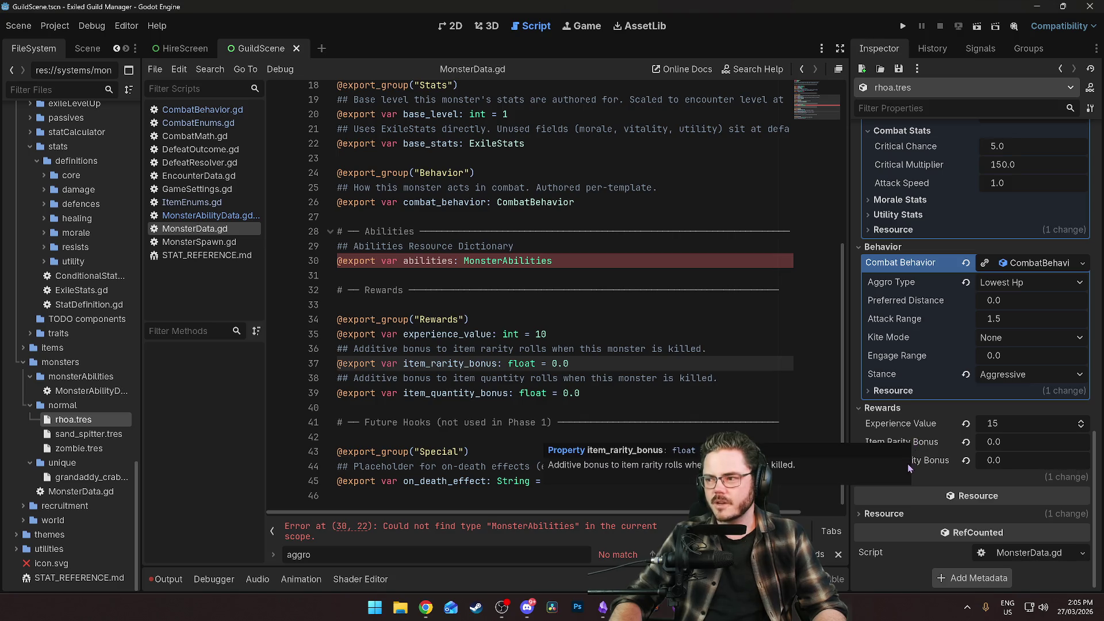
{"action": "scroll", "coordinate": [623, 332], "scroll_direction": "up", "scroll_amount": 6}
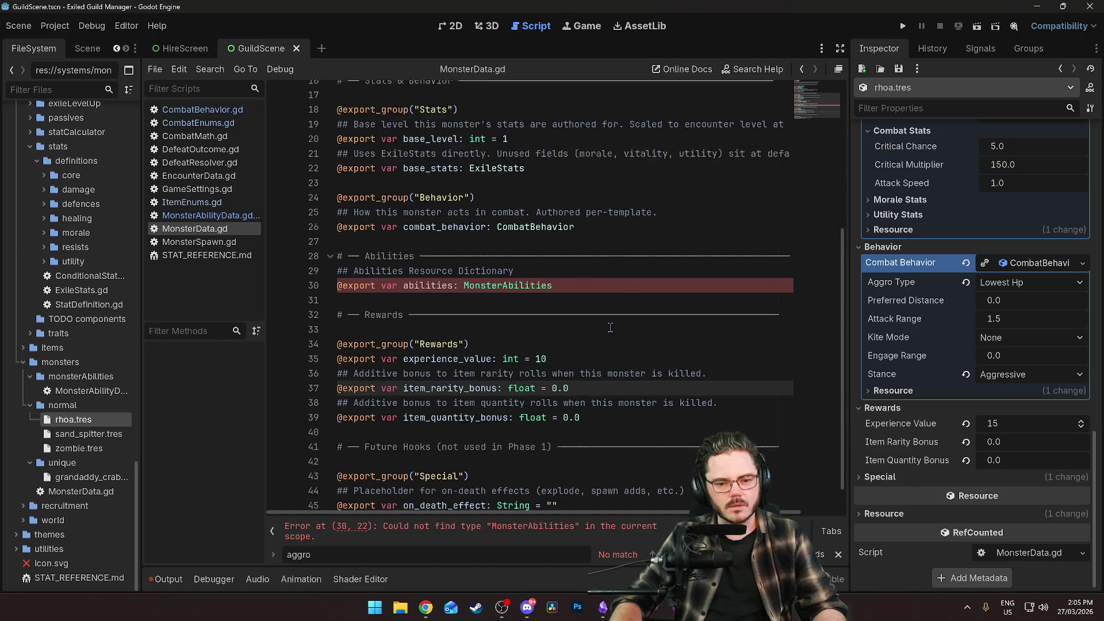
{"action": "scroll", "coordinate": [625, 331], "scroll_direction": "down", "scroll_amount": 5}
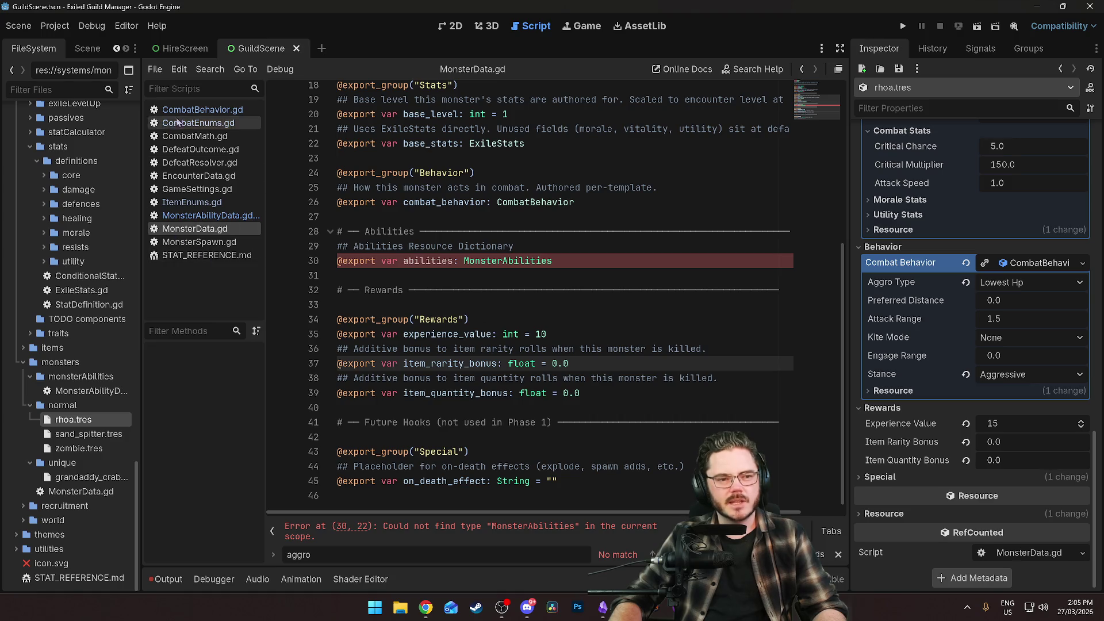
{"action": "left_click", "coordinate": [200, 204]}
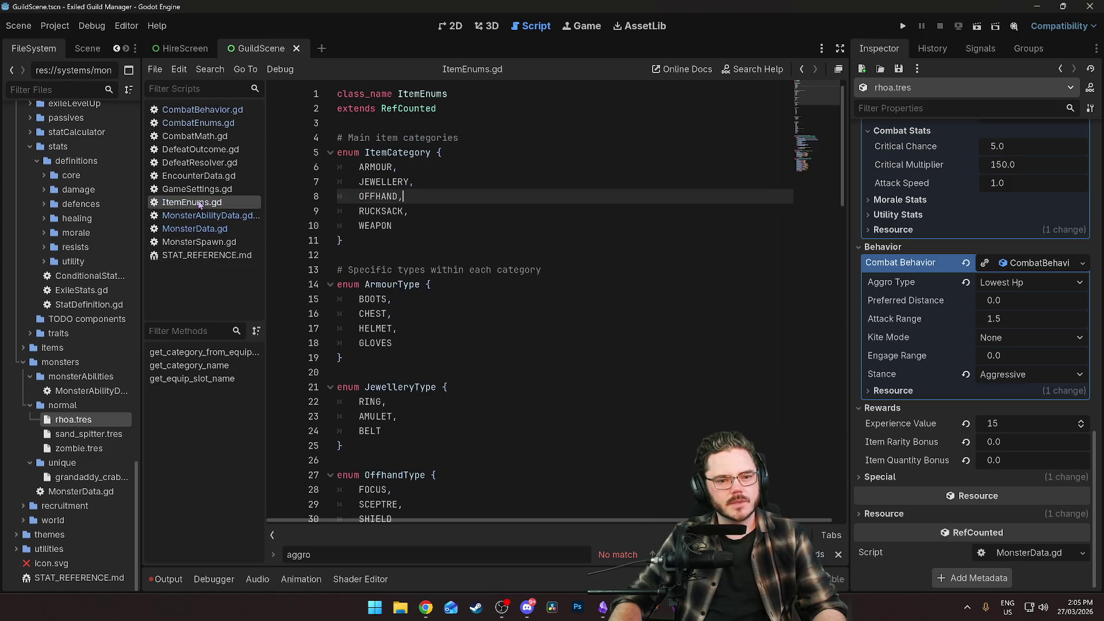
{"action": "scroll", "coordinate": [577, 323], "scroll_direction": "down", "scroll_amount": 18}
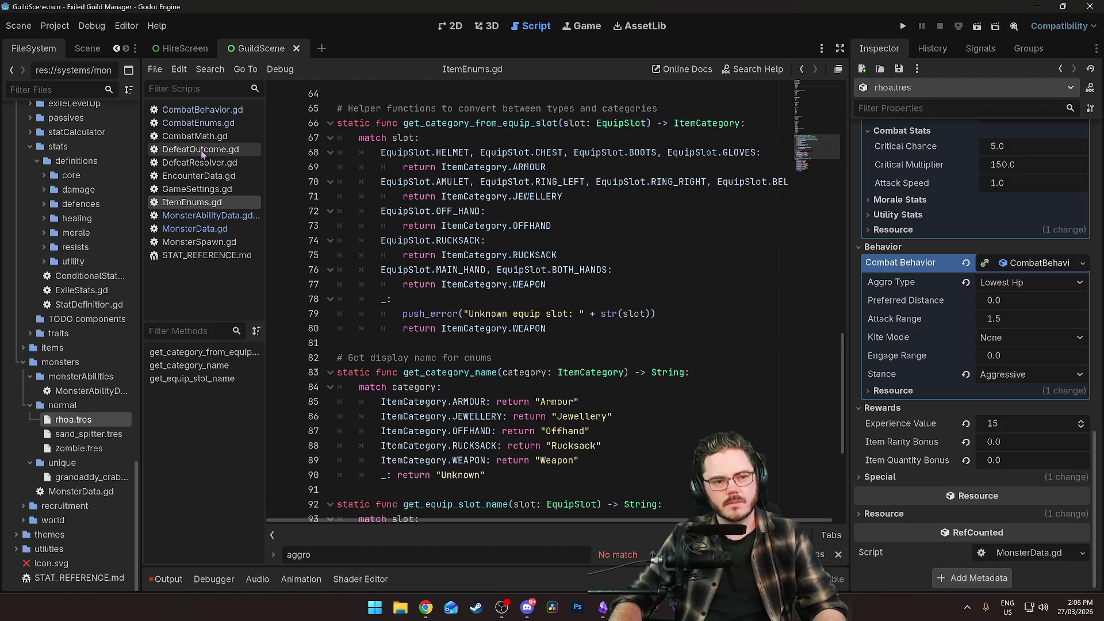
{"action": "scroll", "coordinate": [511, 390], "scroll_direction": "down", "scroll_amount": 5}
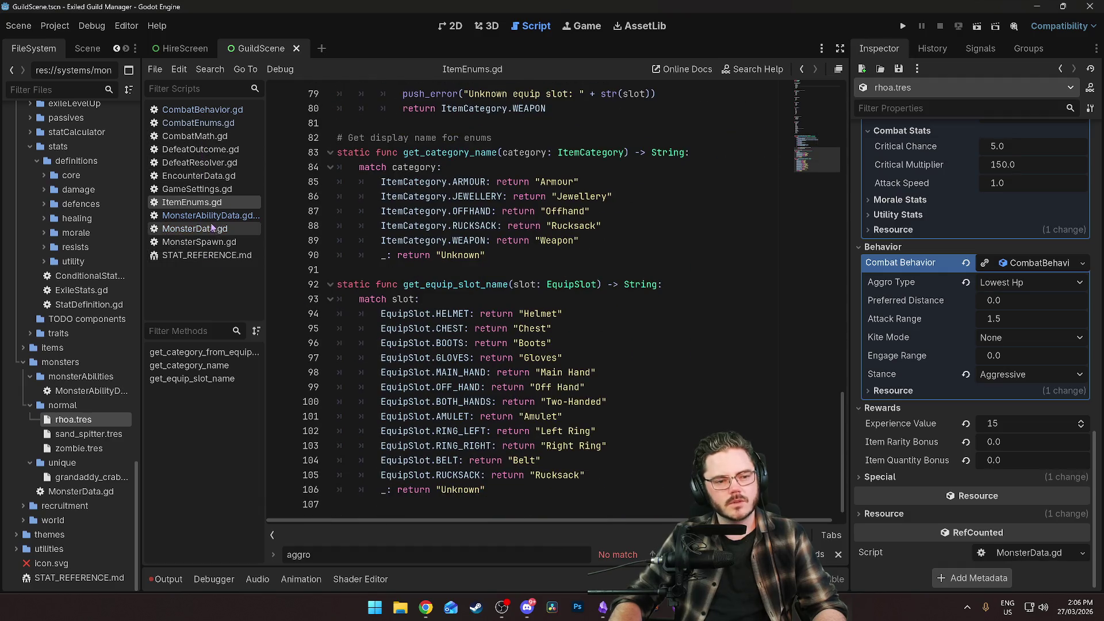
{"action": "left_click", "coordinate": [211, 228]}
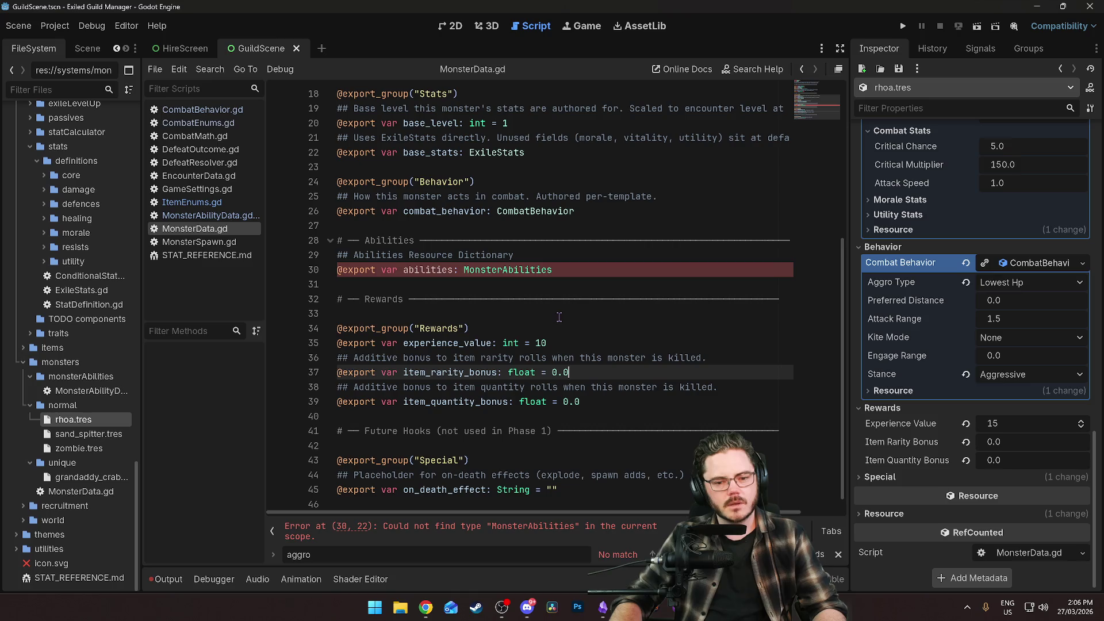
{"action": "scroll", "coordinate": [560, 317], "scroll_direction": "down", "scroll_amount": 1}
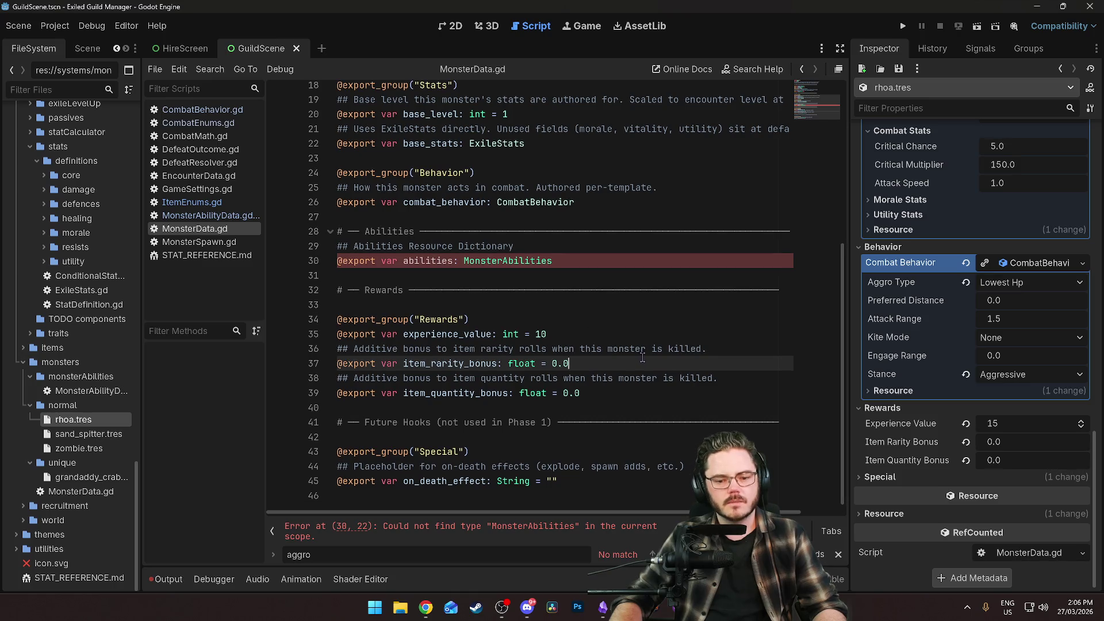
{"action": "scroll", "coordinate": [643, 357], "scroll_direction": "up", "scroll_amount": 6}
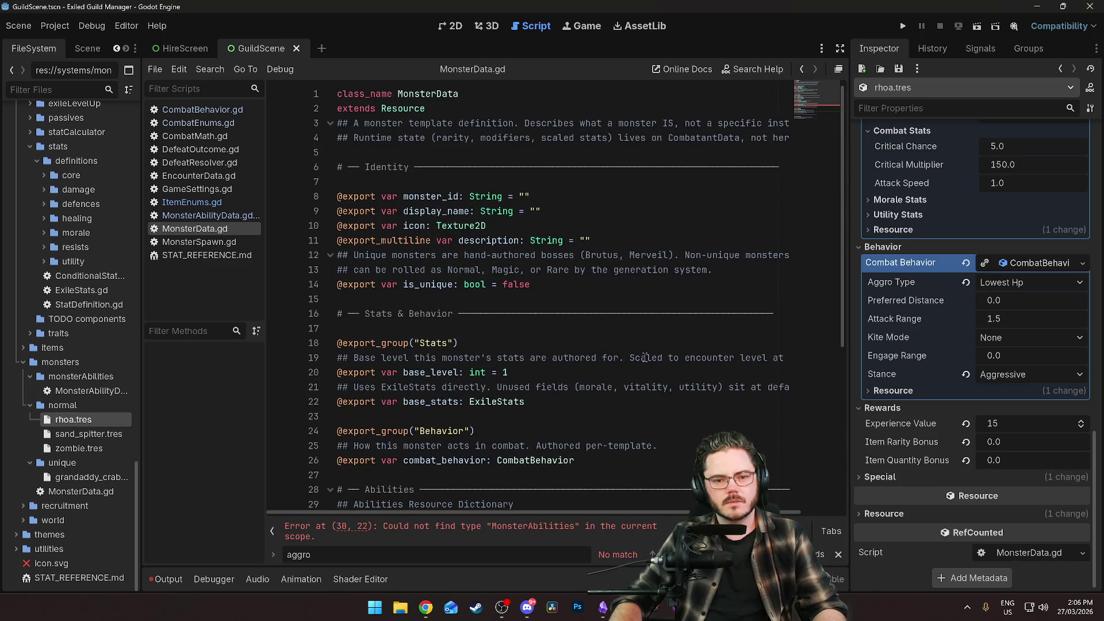
{"action": "scroll", "coordinate": [80, 173], "scroll_direction": "up", "scroll_amount": 10}
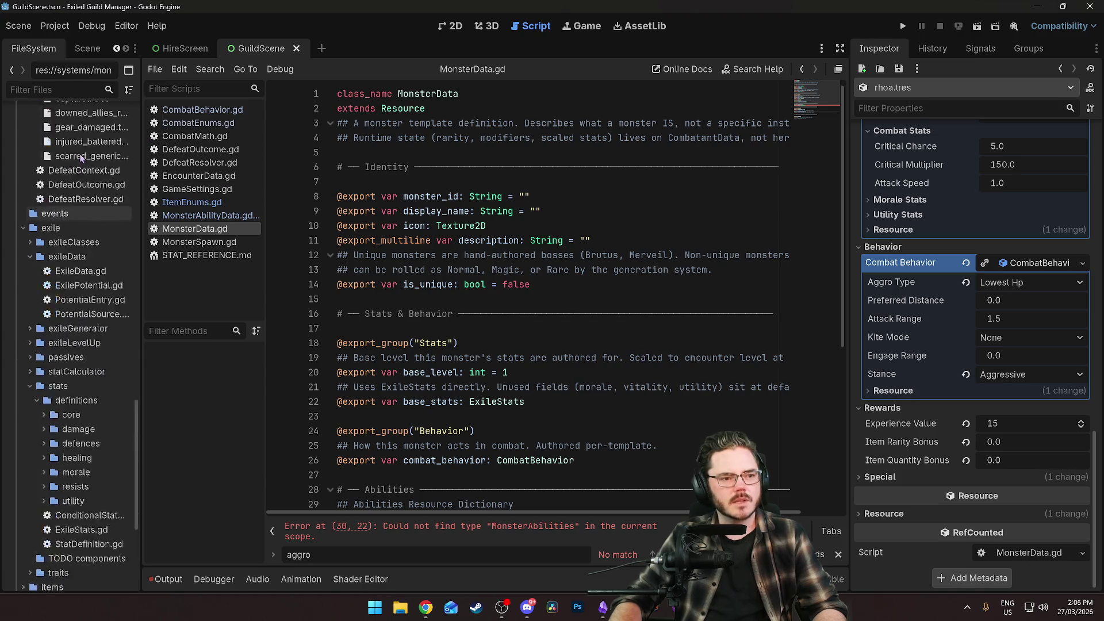
{"action": "scroll", "coordinate": [80, 173], "scroll_direction": "up", "scroll_amount": 5}
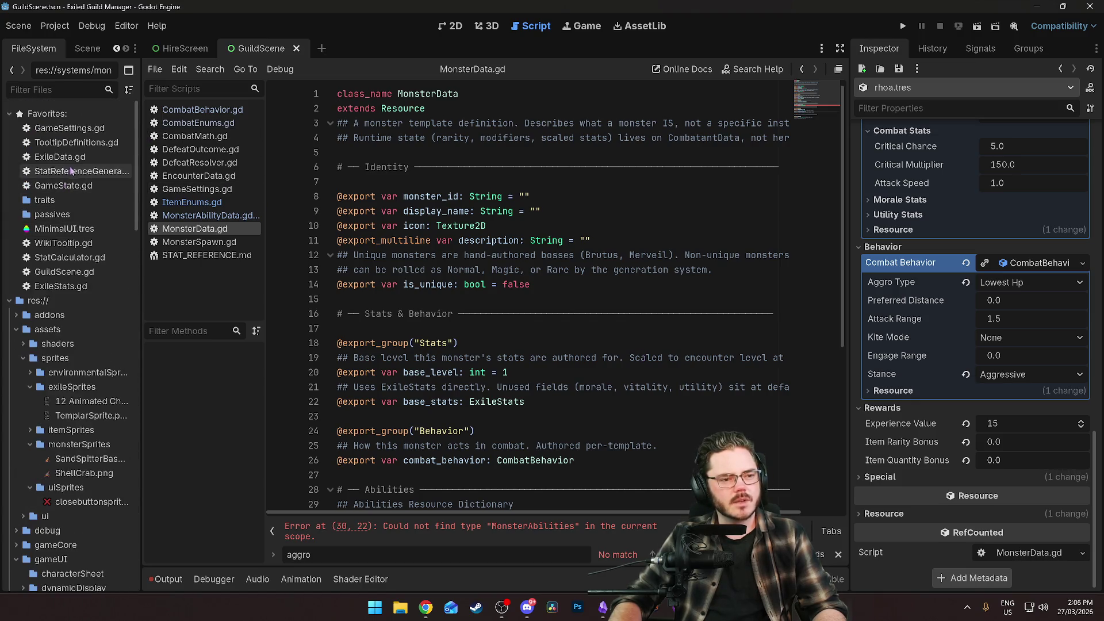
{"action": "double_click", "coordinate": [73, 134]}
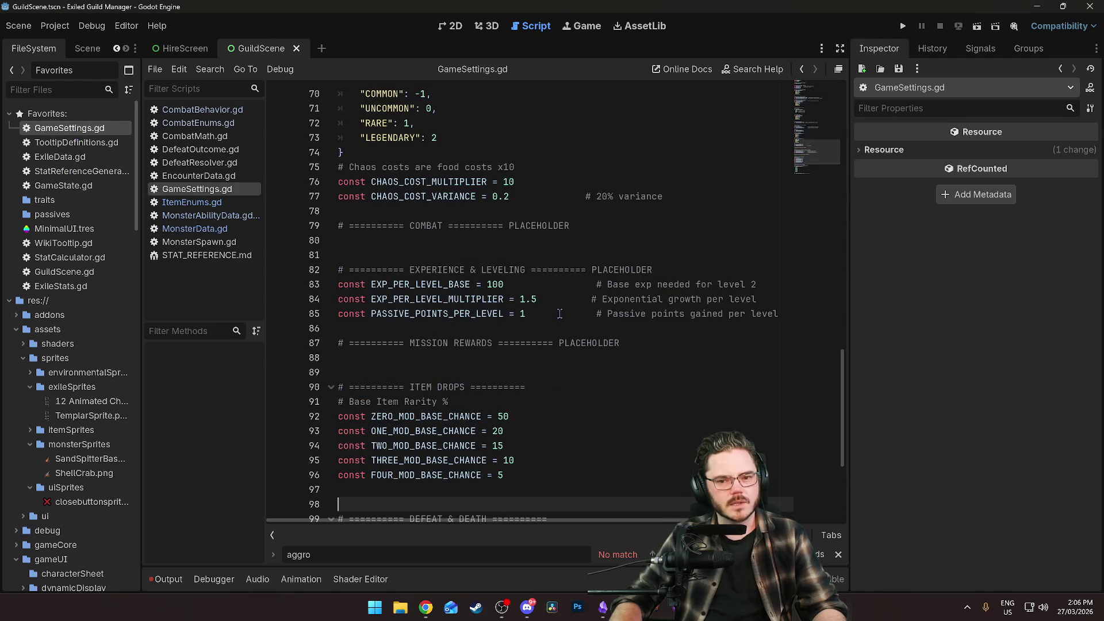
- Highlight and review the item drop mod chance constants in GameSettings.gd
{"action": "scroll", "coordinate": [561, 313], "scroll_direction": "down", "scroll_amount": 4}
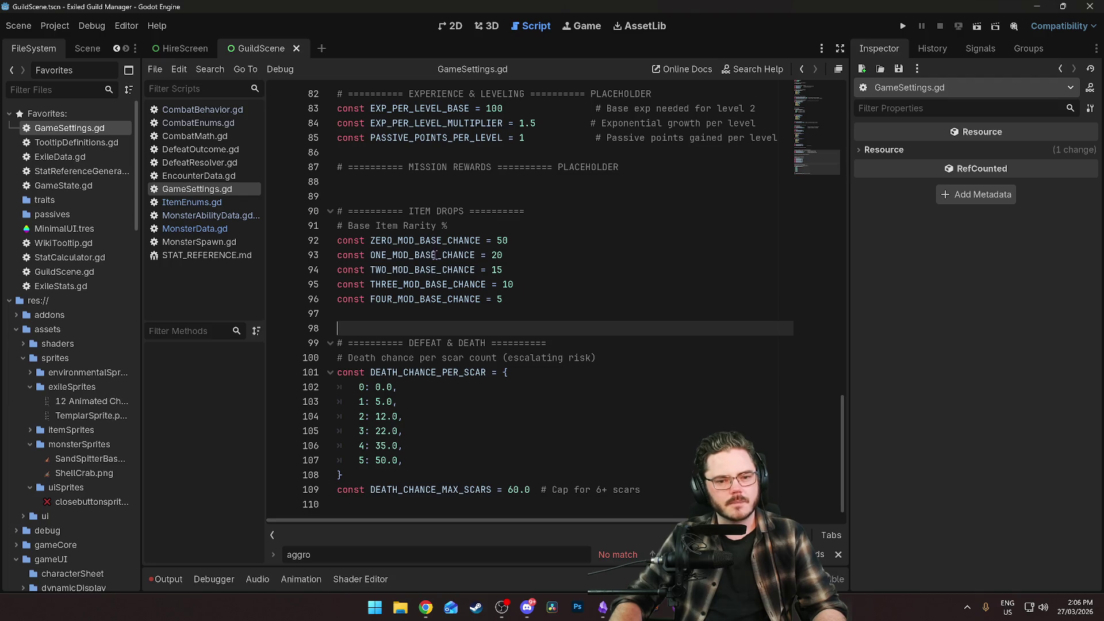
{"action": "left_click_drag", "start_coordinate": [552, 298], "coordinate": [517, 240]}
{"action": "left_click", "coordinate": [547, 282]}
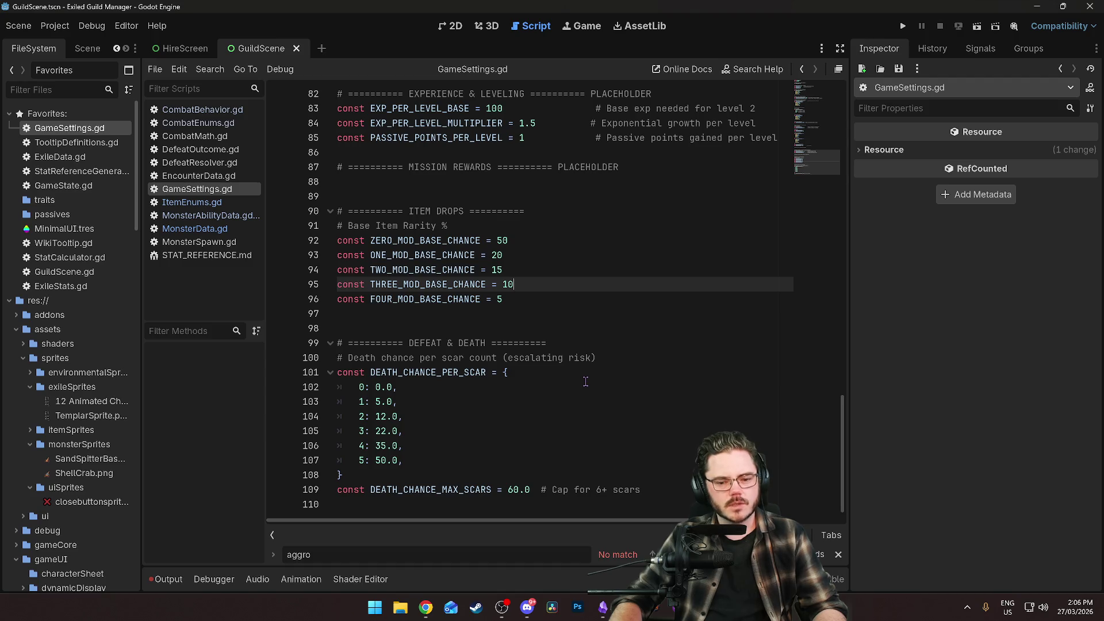
{"action": "scroll", "coordinate": [592, 391], "scroll_direction": "up", "scroll_amount": 10}
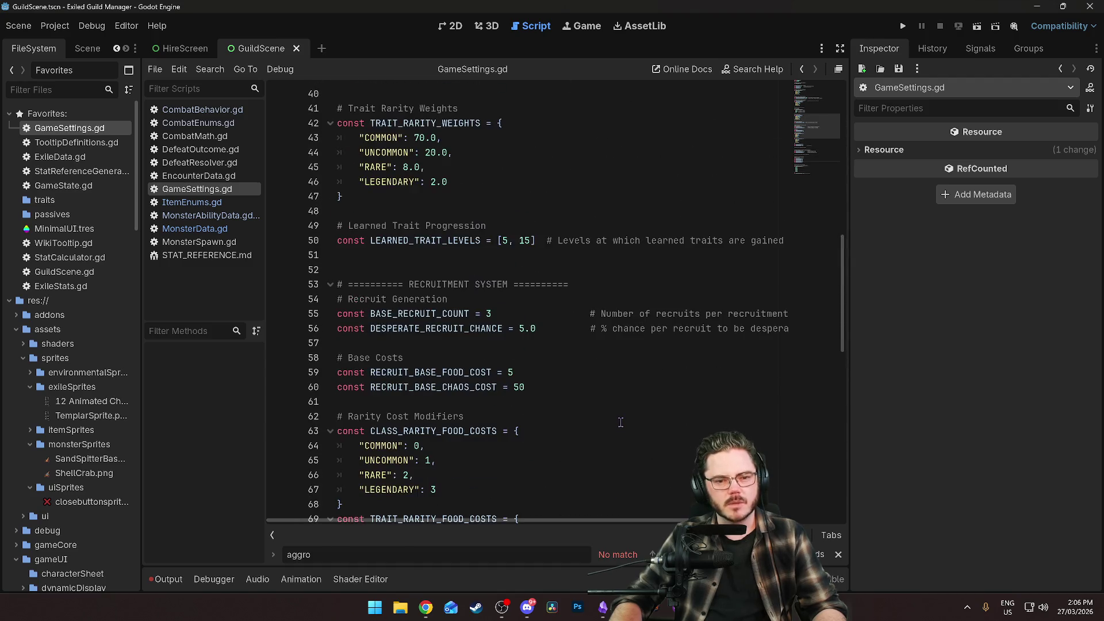
{"action": "scroll", "coordinate": [620, 422], "scroll_direction": "down", "scroll_amount": 10}
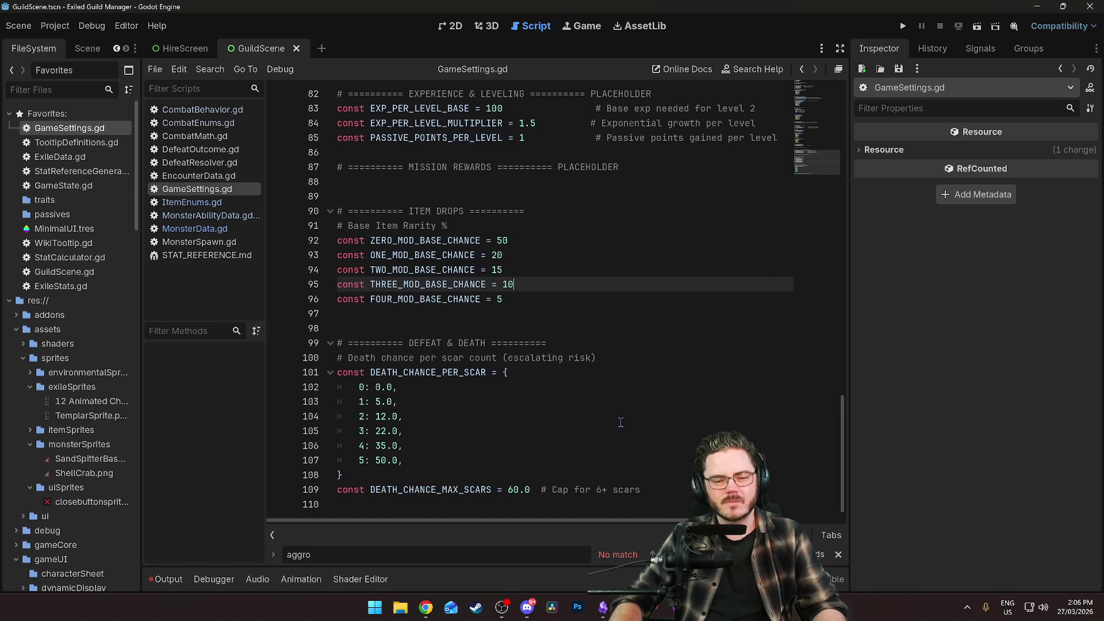
- Point out the DEATH_CHANCE_PER_SCAR table and its 2-scar and 3-scar death chances
{"action": "left_click", "coordinate": [617, 410]}
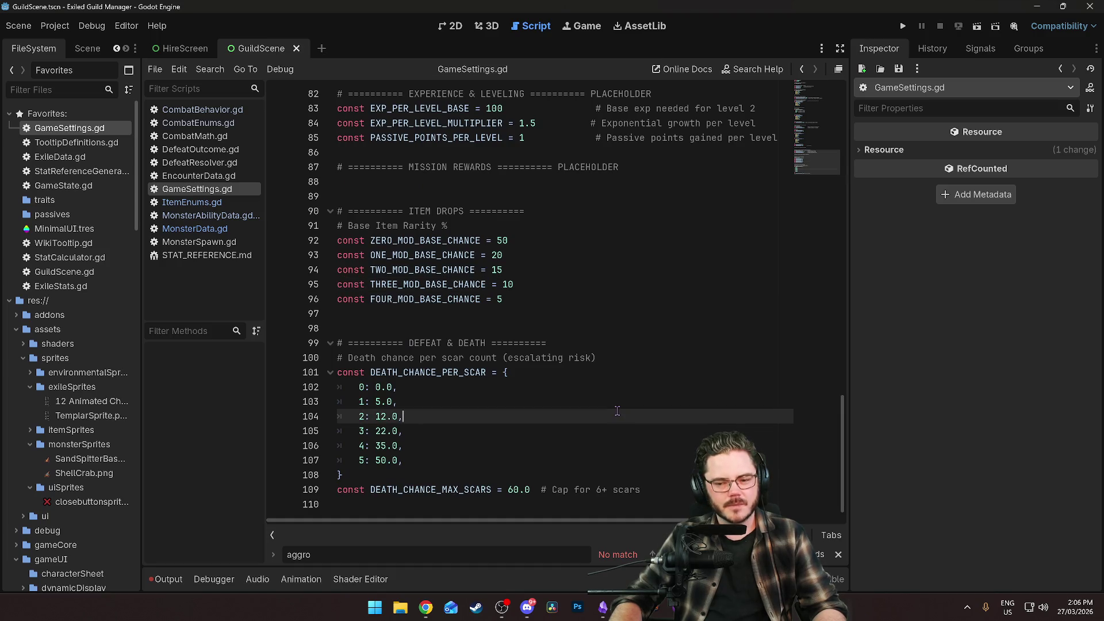
{"action": "mouse_move", "coordinate": [842, 460]}
{"action": "left_mouse_down"}
{"action": "mouse_move", "coordinate": [842, 144]}
{"action": "mouse_move", "coordinate": [840, 485]}
{"action": "left_mouse_up"}
{"action": "left_click", "coordinate": [683, 368]}
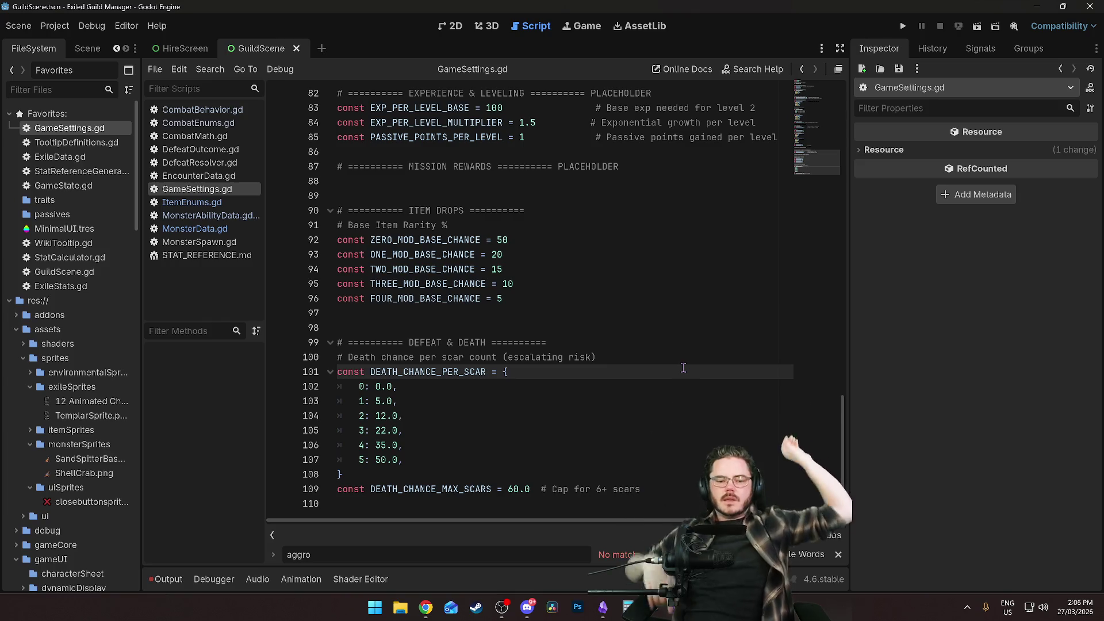
{"action": "left_click", "coordinate": [562, 430]}
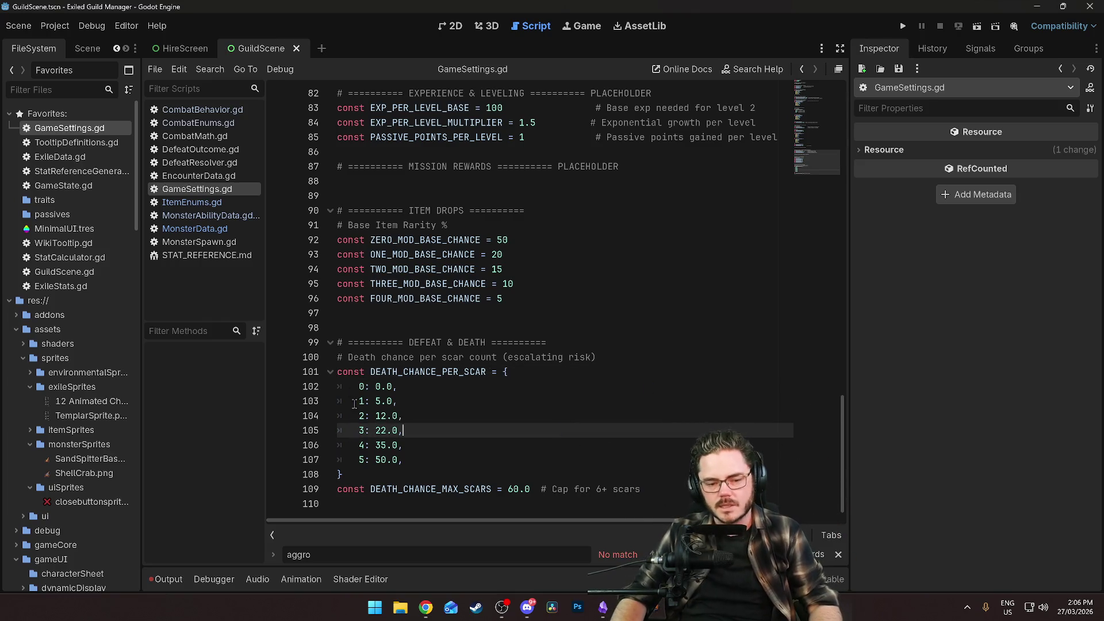
- Scroll through GameSettings.gd past CLASS_RARITY_WEIGHTS (70 Common, 20 Uncommon, 8 Rare, 2 Legendary)
{"action": "scroll", "coordinate": [471, 445], "scroll_direction": "up", "scroll_amount": 6}
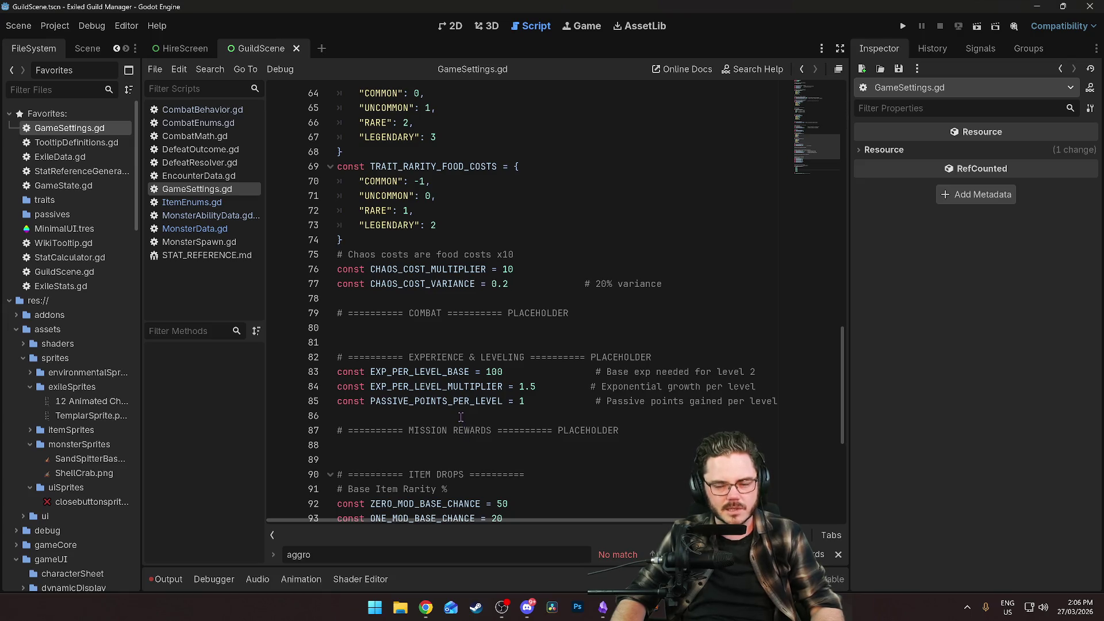
{"action": "scroll", "coordinate": [461, 417], "scroll_direction": "up", "scroll_amount": 7}
{"action": "scroll", "coordinate": [404, 272], "scroll_direction": "down", "scroll_amount": 8}
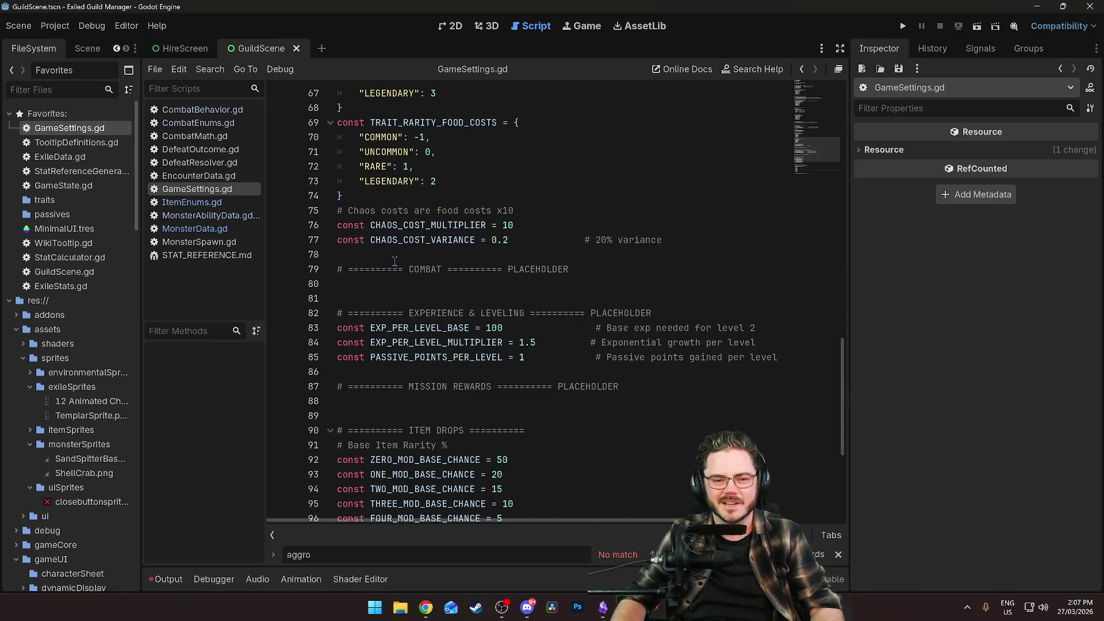
{"action": "scroll", "coordinate": [395, 261], "scroll_direction": "up", "scroll_amount": 13}
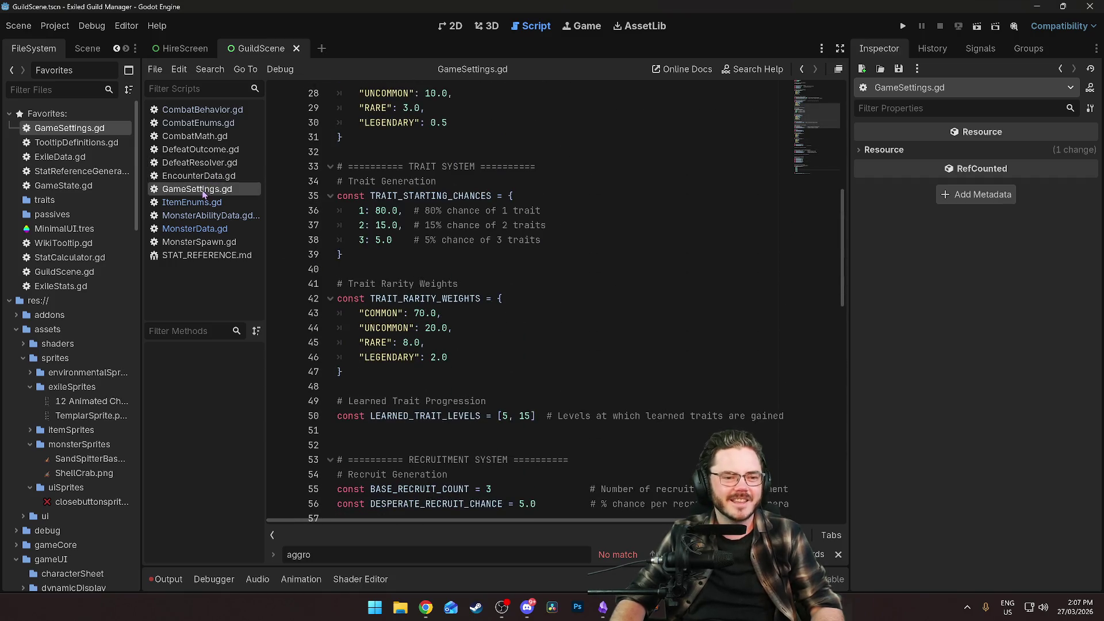
{"action": "scroll", "coordinate": [479, 286], "scroll_direction": "up", "scroll_amount": 9}
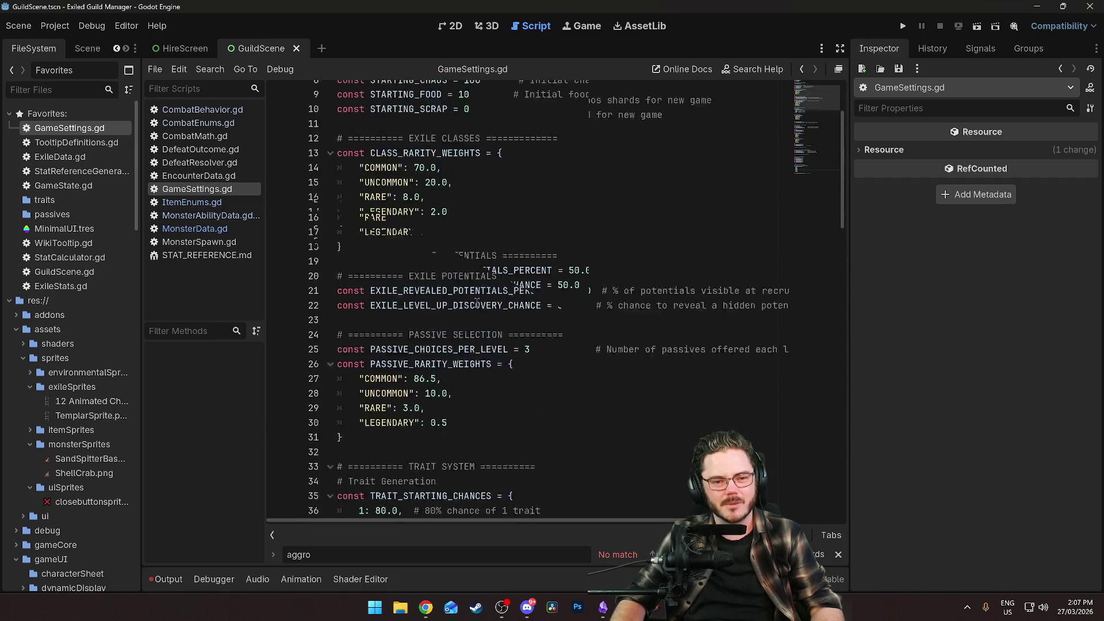
{"action": "scroll", "coordinate": [70, 346], "scroll_direction": "down", "scroll_amount": 10}
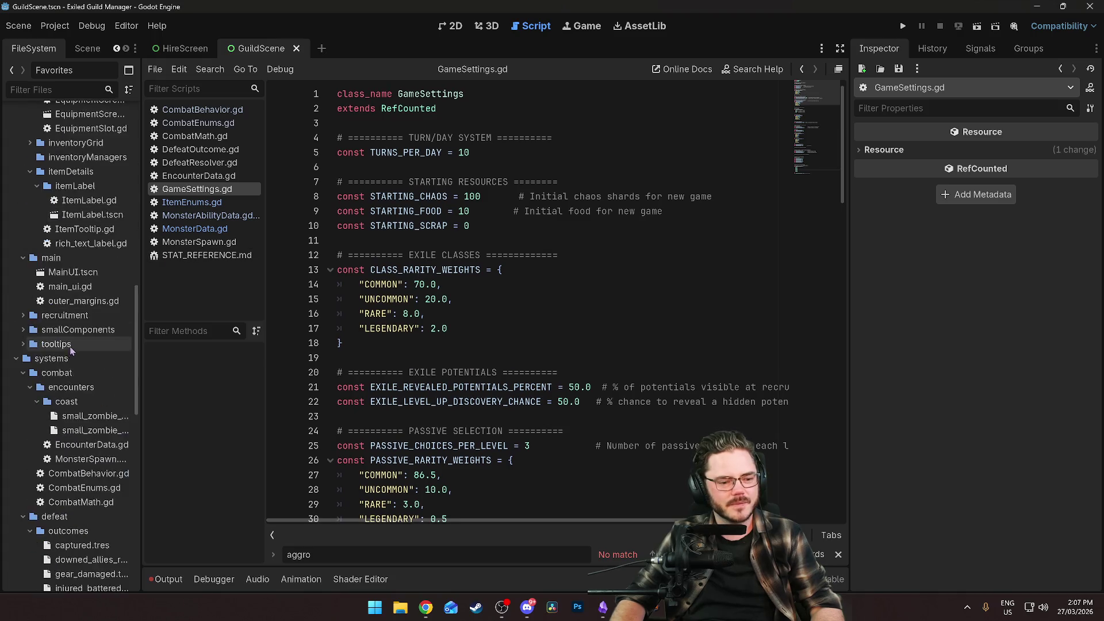
{"action": "scroll", "coordinate": [88, 346], "scroll_direction": "up", "scroll_amount": 10}
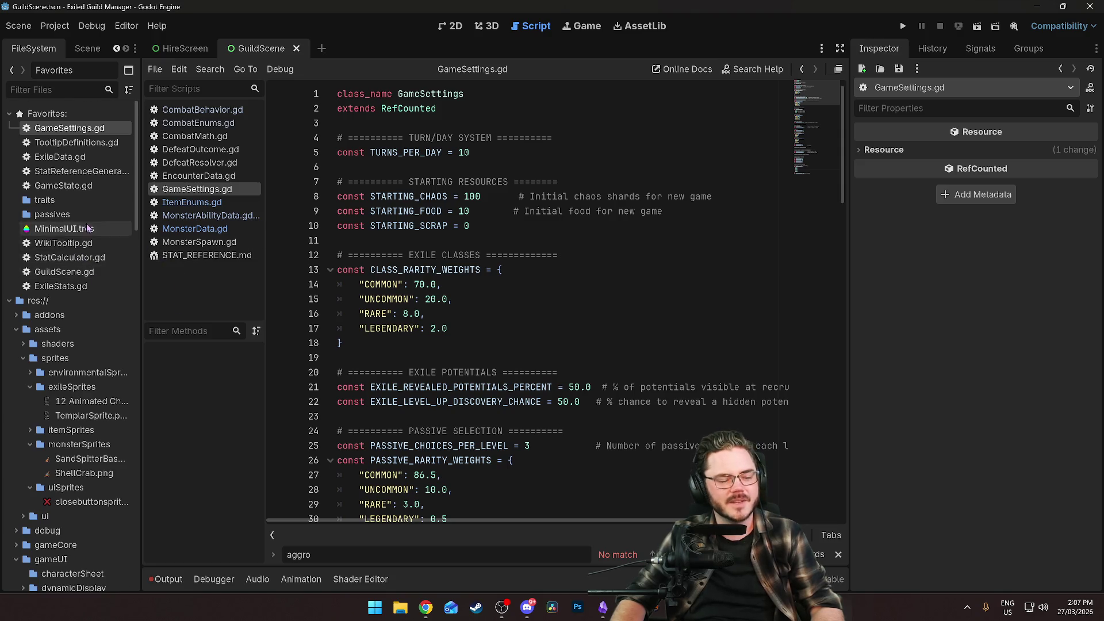
{"action": "scroll", "coordinate": [95, 228], "scroll_direction": "down", "scroll_amount": 10}
{"action": "scroll", "coordinate": [98, 229], "scroll_direction": "down", "scroll_amount": 5}
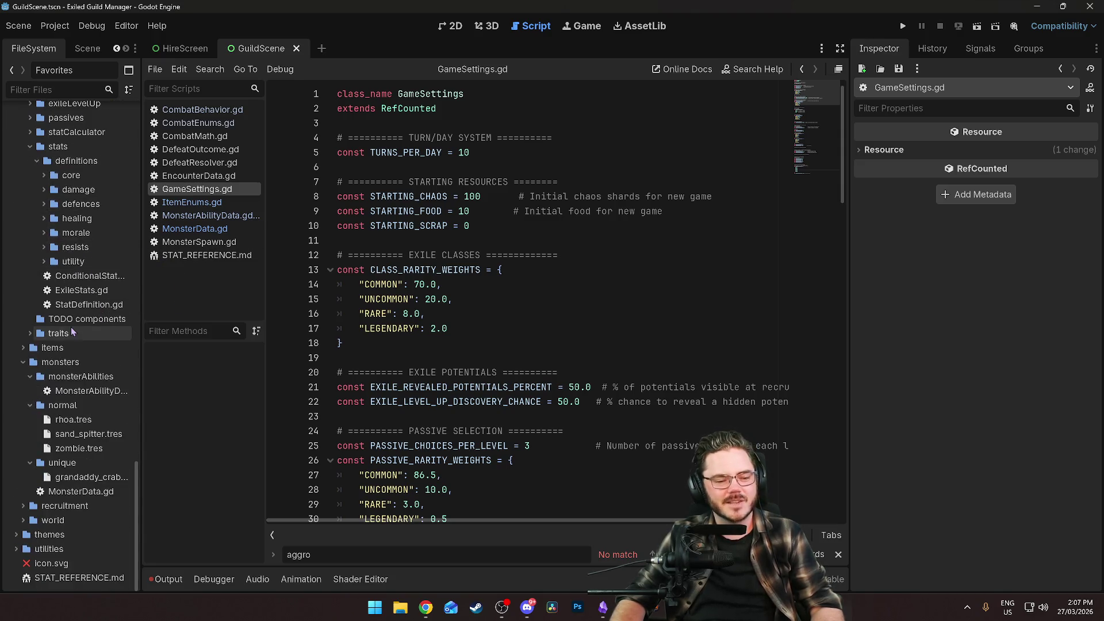
{"action": "left_click", "coordinate": [483, 315]}
{"action": "left_click", "coordinate": [477, 341]}
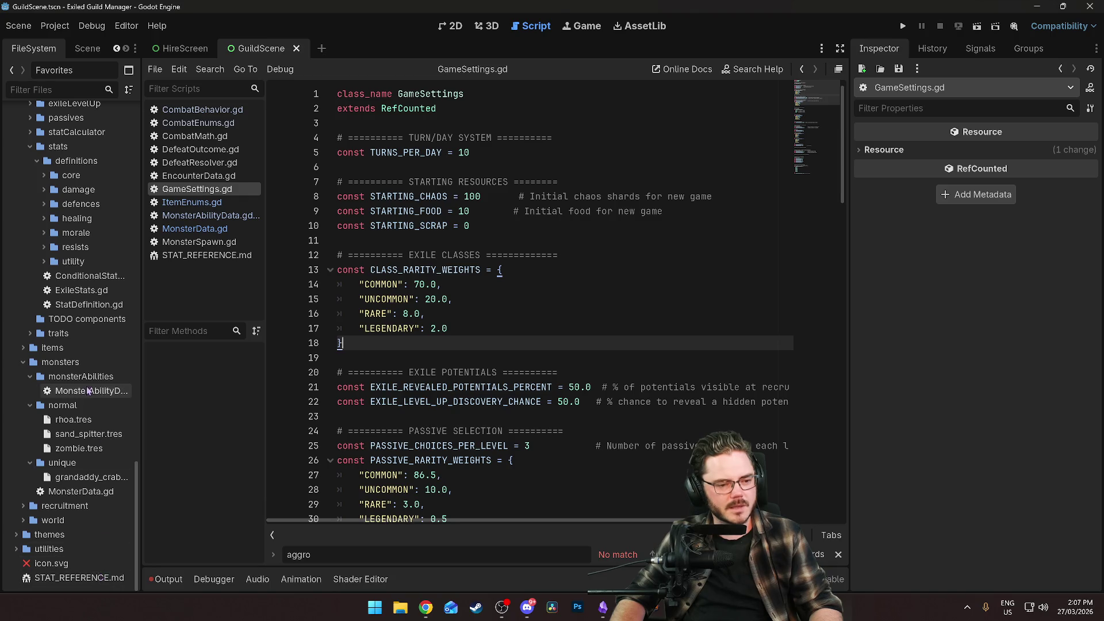
- Switch the script editor to MonsterAbilityData.gd with its unfinished damage_conversion_type export line
{"action": "scroll", "coordinate": [94, 484], "scroll_direction": "down", "scroll_amount": 3}
{"action": "scroll", "coordinate": [95, 484], "scroll_direction": "up", "scroll_amount": 3}
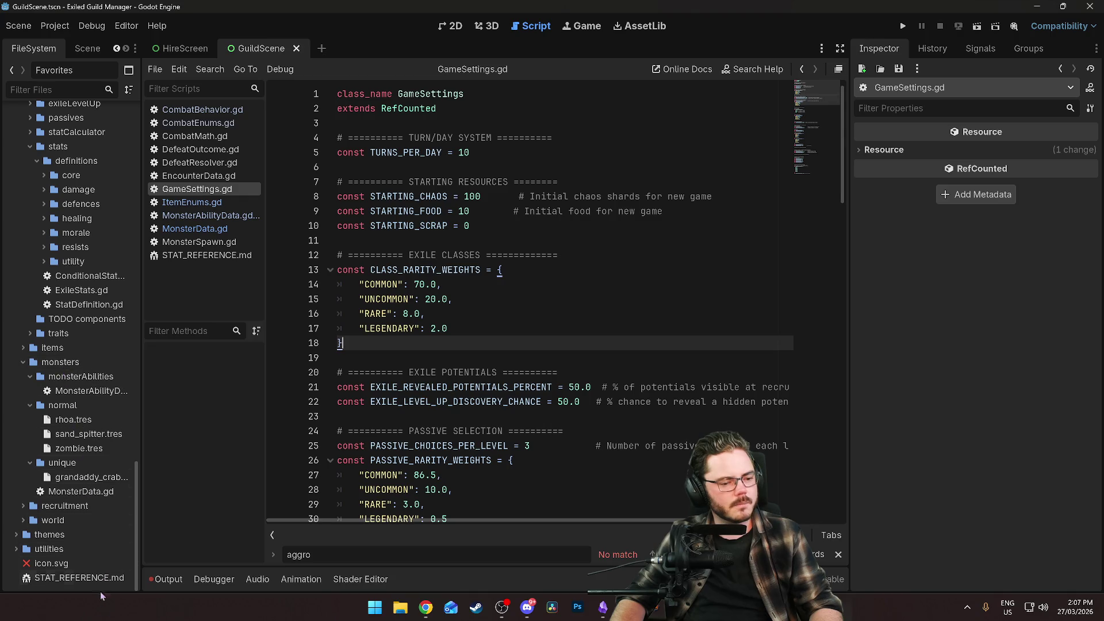
{"action": "scroll", "coordinate": [94, 414], "scroll_direction": "up", "scroll_amount": 15}
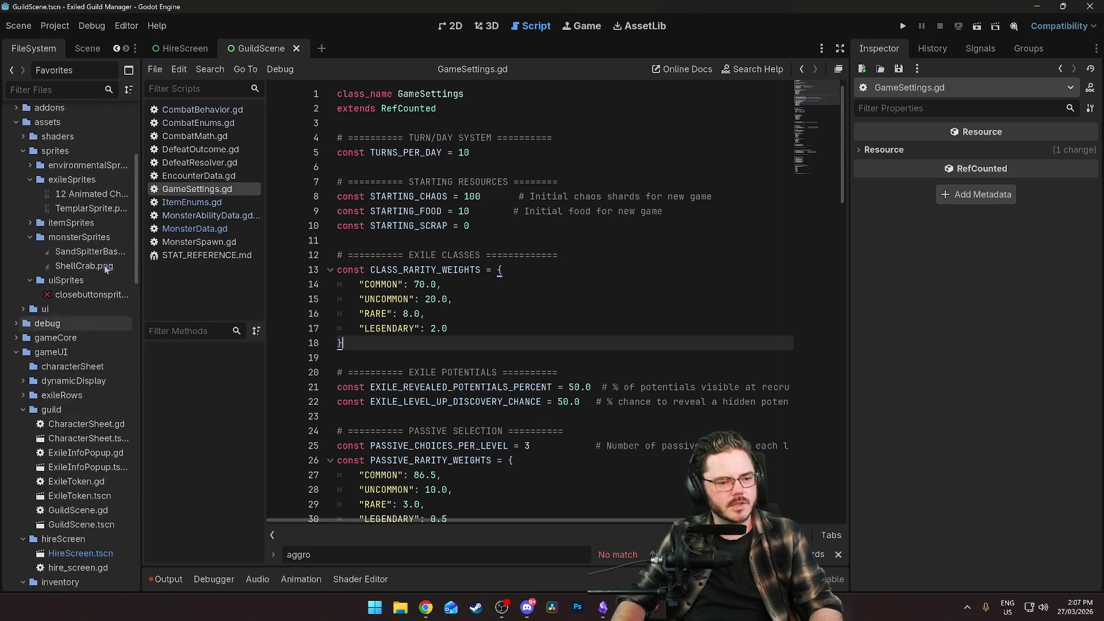
{"action": "left_click", "coordinate": [206, 216]}
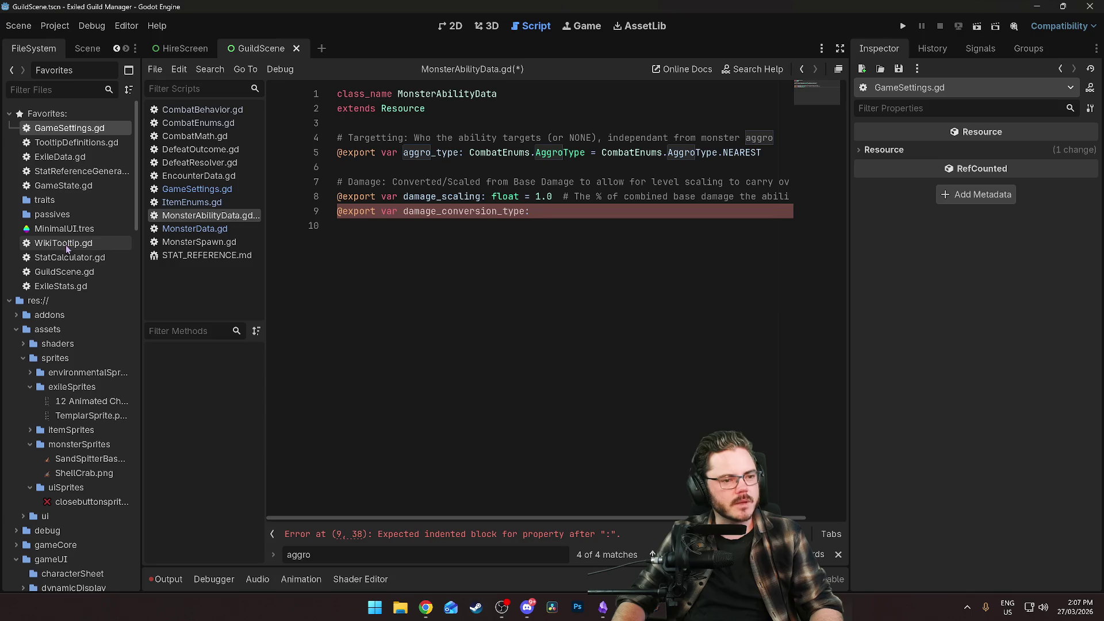
- Collapse assets, expand gameCore to show the autoLoad scripts, and open the Project menu
{"action": "left_click", "coordinate": [16, 331]}
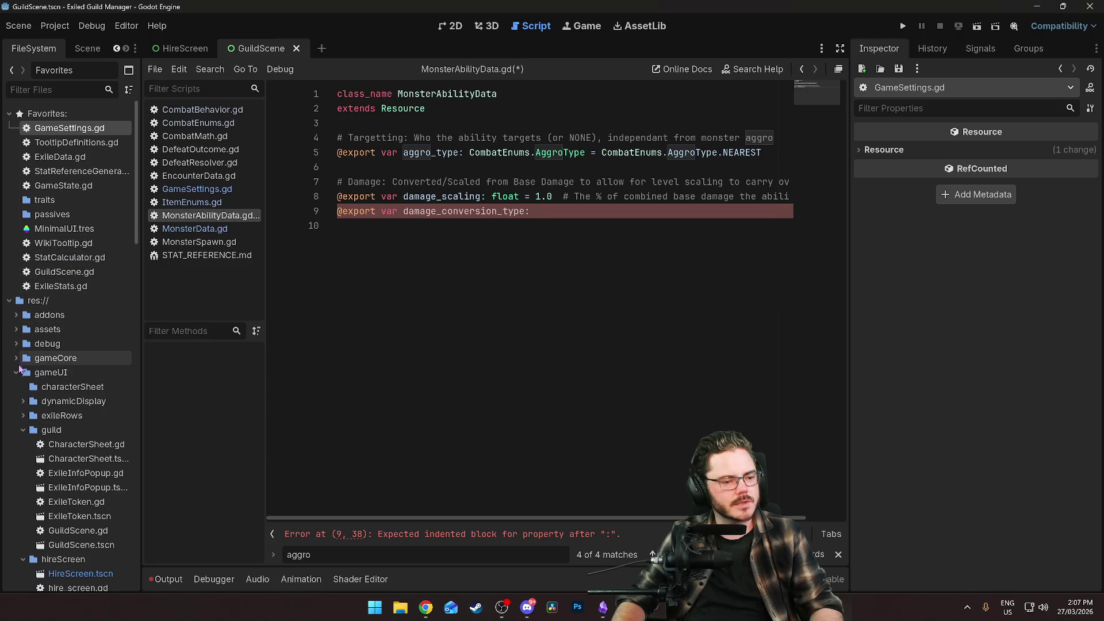
{"action": "scroll", "coordinate": [20, 391], "scroll_direction": "down", "scroll_amount": 1}
{"action": "scroll", "coordinate": [20, 345], "scroll_direction": "down", "scroll_amount": 1}
{"action": "left_click", "coordinate": [18, 239]}
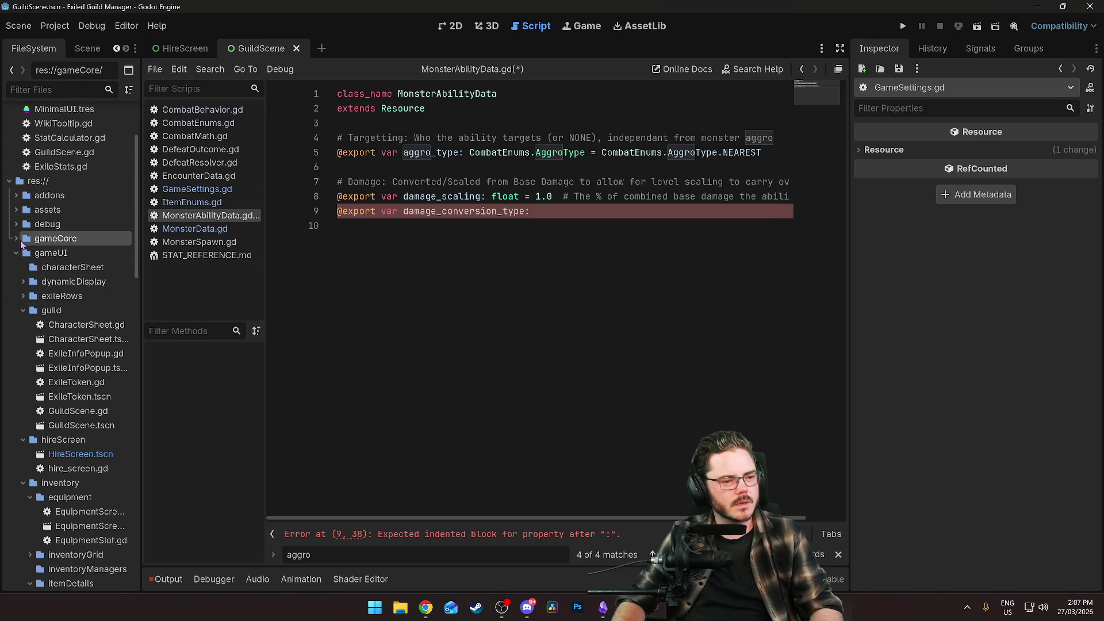
{"action": "left_click", "coordinate": [16, 240]}
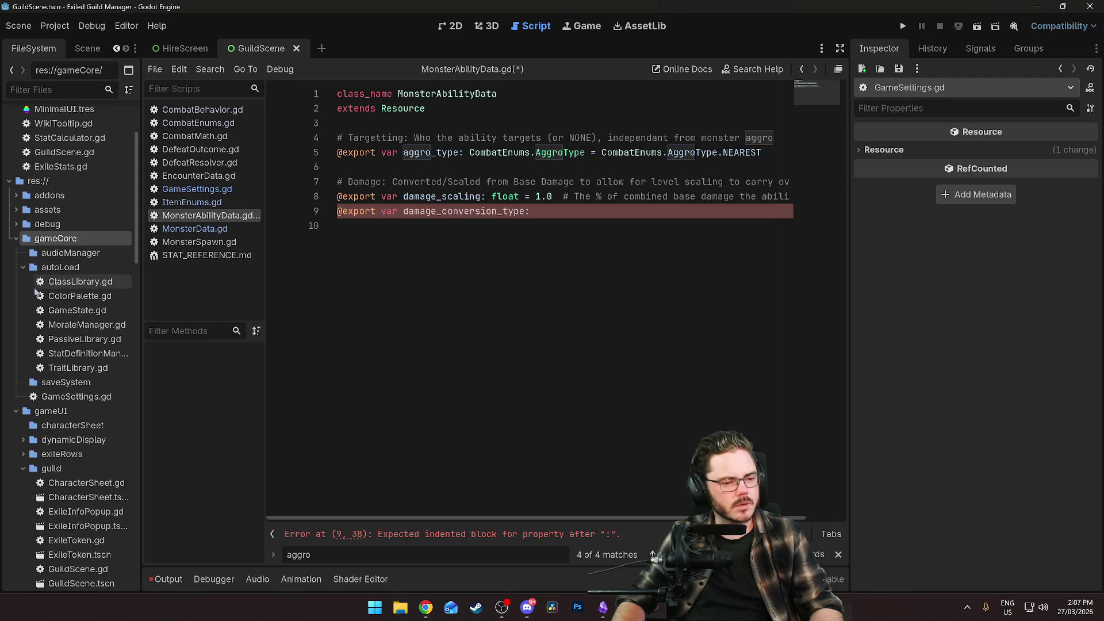
{"action": "left_click", "coordinate": [19, 26]}
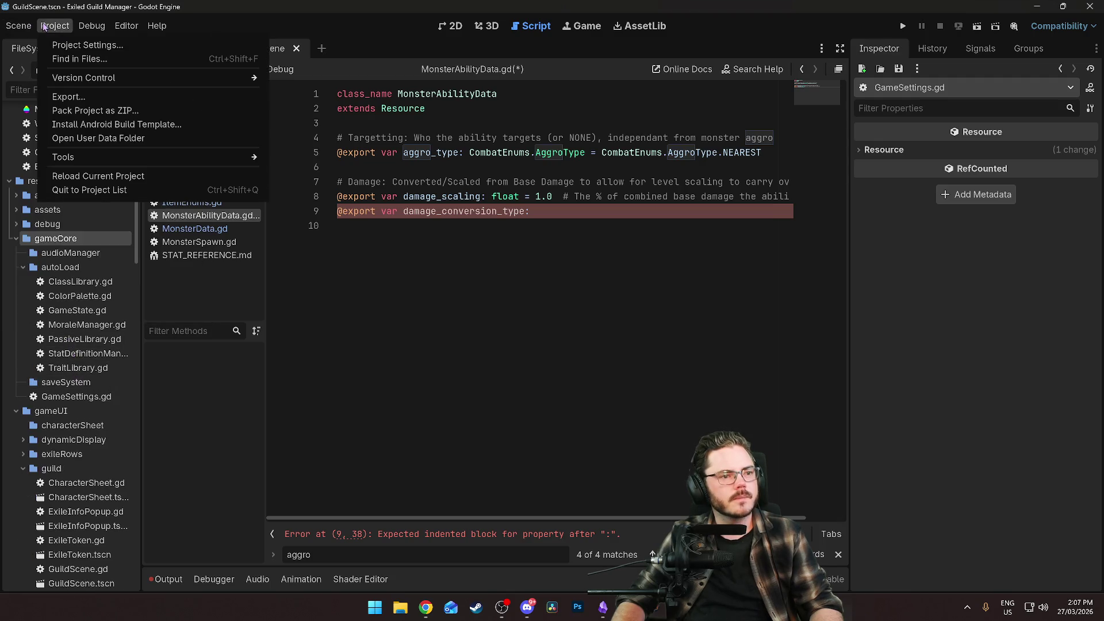
{"action": "left_click", "coordinate": [75, 42]}
{"action": "left_click", "coordinate": [413, 125]}
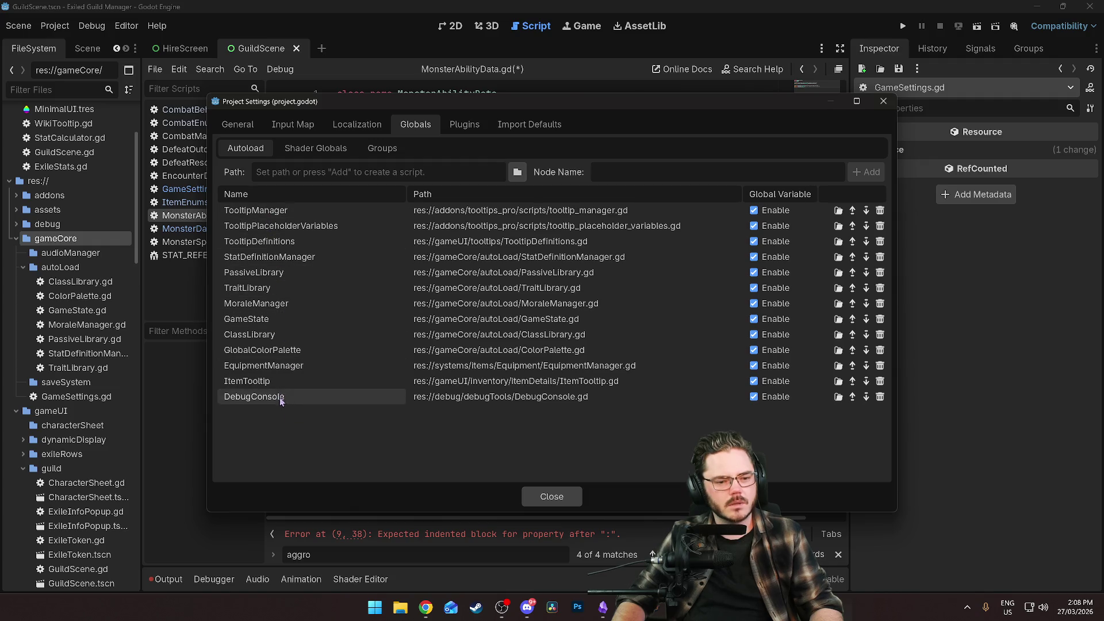
{"action": "left_click", "coordinate": [552, 498]}
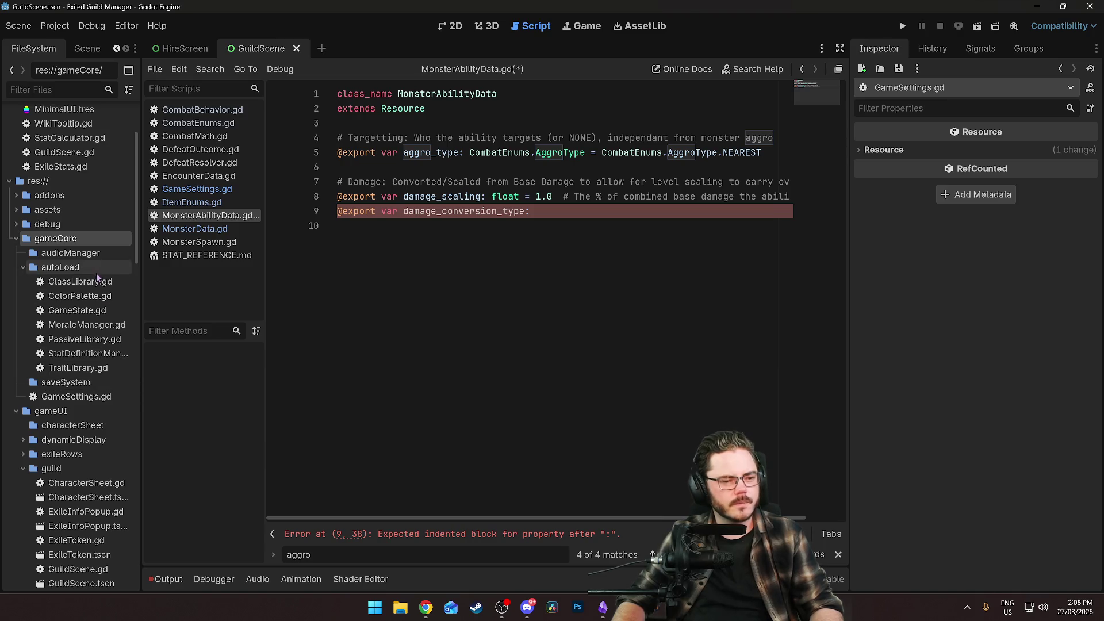
{"action": "scroll", "coordinate": [89, 324], "scroll_direction": "down", "scroll_amount": 5}
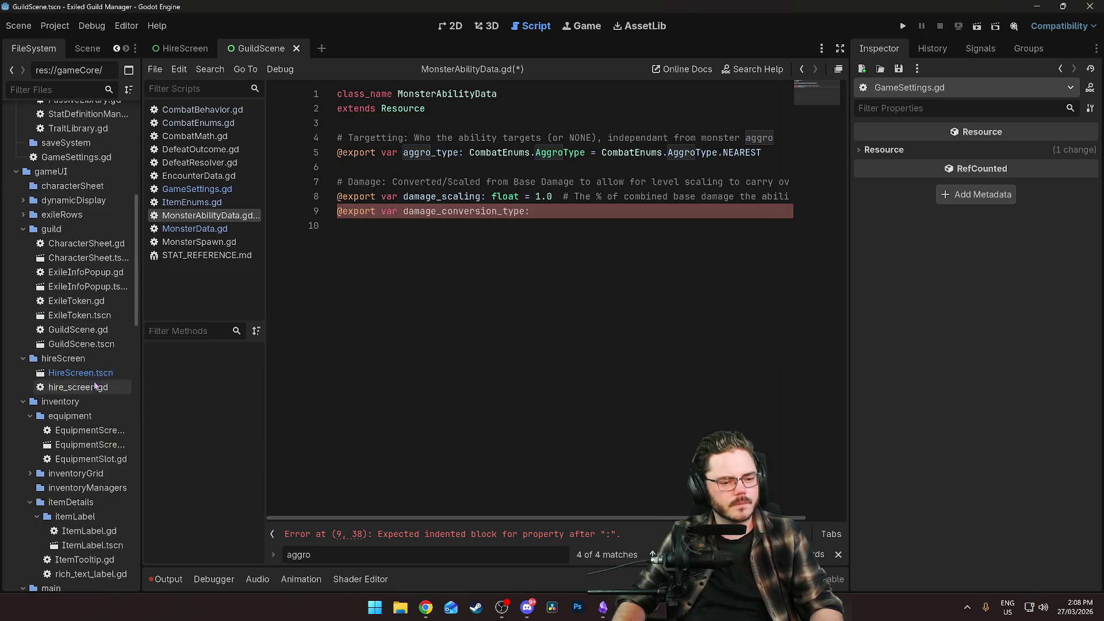
- Open CombatEnums.gd in the script editor to view its AggroType, KiteMode and Stance enums
{"action": "scroll", "coordinate": [121, 308], "scroll_direction": "up", "scroll_amount": 8}
{"action": "left_click", "coordinate": [198, 122]}
{"action": "left_click", "coordinate": [395, 259]}
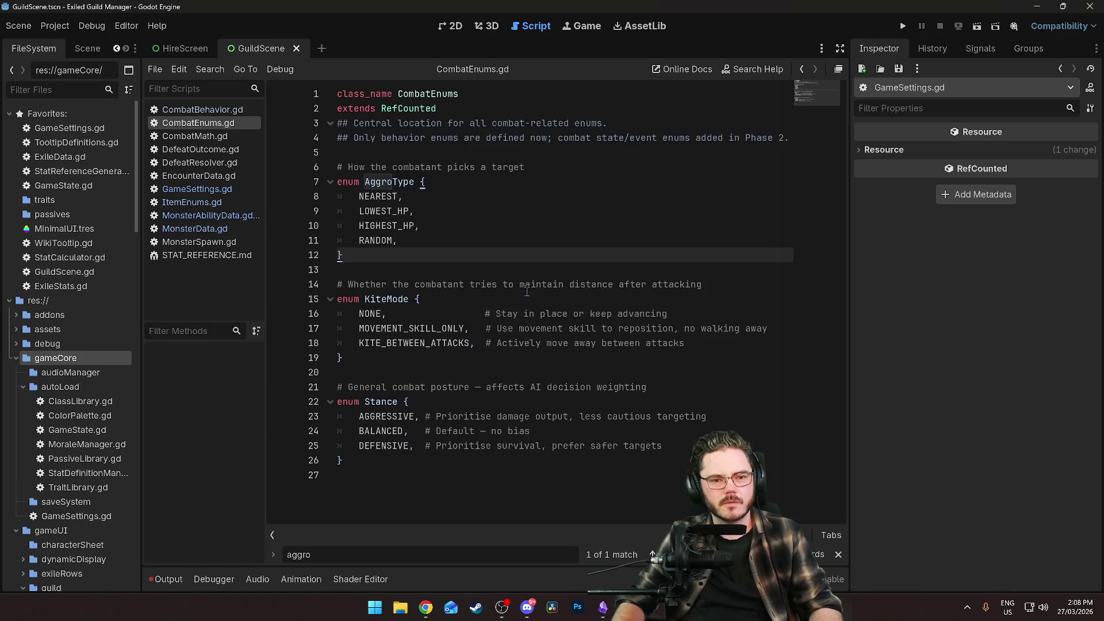
{"action": "scroll", "coordinate": [102, 406], "scroll_direction": "down", "scroll_amount": 3}
{"action": "scroll", "coordinate": [101, 405], "scroll_direction": "up", "scroll_amount": 3}
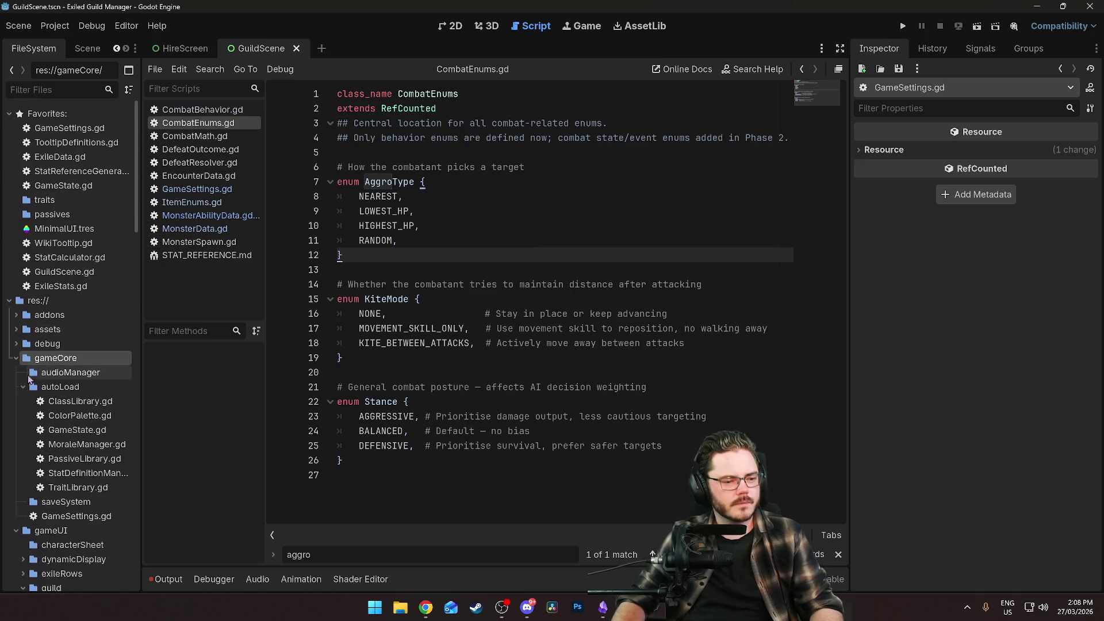
- Collapse the autoLoad folder in the FileSystem dock and scroll through the file list
{"action": "left_click", "coordinate": [23, 386]}
{"action": "scroll", "coordinate": [48, 456], "scroll_direction": "down", "scroll_amount": 4}
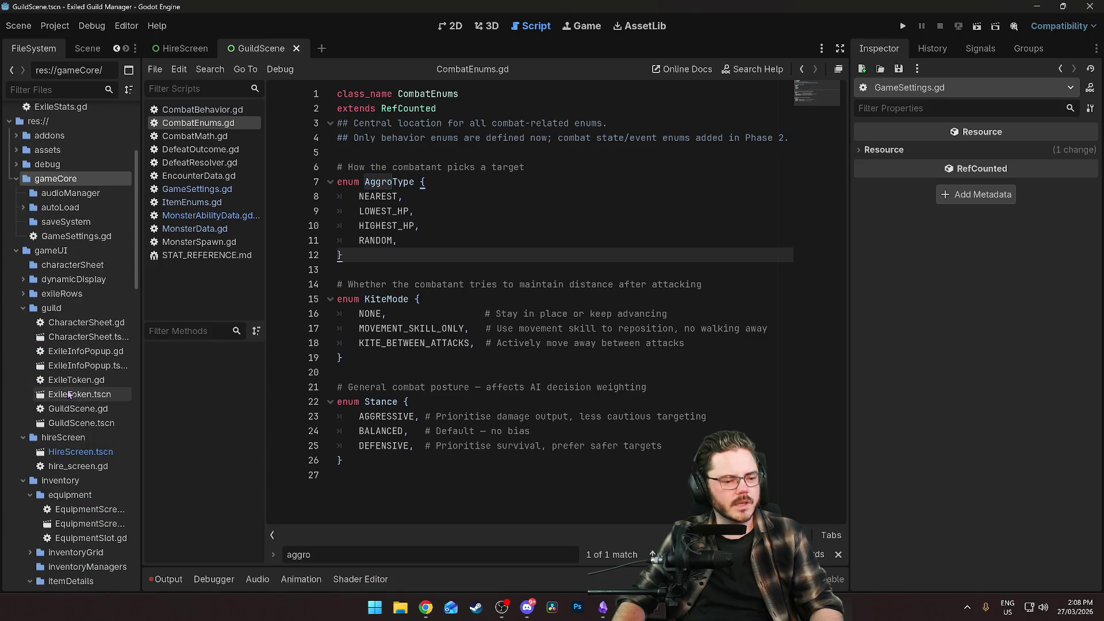
{"action": "scroll", "coordinate": [66, 391], "scroll_direction": "down", "scroll_amount": 4}
{"action": "scroll", "coordinate": [67, 325], "scroll_direction": "up", "scroll_amount": 8}
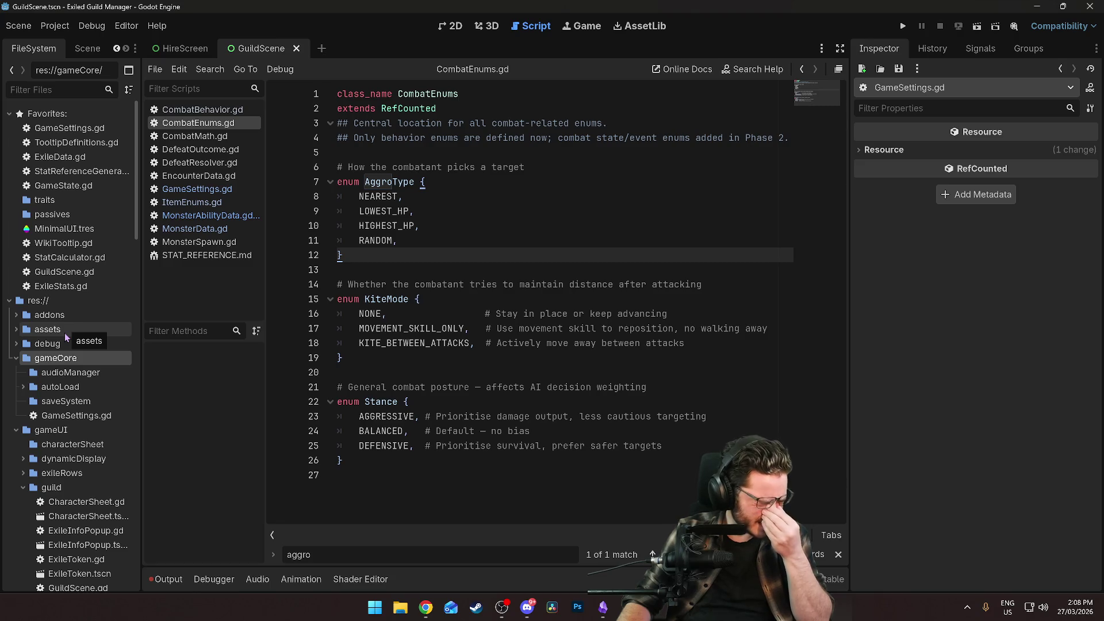
{"action": "scroll", "coordinate": [74, 386], "scroll_direction": "down", "scroll_amount": 6}
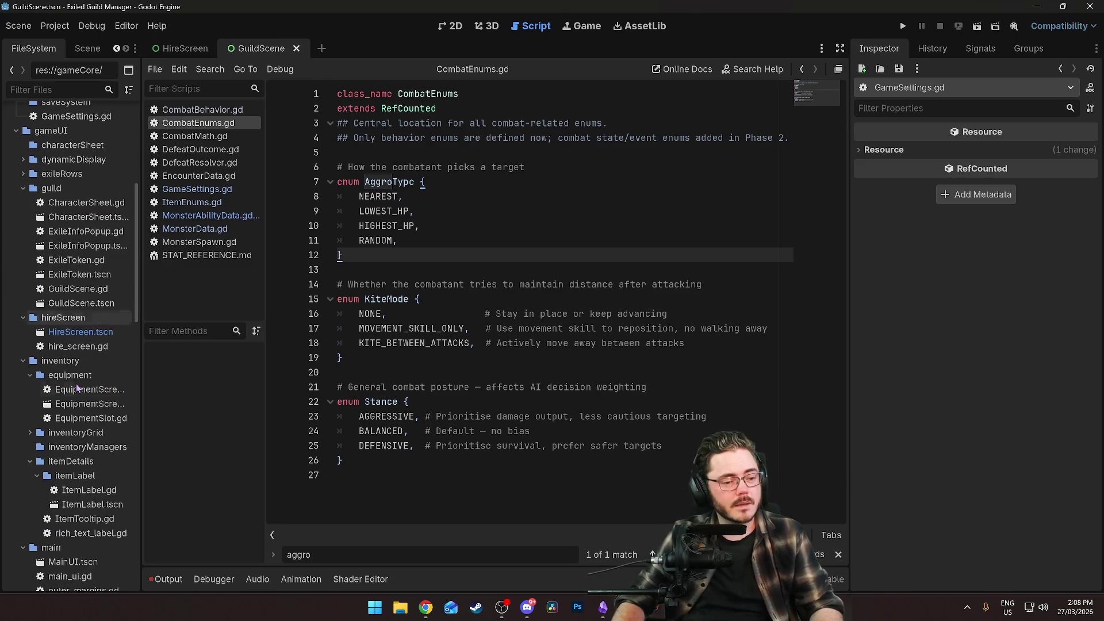
{"action": "scroll", "coordinate": [87, 377], "scroll_direction": "down", "scroll_amount": 10}
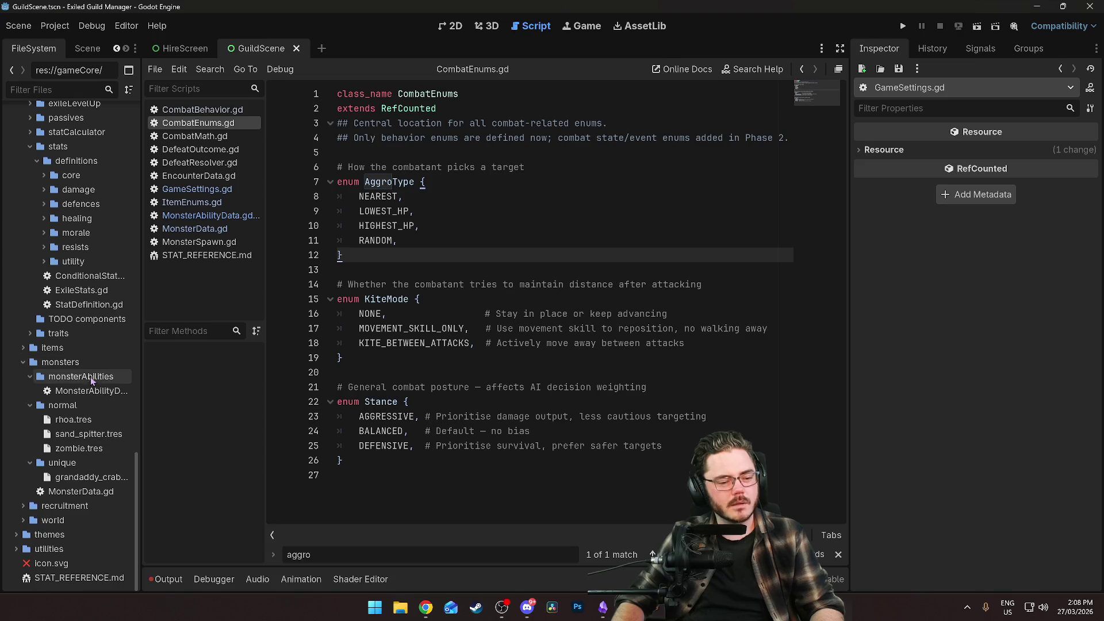
{"action": "scroll", "coordinate": [91, 409], "scroll_direction": "up", "scroll_amount": 15}
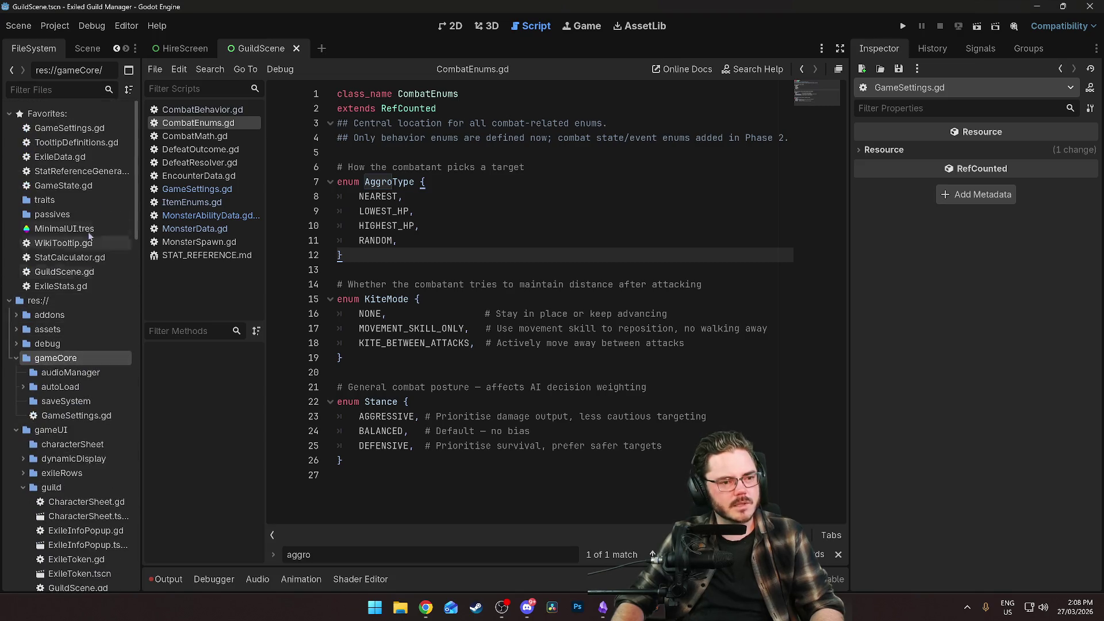
- Filter files for 'enum', clear the filter, and bring up Create New on the systems folder
{"action": "type", "text": "enum"}
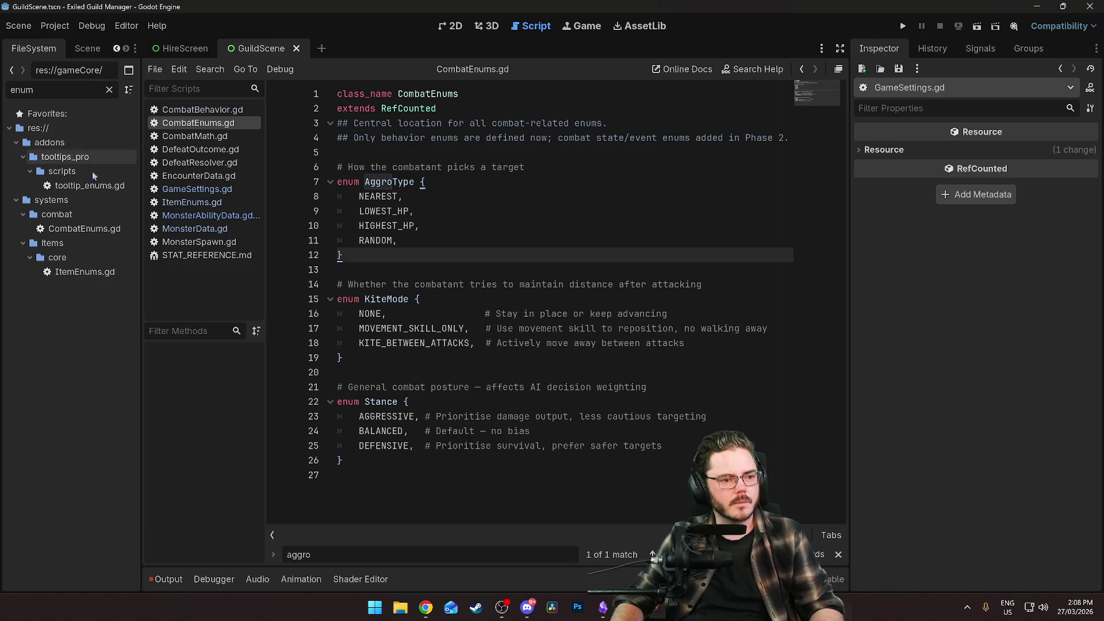
{"action": "left_click", "coordinate": [68, 200]}
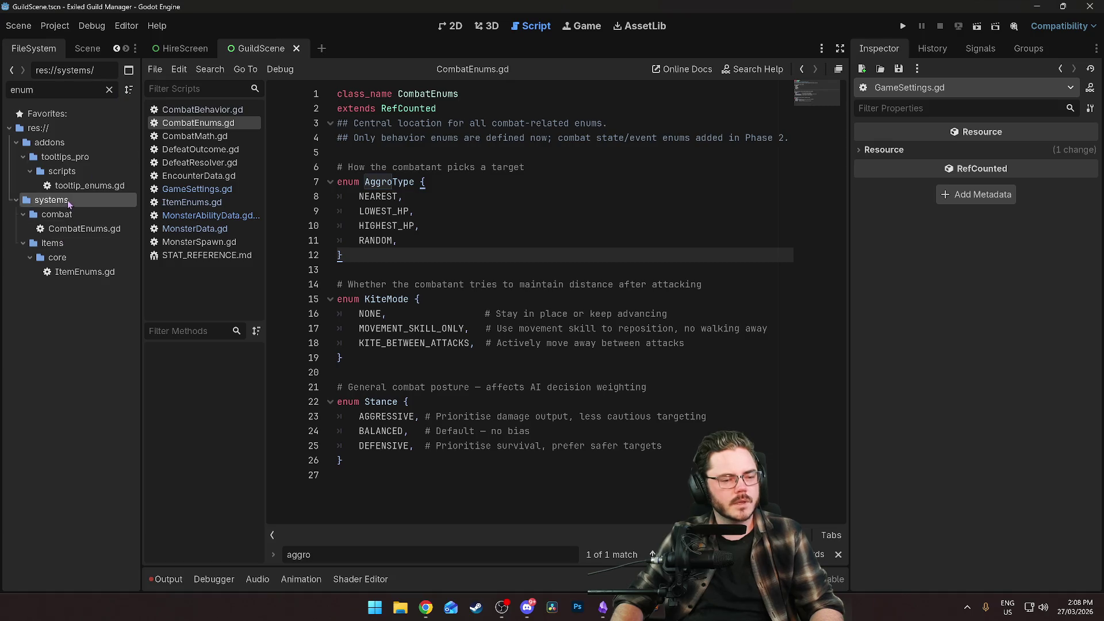
{"action": "left_click", "coordinate": [110, 89]}
{"action": "scroll", "coordinate": [63, 287], "scroll_direction": "down", "scroll_amount": 5}
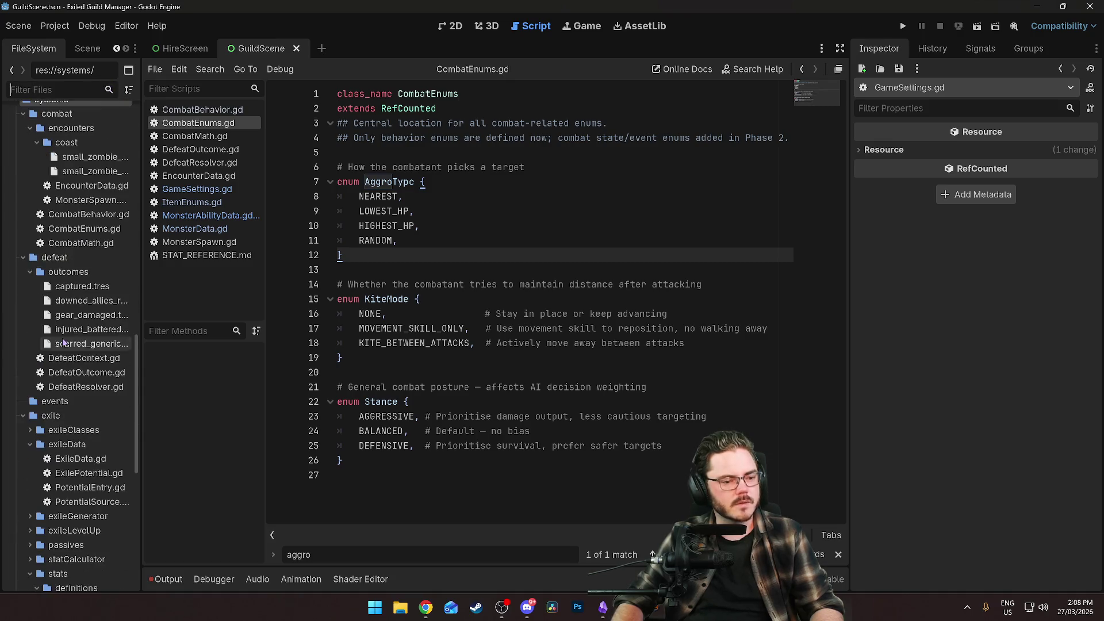
{"action": "scroll", "coordinate": [63, 345], "scroll_direction": "down", "scroll_amount": 9}
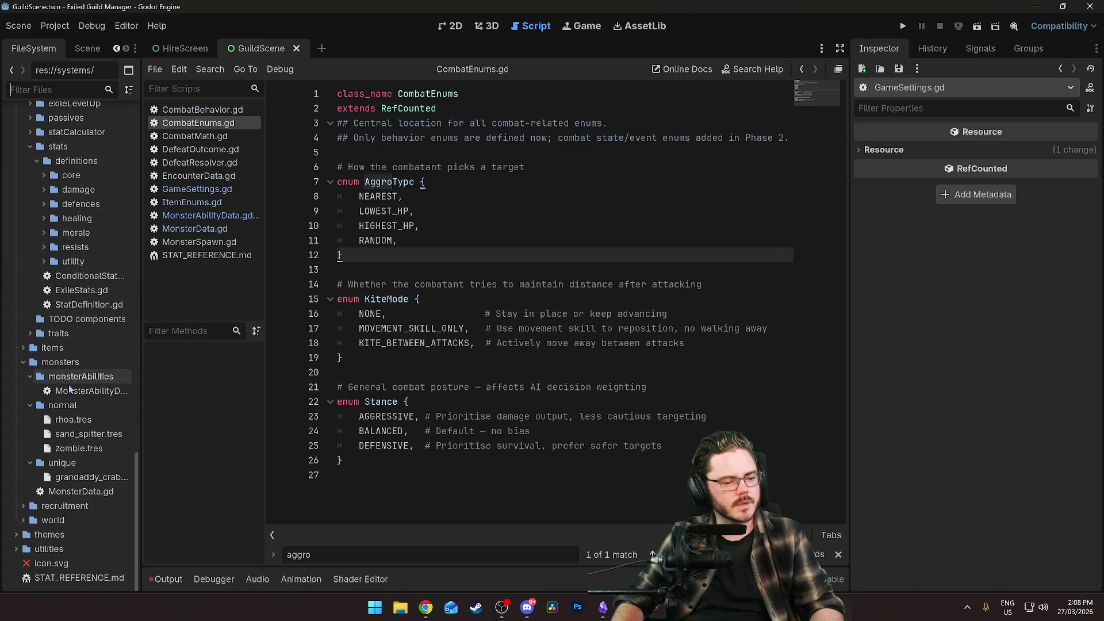
{"action": "scroll", "coordinate": [72, 368], "scroll_direction": "up", "scroll_amount": 15}
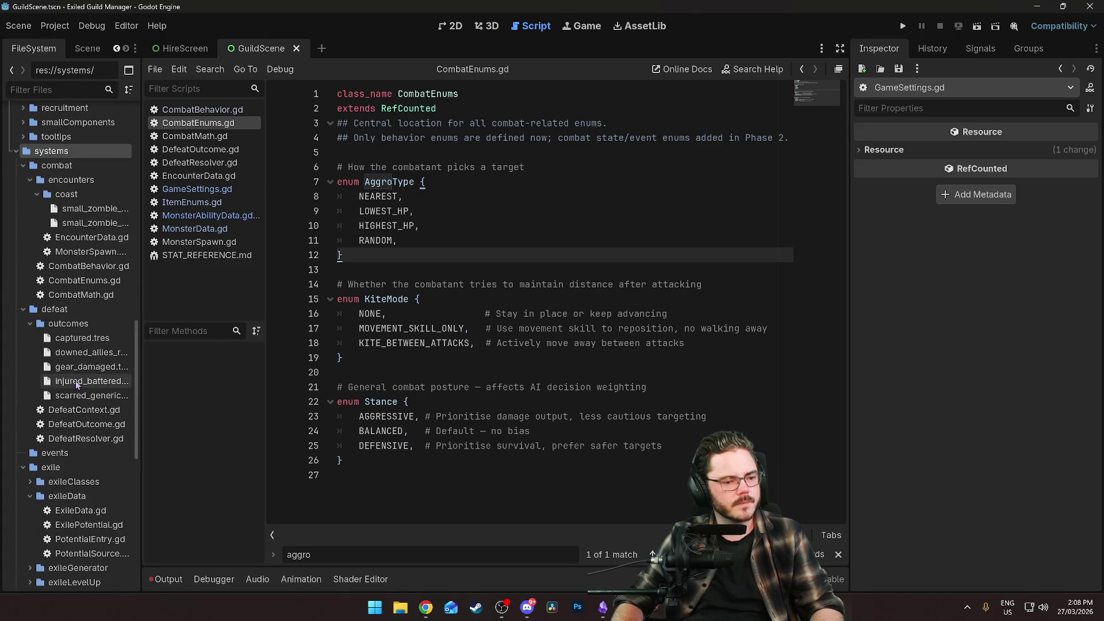
{"action": "right_click", "coordinate": [77, 333]}
{"action": "mouse_move", "coordinate": [144, 346]}
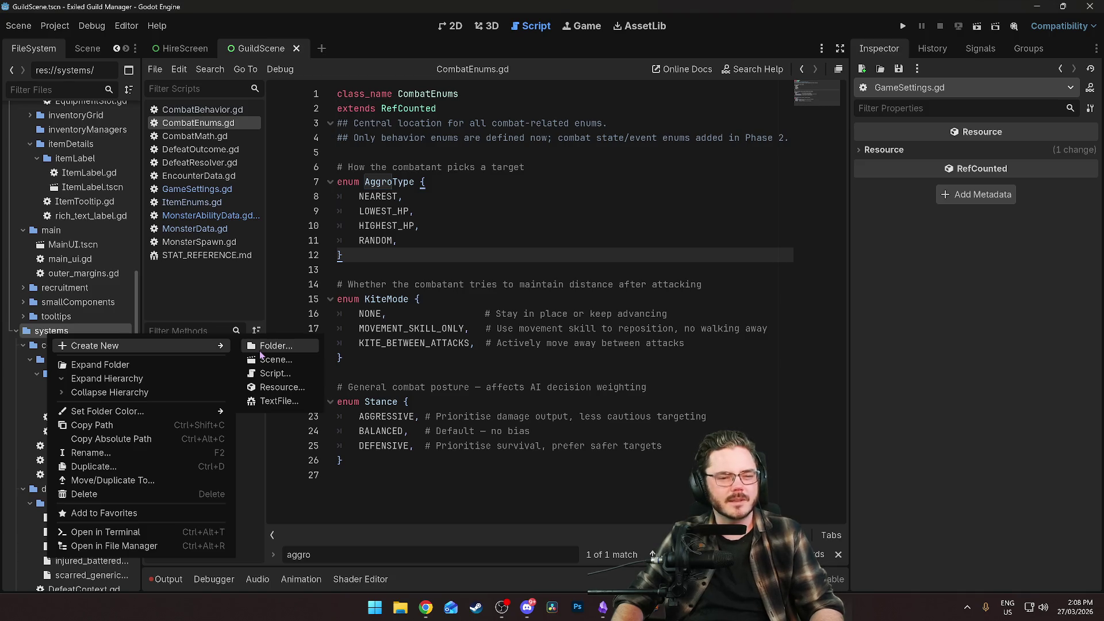
- Create a new folder inside the systems folder
{"action": "left_click", "coordinate": [260, 352]}
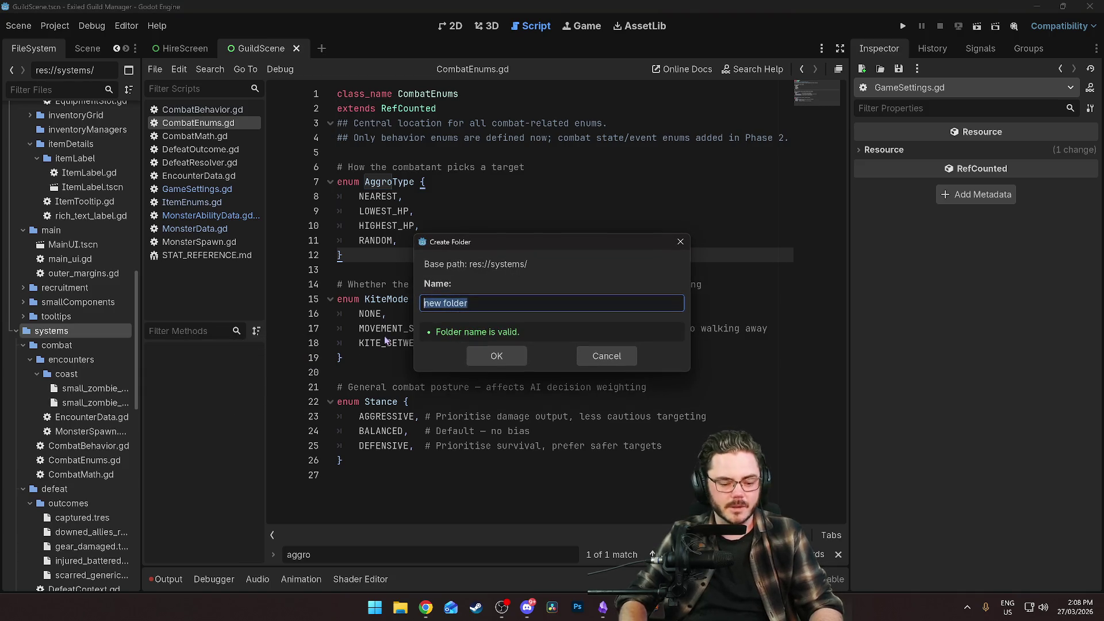
{"action": "type", "text": "posture"}
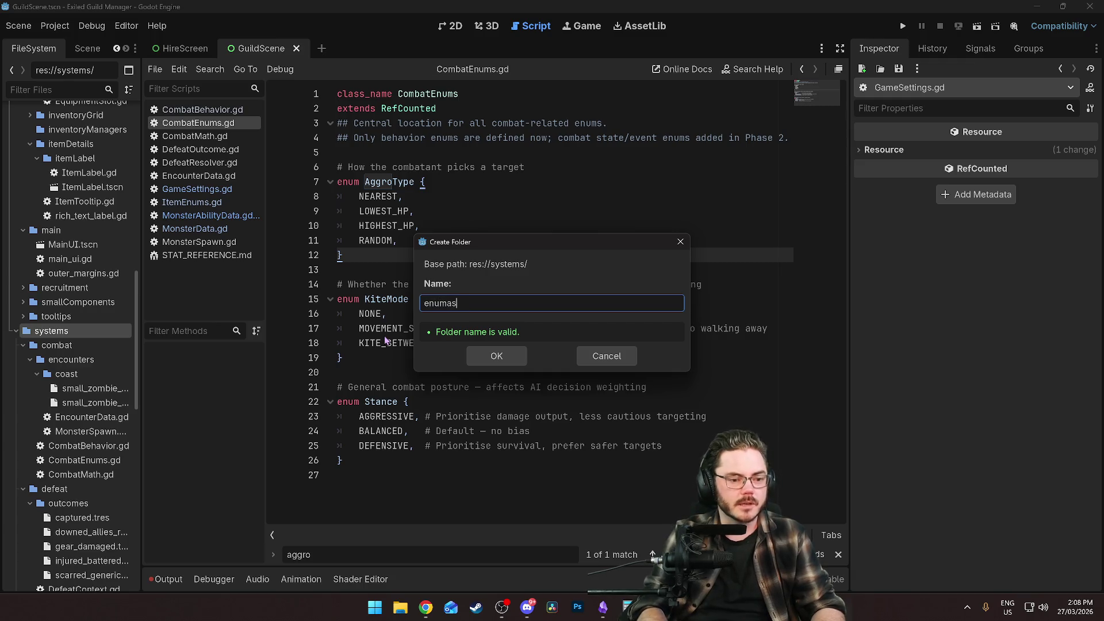
{"action": "key", "text": "Return"}
{"action": "scroll", "coordinate": [80, 523], "scroll_direction": "down", "scroll_amount": 10}
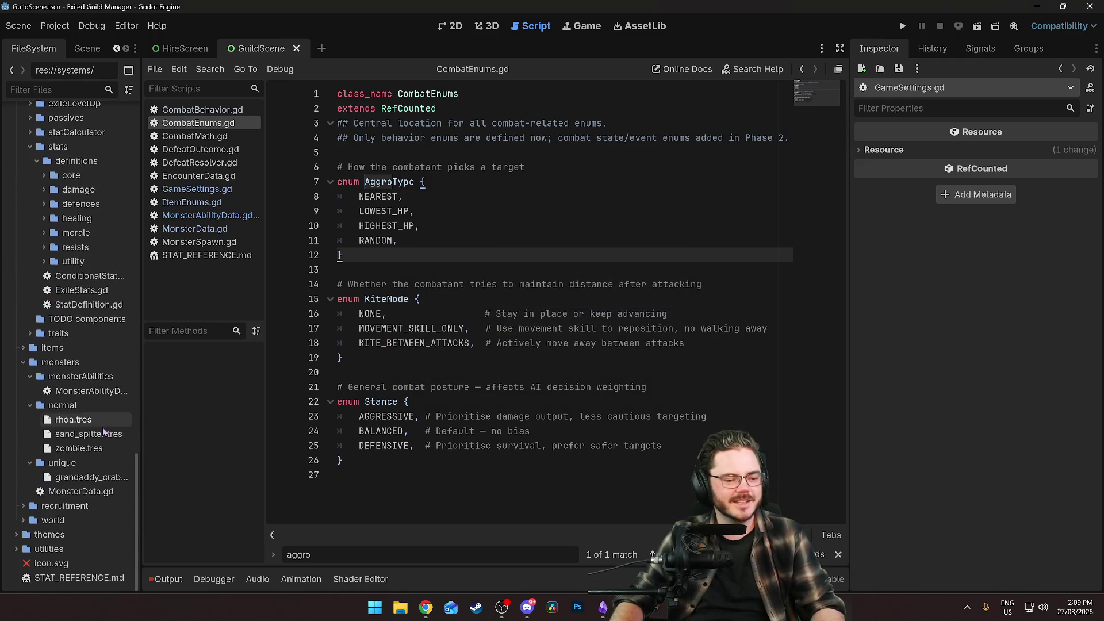
{"action": "scroll", "coordinate": [75, 449], "scroll_direction": "up", "scroll_amount": 10}
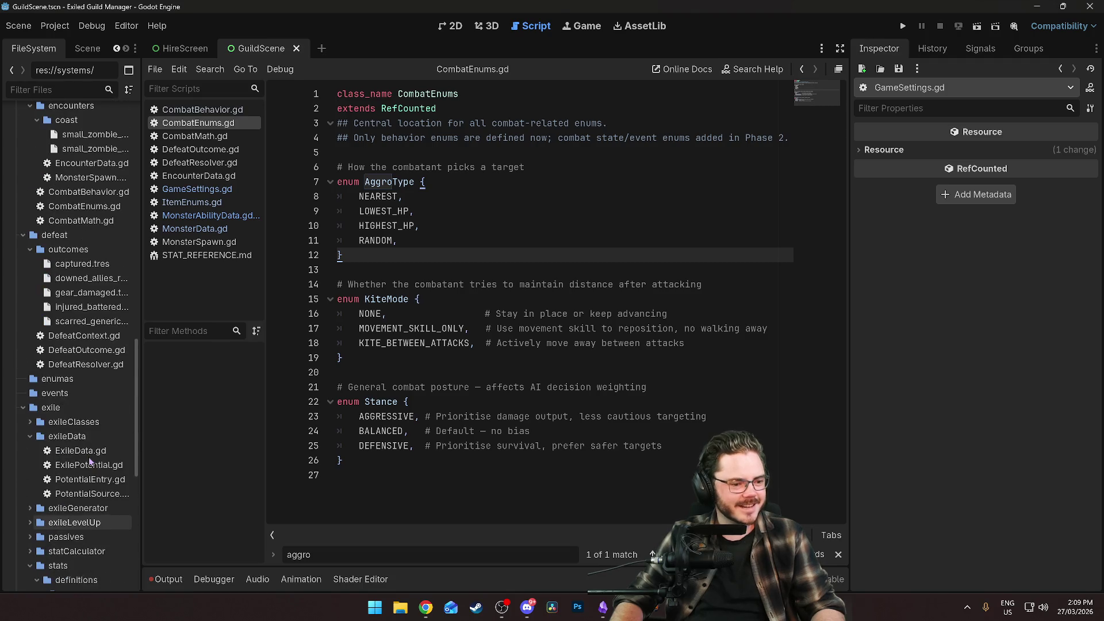
- Rename the new systems folder to 'utils', then expand the utilities folder
{"action": "left_click", "coordinate": [73, 386]}
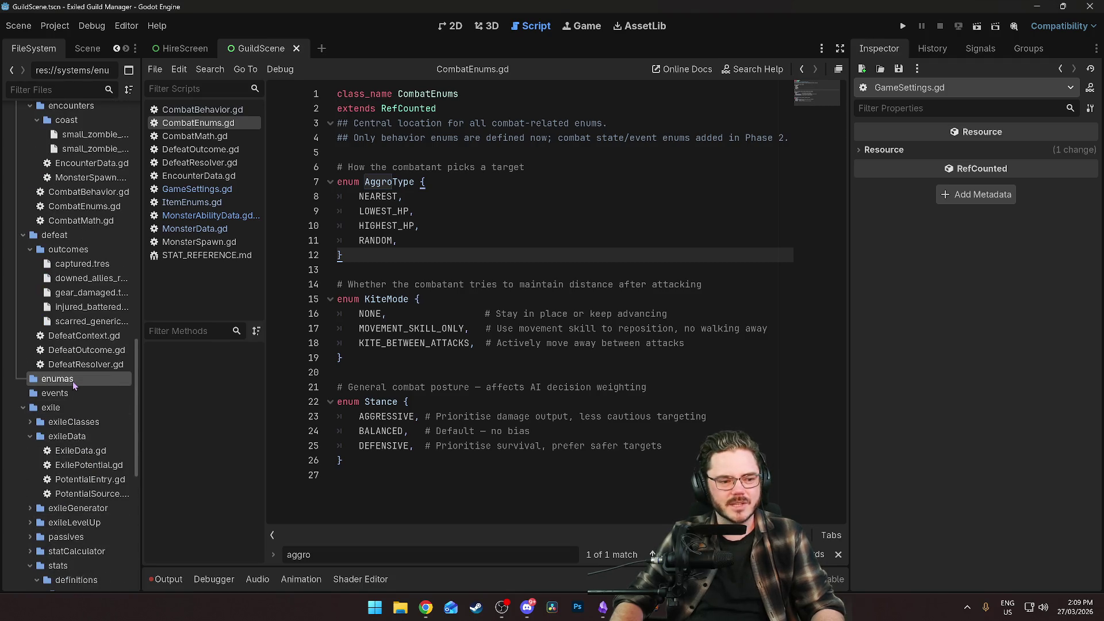
{"action": "key", "text": "F2"}
{"action": "type", "text": "utils"}
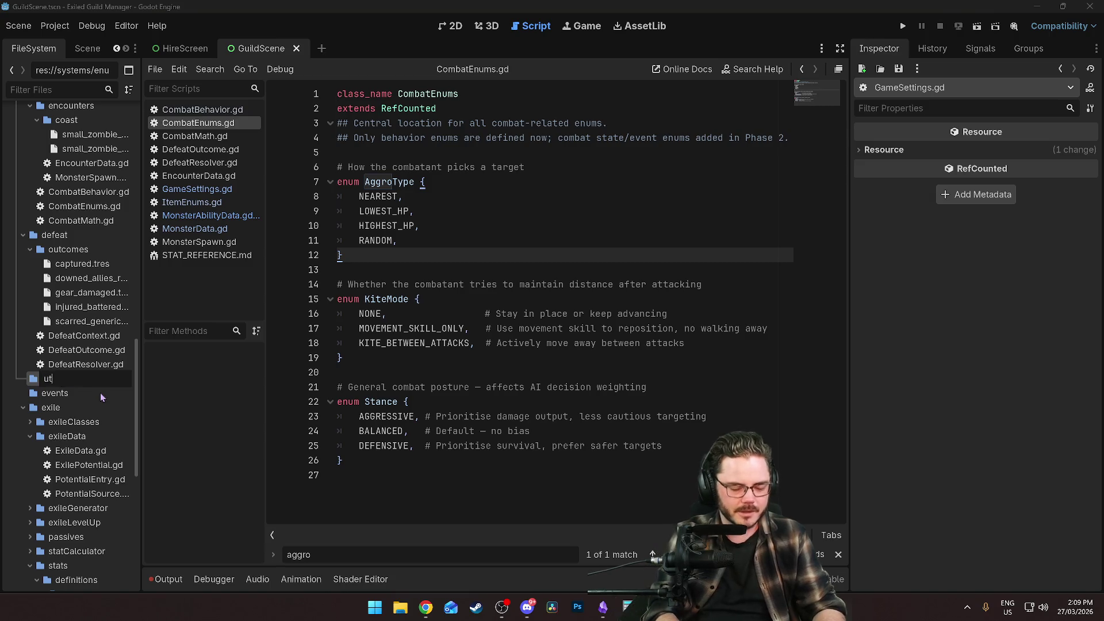
{"action": "key", "text": "Return"}
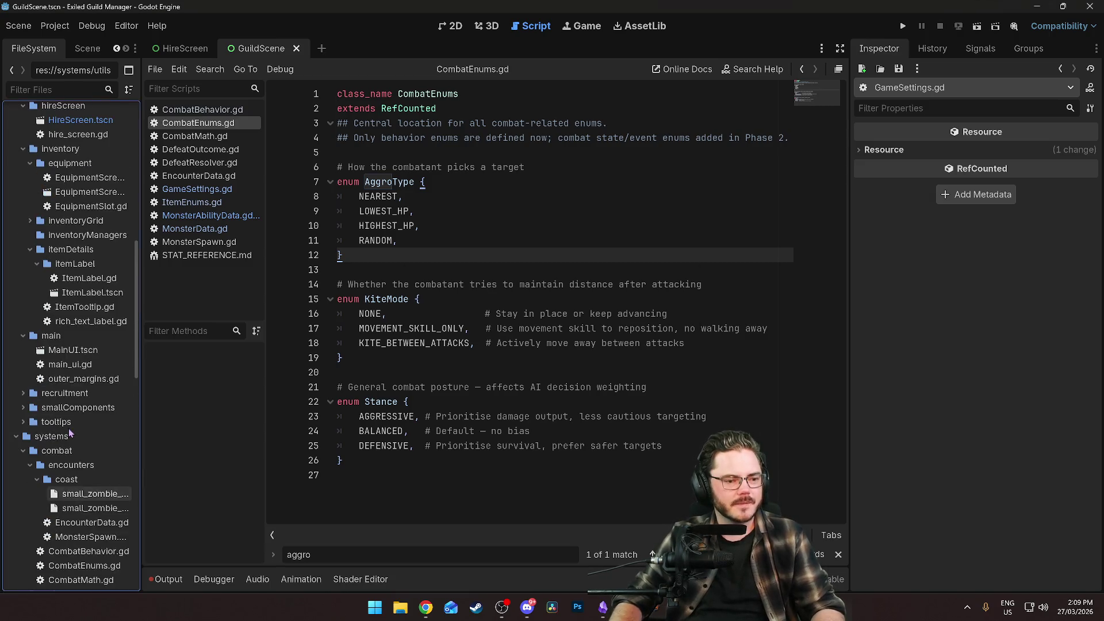
{"action": "scroll", "coordinate": [78, 492], "scroll_direction": "down", "scroll_amount": 10}
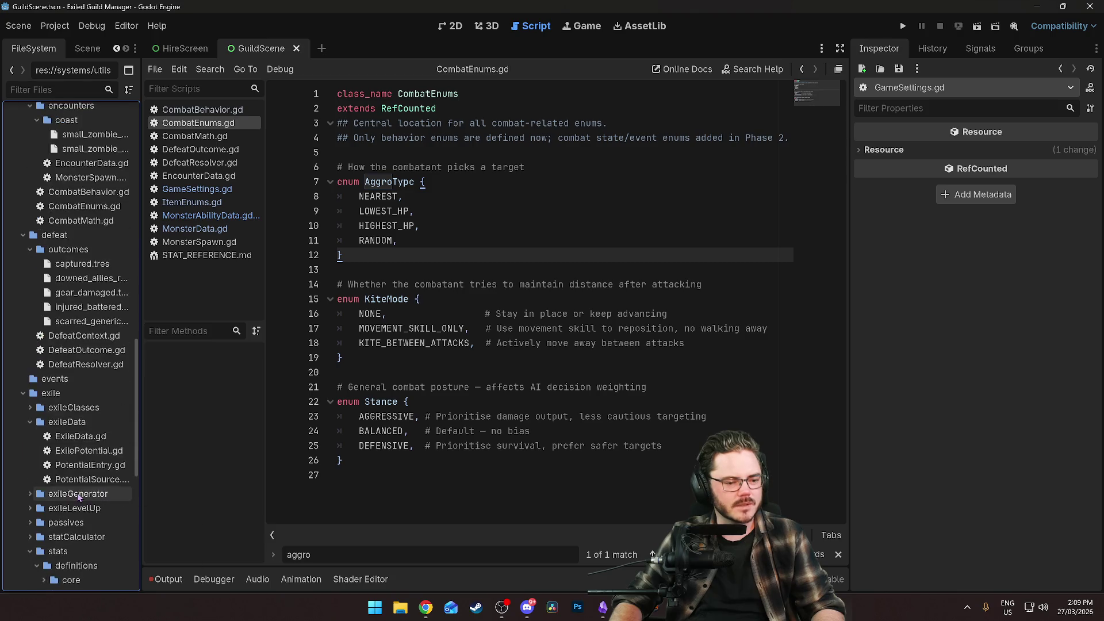
{"action": "scroll", "coordinate": [77, 495], "scroll_direction": "down", "scroll_amount": 3}
{"action": "double_click", "coordinate": [58, 551]}
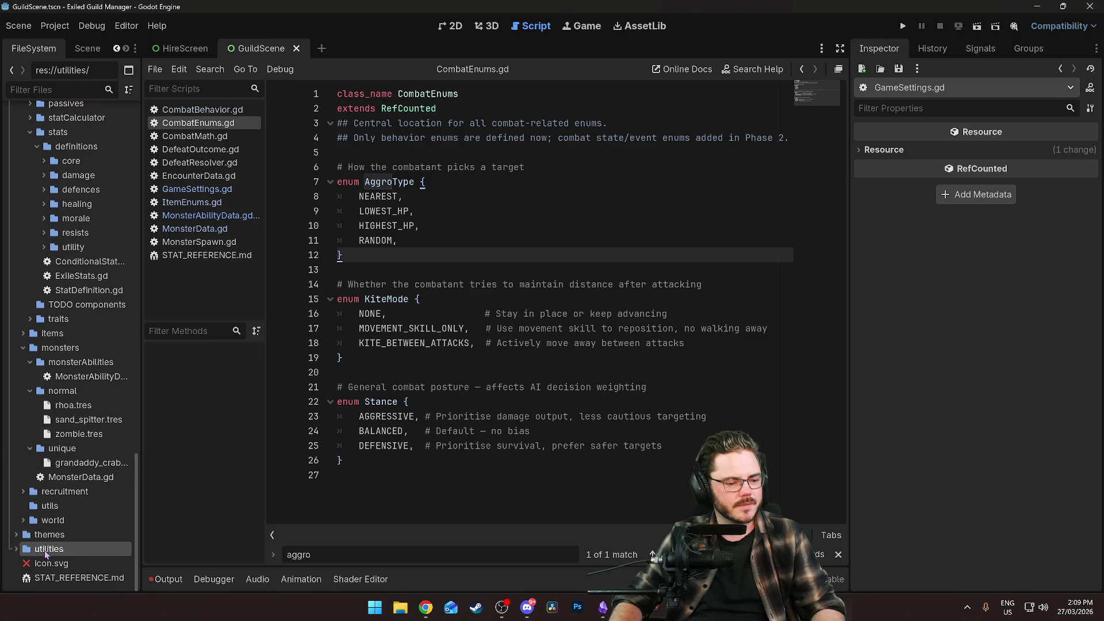
- Move the utilities folder into the debug folder and confirm
{"action": "scroll", "coordinate": [75, 529], "scroll_direction": "down", "scroll_amount": 1}
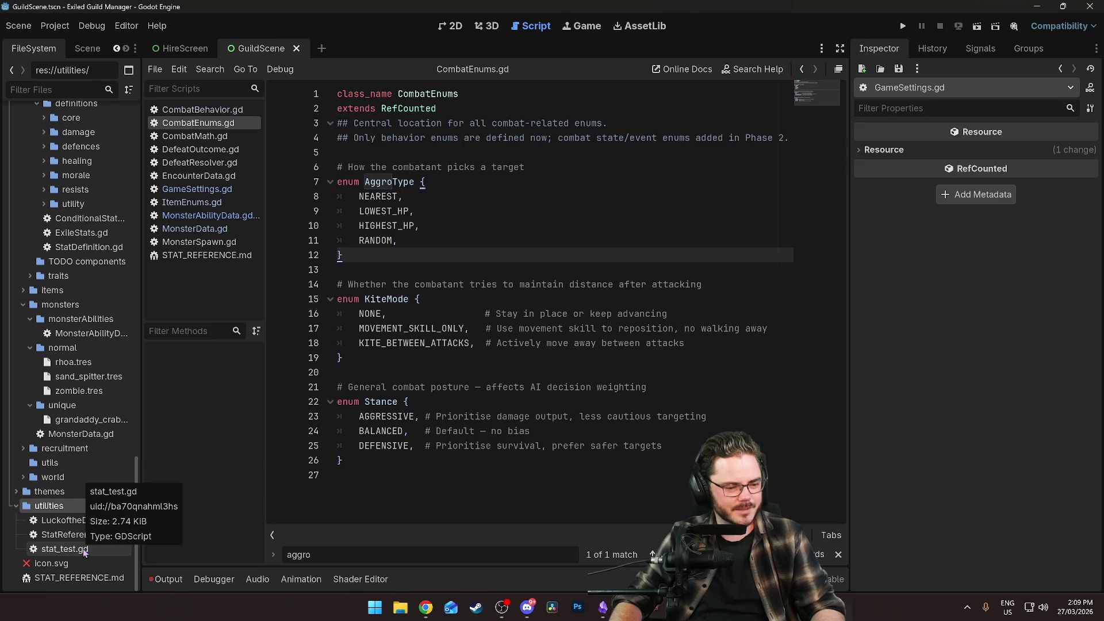
{"action": "left_click", "coordinate": [91, 521]}
{"action": "left_click", "coordinate": [78, 548], "text": "ctrl"}
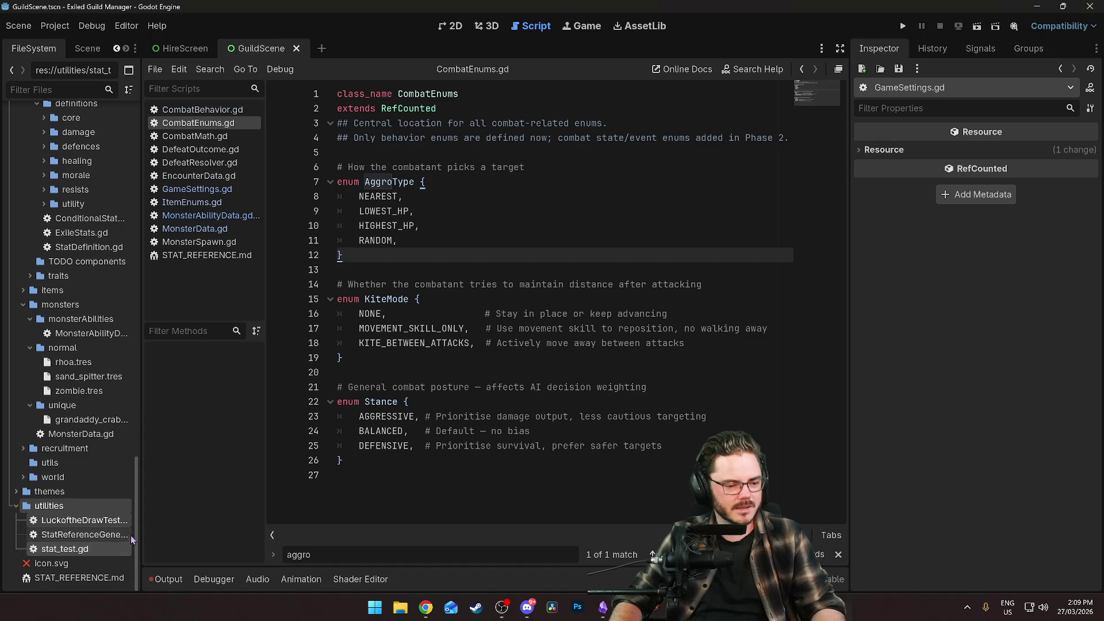
{"action": "mouse_move", "coordinate": [98, 521]}
{"action": "left_mouse_down"}
{"action": "mouse_move", "coordinate": [98, 291]}
{"action": "mouse_move", "coordinate": [110, 315]}
{"action": "mouse_move", "coordinate": [98, 335]}
{"action": "mouse_move", "coordinate": [47, 333]}
{"action": "left_mouse_up"}
{"action": "scroll", "coordinate": [95, 296], "scroll_direction": "up", "scroll_amount": 10}
{"action": "scroll", "coordinate": [109, 319], "scroll_direction": "up", "scroll_amount": 15}
{"action": "left_click", "coordinate": [495, 320]}
- Move LuckoftheDrawTest.gd from utilities into debug/testScenes
{"action": "left_click", "coordinate": [16, 329]}
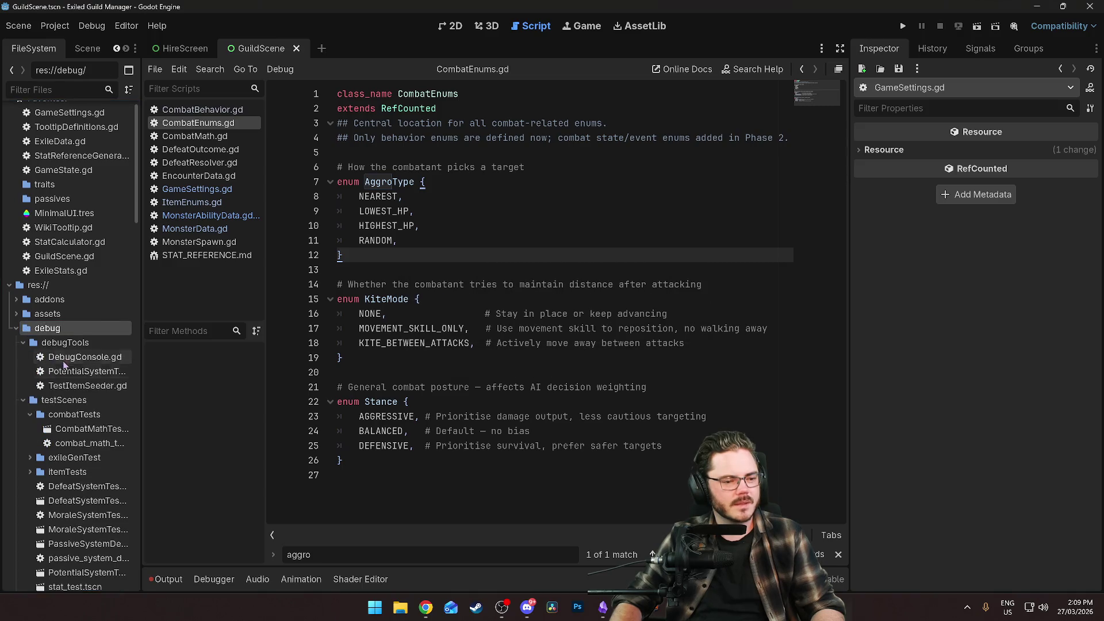
{"action": "scroll", "coordinate": [86, 397], "scroll_direction": "down", "scroll_amount": 5}
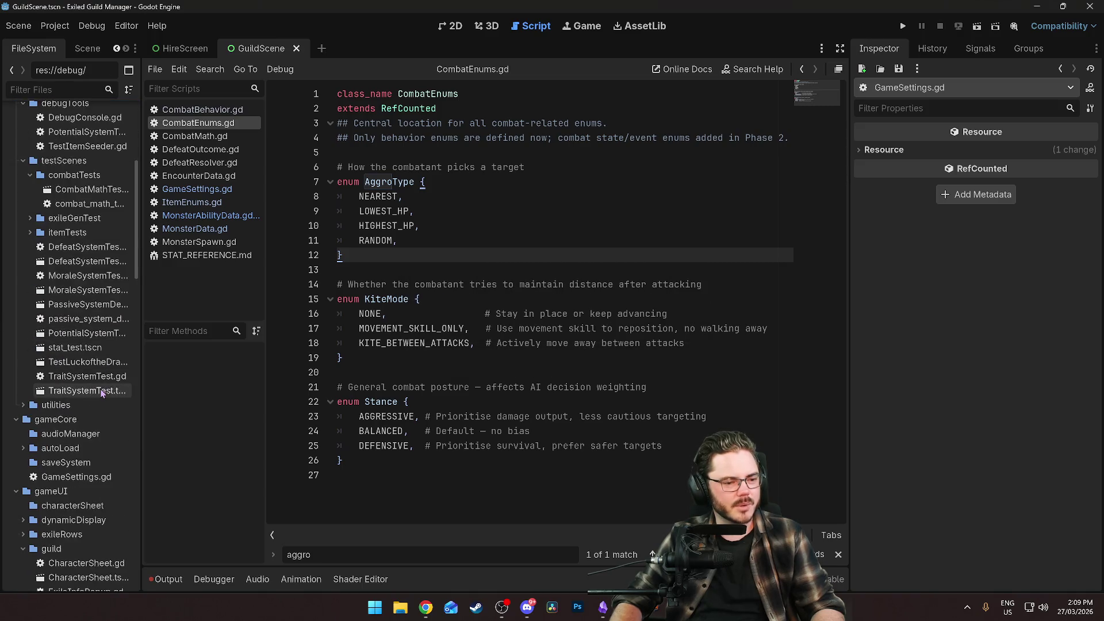
{"action": "left_click", "coordinate": [24, 406]}
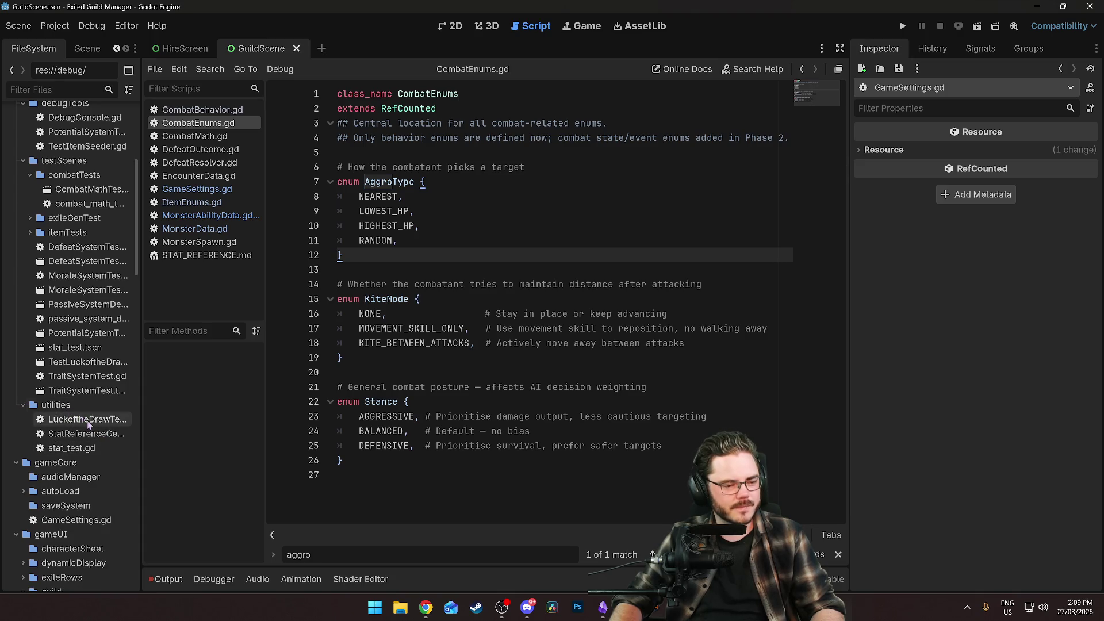
{"action": "scroll", "coordinate": [94, 430], "scroll_direction": "up", "scroll_amount": 3}
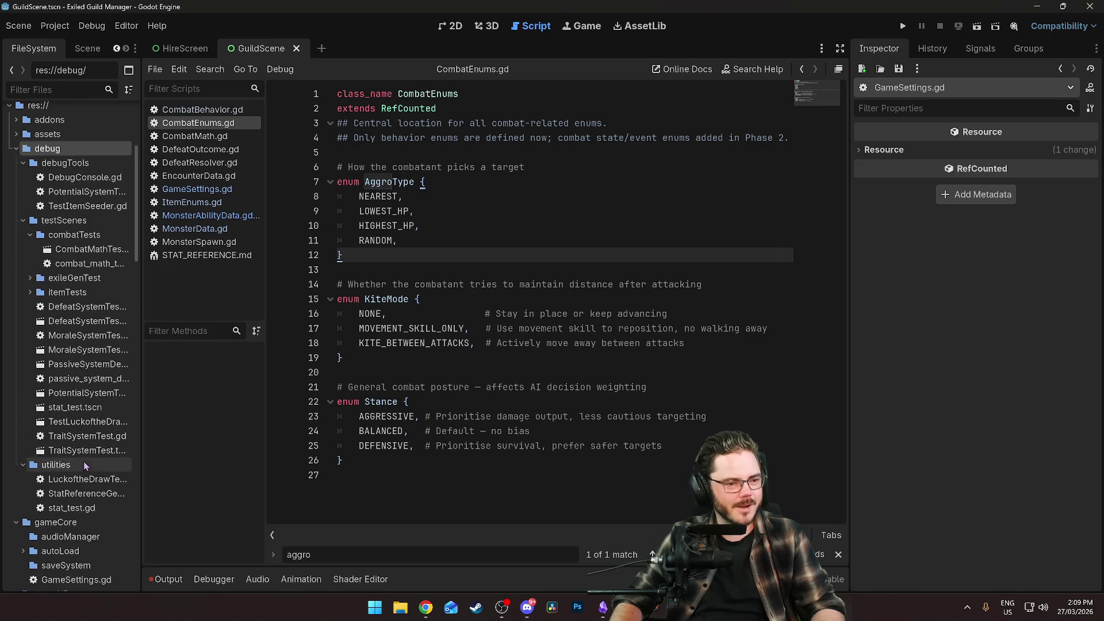
{"action": "left_click", "coordinate": [91, 485]}
{"action": "mouse_move", "coordinate": [87, 484]}
{"action": "left_mouse_down"}
{"action": "mouse_move", "coordinate": [75, 351]}
{"action": "mouse_move", "coordinate": [55, 305]}
{"action": "left_mouse_up"}
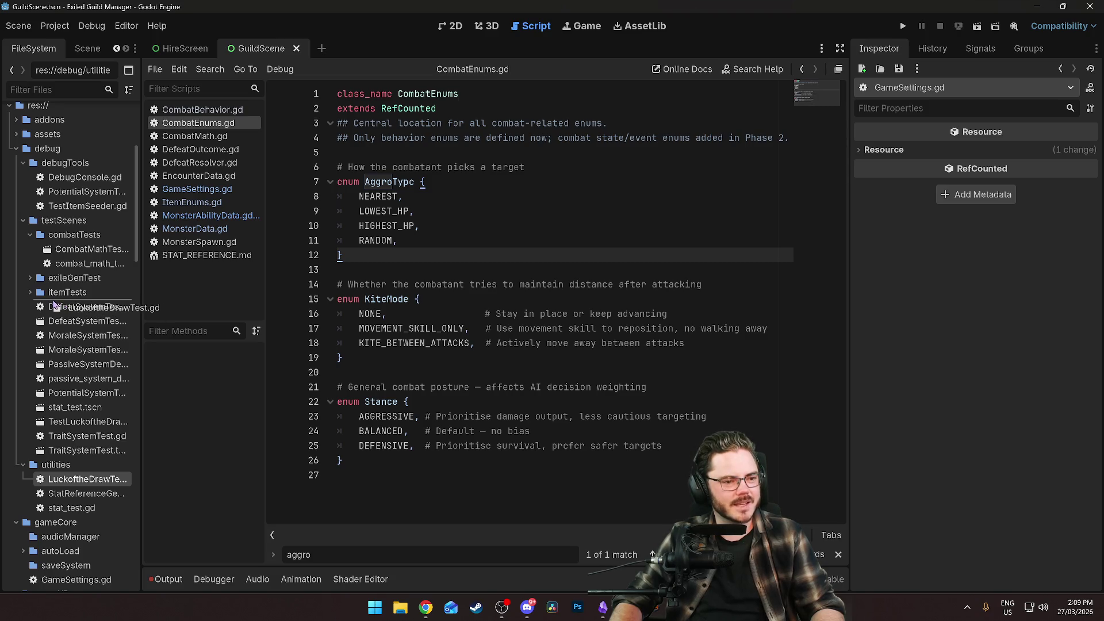
{"action": "left_click_drag", "start_coordinate": [54, 305], "coordinate": [54, 306]}
{"action": "left_click", "coordinate": [509, 326]}
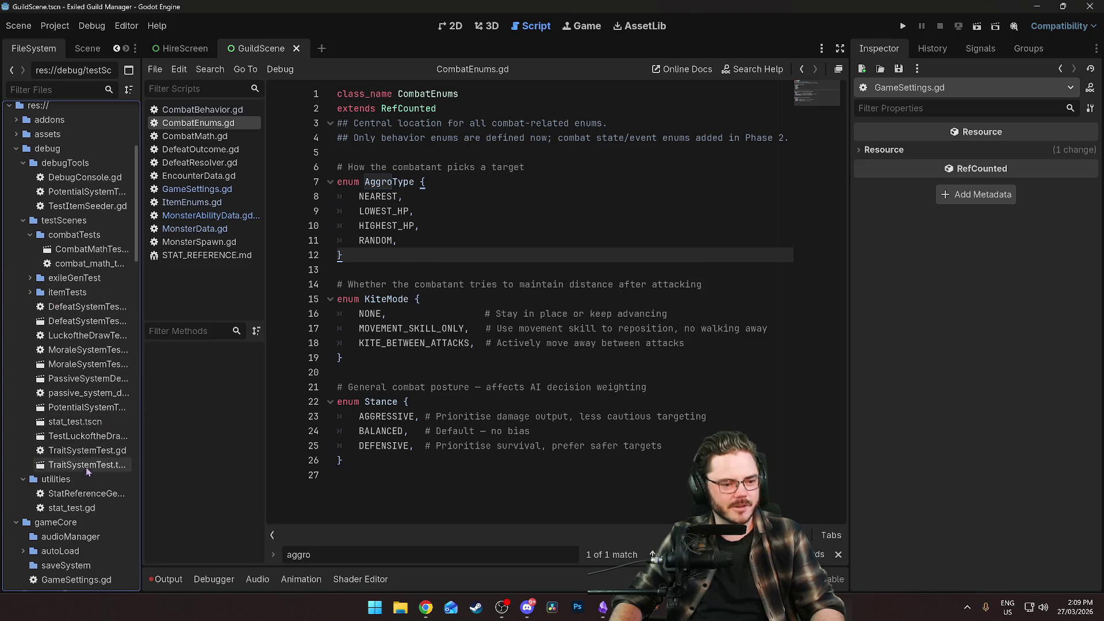
- Move stat_test.gd into testScenes and drag utilities up to res://
{"action": "mouse_move", "coordinate": [70, 507]}
{"action": "left_mouse_down"}
{"action": "mouse_move", "coordinate": [53, 272]}
{"action": "mouse_move", "coordinate": [41, 302]}
{"action": "left_mouse_up"}
{"action": "left_click", "coordinate": [498, 327]}
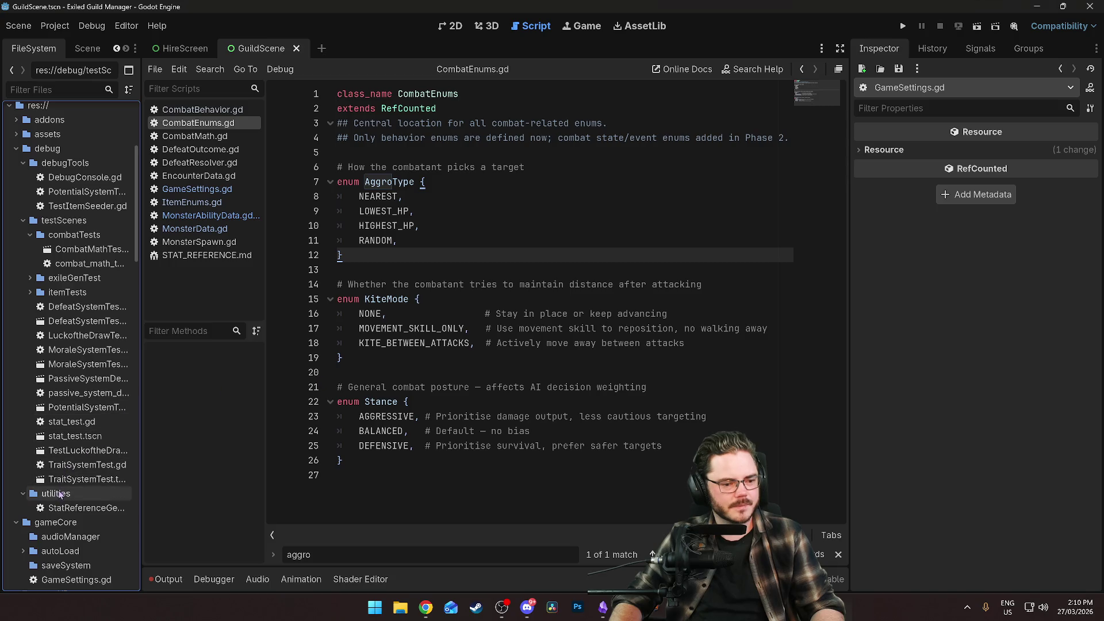
{"action": "mouse_move", "coordinate": [57, 496]}
{"action": "left_mouse_down"}
{"action": "mouse_move", "coordinate": [57, 141]}
{"action": "mouse_move", "coordinate": [39, 157]}
{"action": "left_mouse_up"}
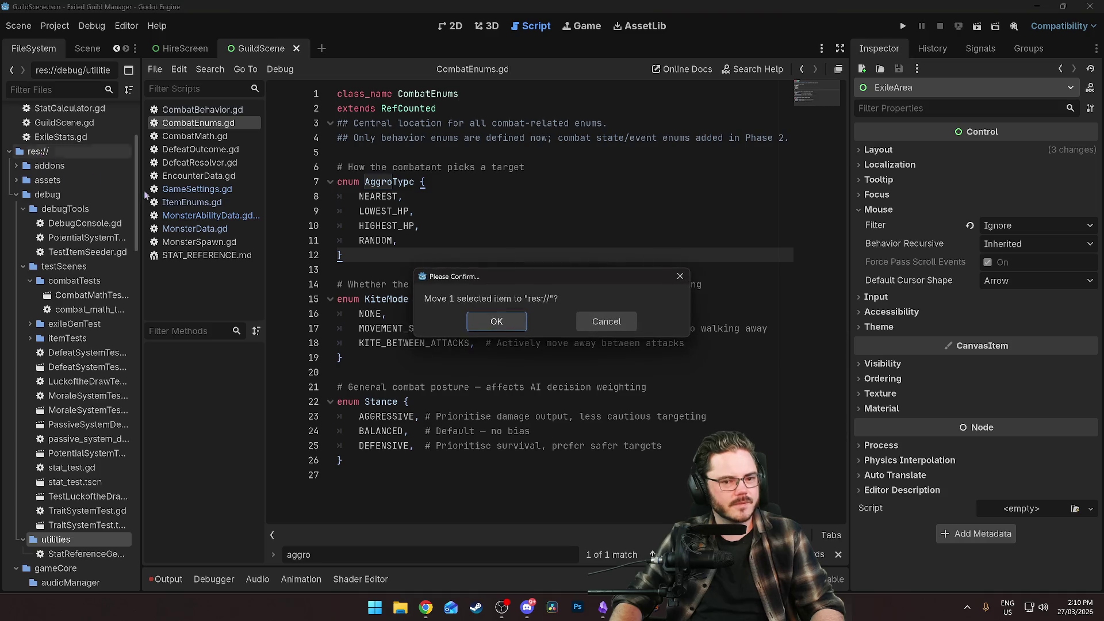
- Confirm moving utilities to res:// and briefly filter files for 'enum'
{"action": "left_click", "coordinate": [496, 321]}
{"action": "scroll", "coordinate": [75, 423], "scroll_direction": "down", "scroll_amount": 10}
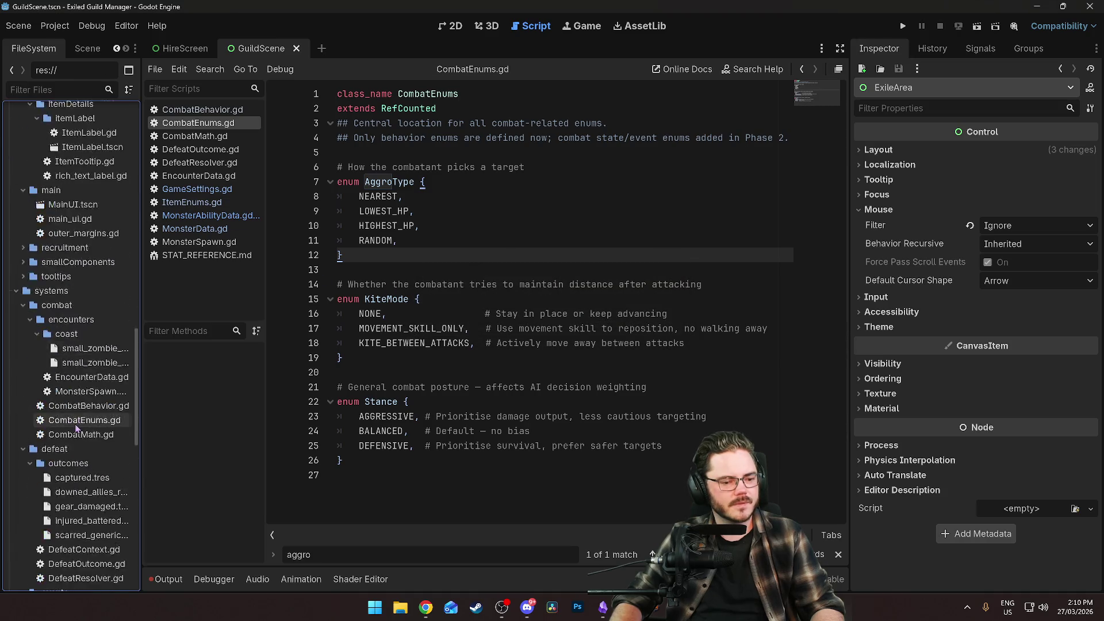
{"action": "left_click", "coordinate": [53, 90]}
{"action": "type", "text": "enum"}
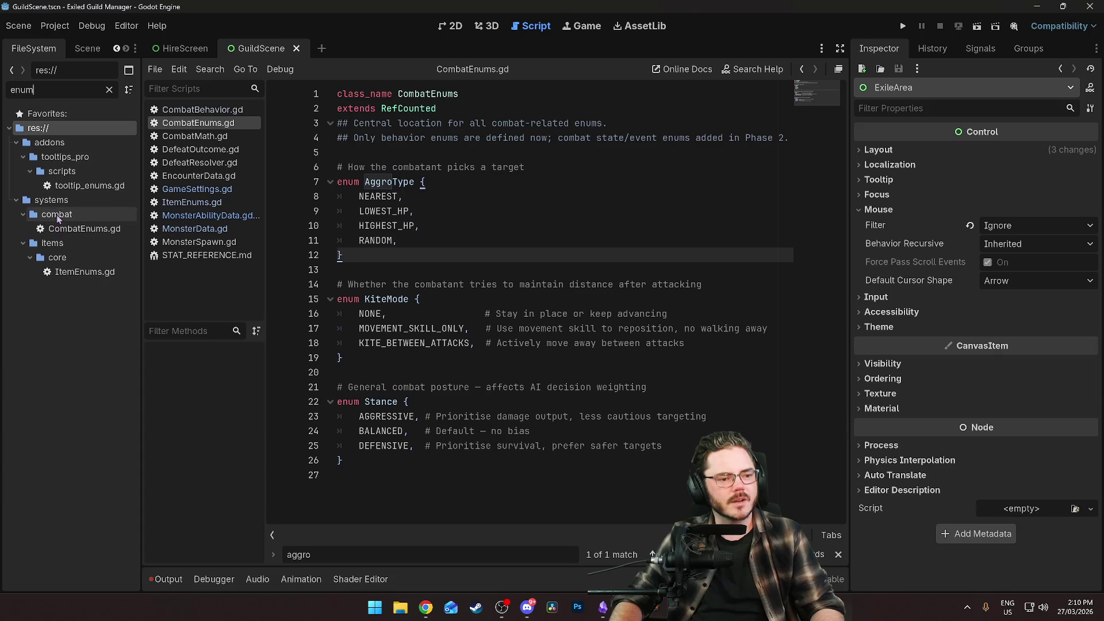
{"action": "left_click", "coordinate": [109, 90]}
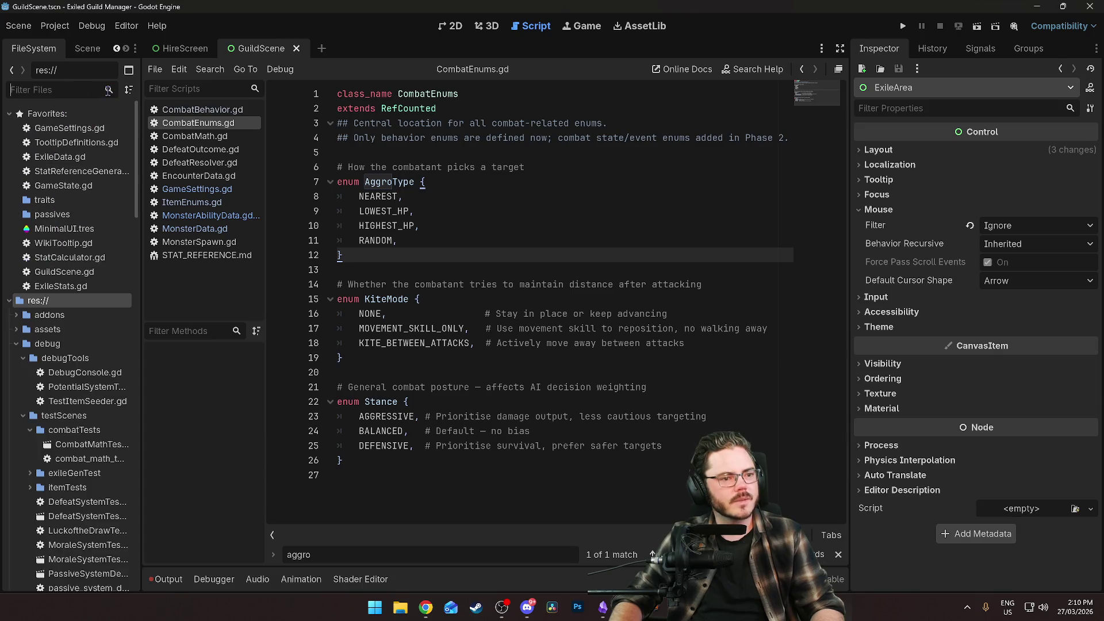
- Filter for 'util' and delete the empty systems/utils folder
{"action": "type", "text": "util"}
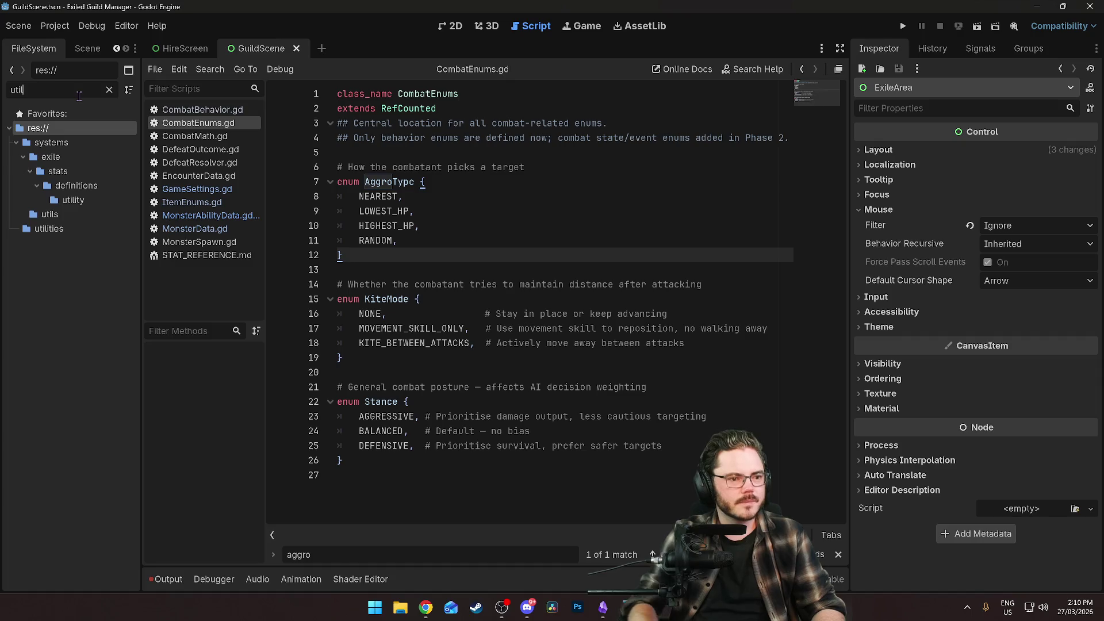
{"action": "left_click", "coordinate": [61, 217]}
{"action": "right_click", "coordinate": [60, 218]}
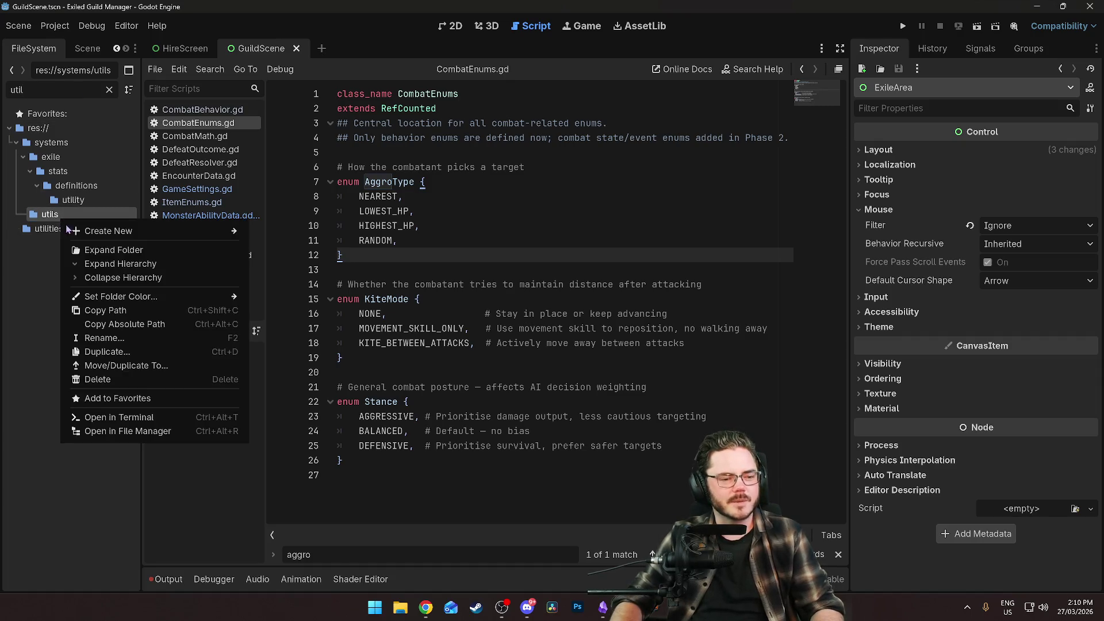
{"action": "left_click", "coordinate": [133, 380]}
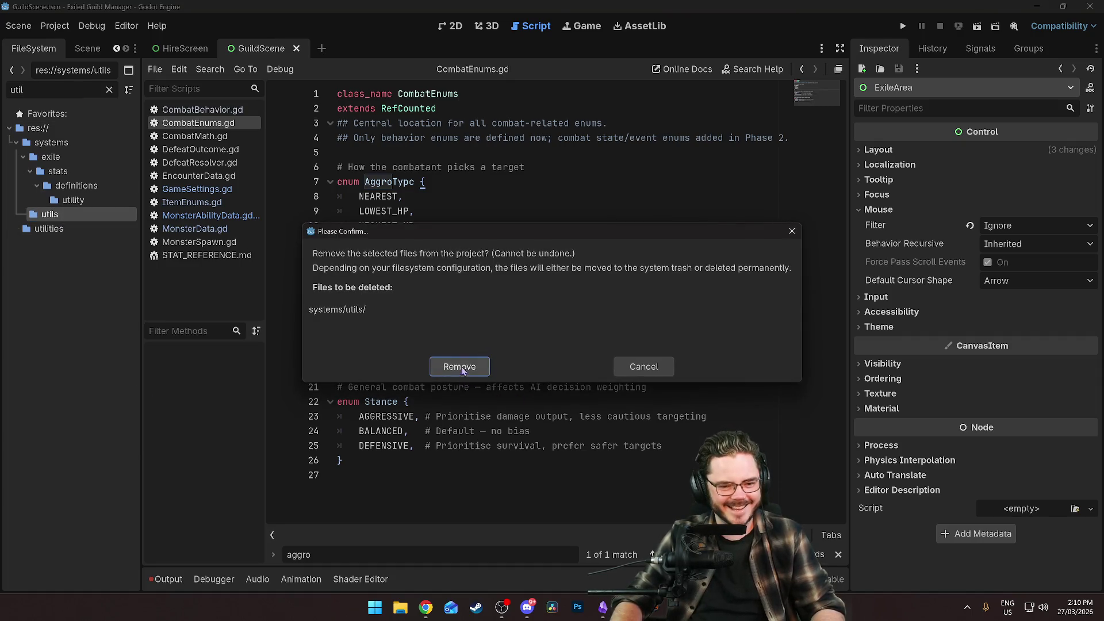
{"action": "left_click", "coordinate": [461, 366]}
- Rename the root utilities folder to 'utils' and clear the file filter
{"action": "key", "text": "F2"}
{"action": "type", "text": "utils"}
{"action": "key", "text": "Return"}
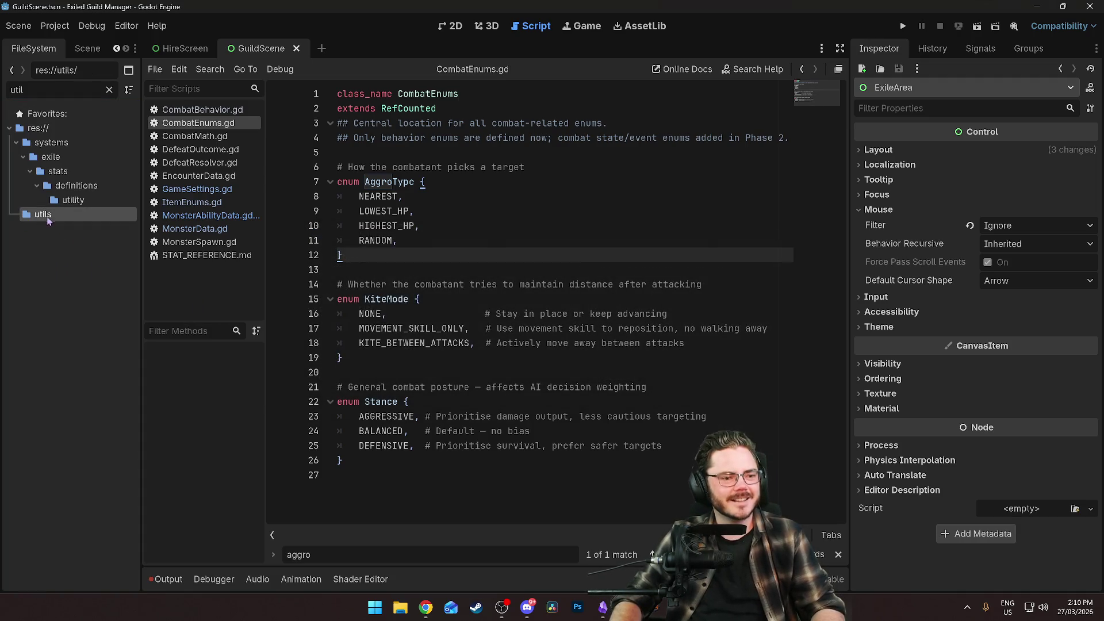
{"action": "right_click", "coordinate": [57, 216]}
{"action": "left_click", "coordinate": [69, 200]}
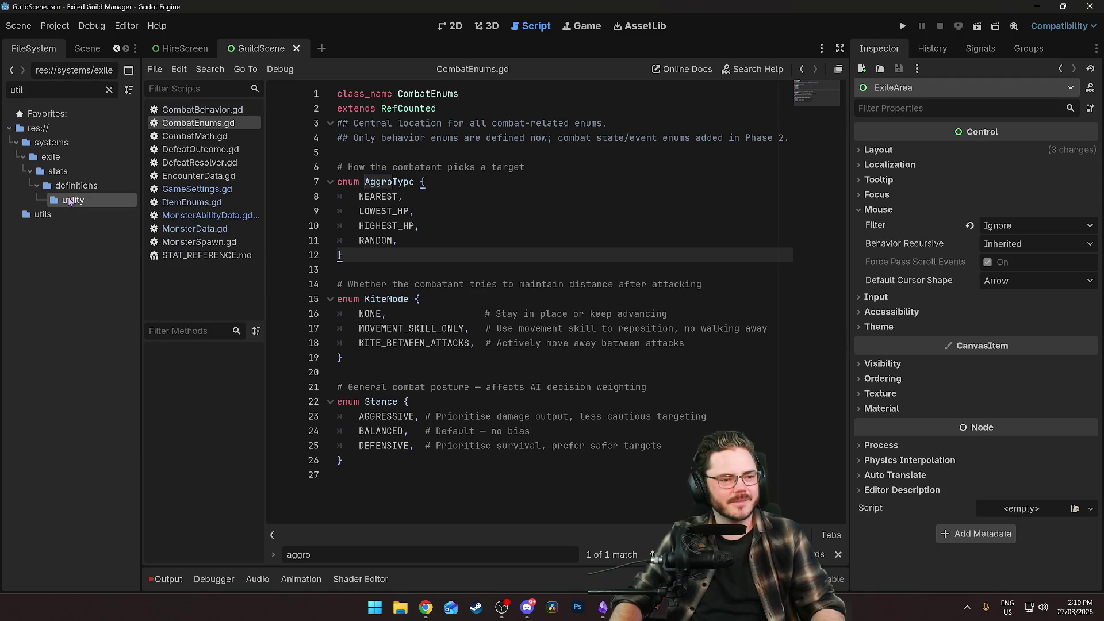
{"action": "left_click", "coordinate": [109, 90]}
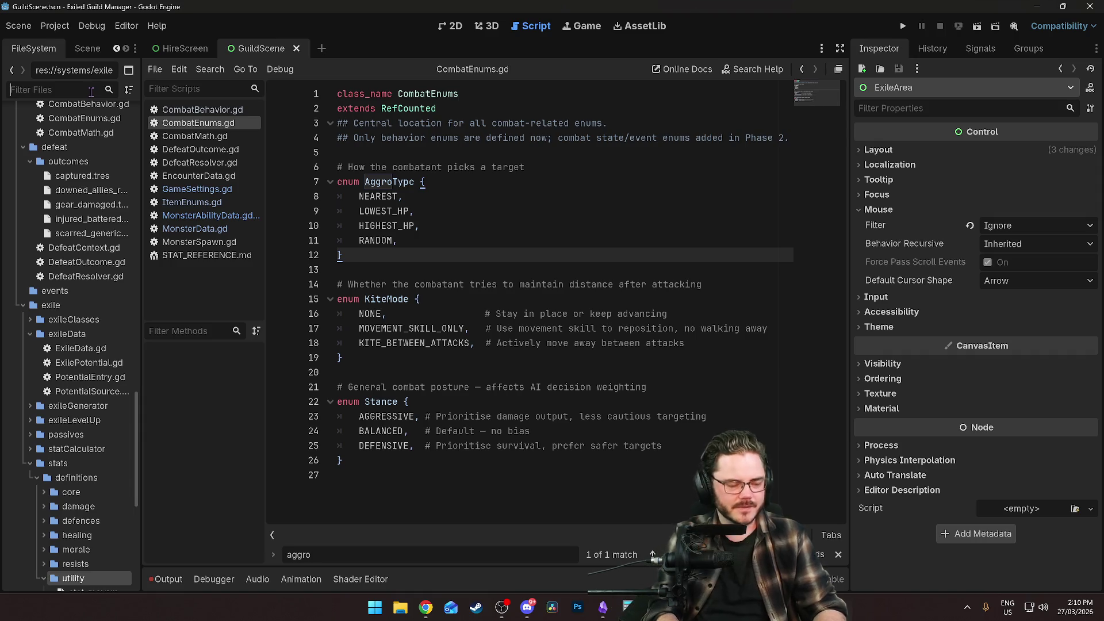
{"action": "type", "text": "uti"}
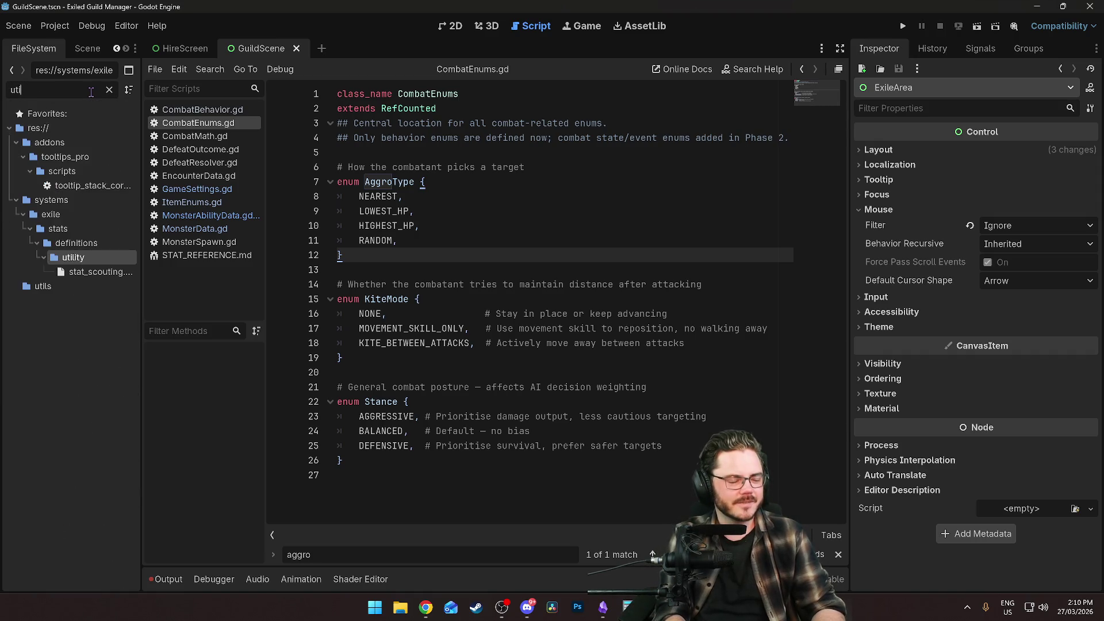
{"action": "key", "text": "BackSpace"}
{"action": "key", "text": "BackSpace"}
{"action": "key", "text": "BackSpace"}
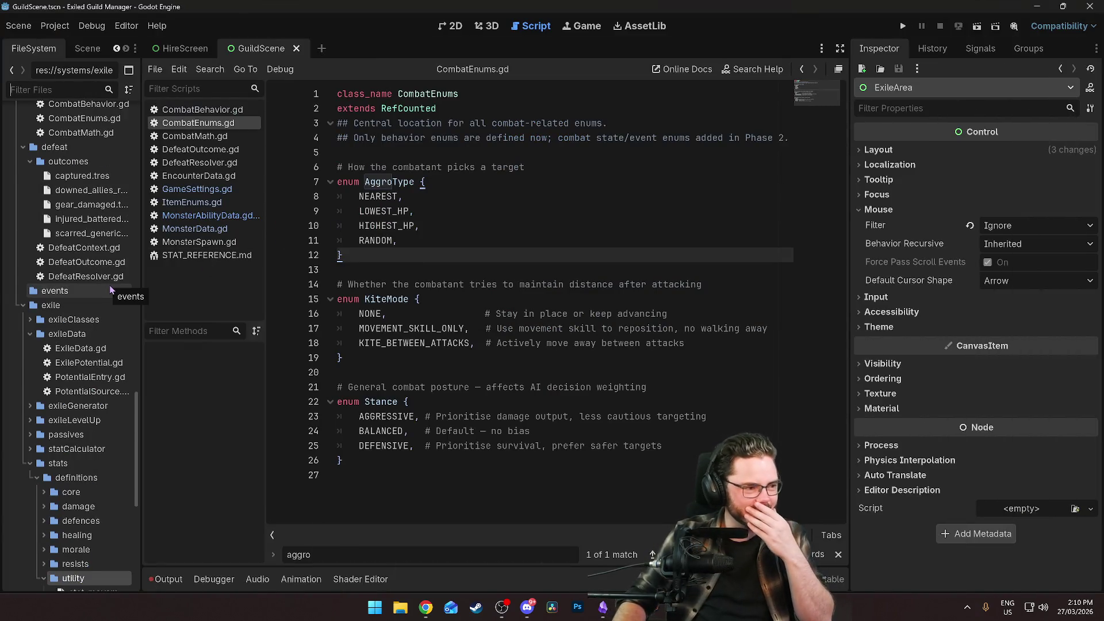
{"action": "scroll", "coordinate": [99, 315], "scroll_direction": "down", "scroll_amount": 5}
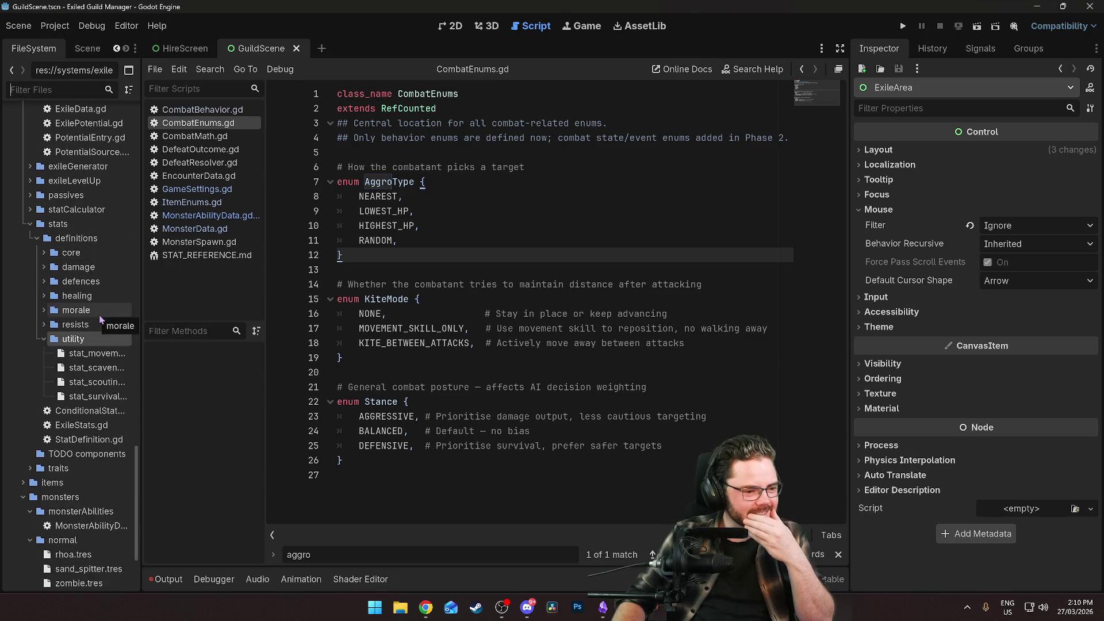
{"action": "scroll", "coordinate": [99, 315], "scroll_direction": "down", "scroll_amount": 3}
{"action": "scroll", "coordinate": [99, 320], "scroll_direction": "up", "scroll_amount": 4}
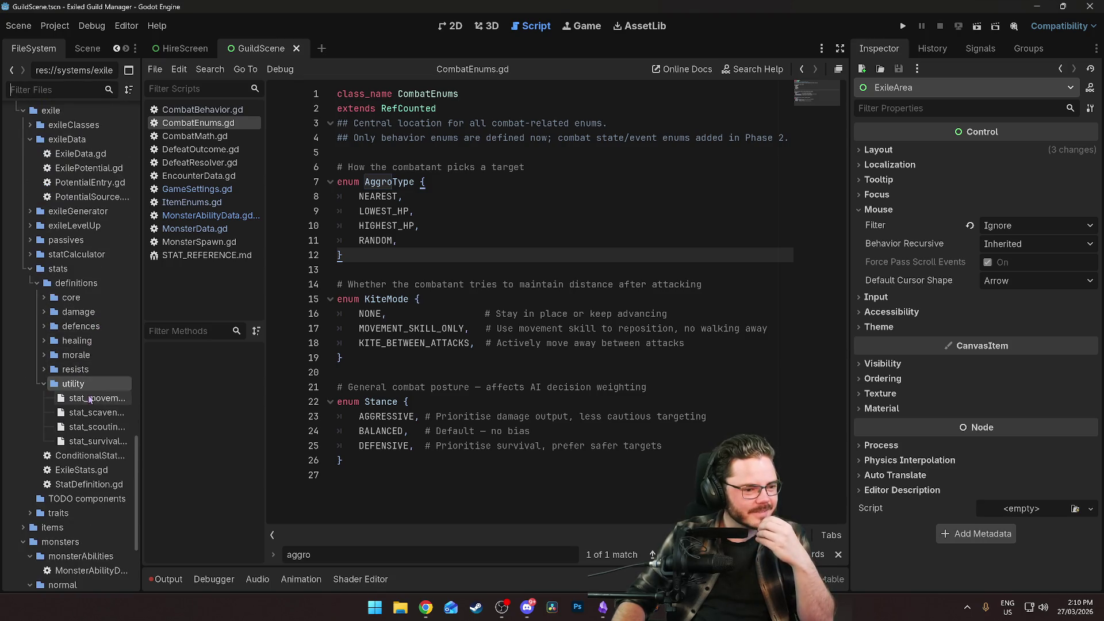
{"action": "scroll", "coordinate": [78, 392], "scroll_direction": "up", "scroll_amount": 4}
{"action": "scroll", "coordinate": [78, 392], "scroll_direction": "up", "scroll_amount": 3}
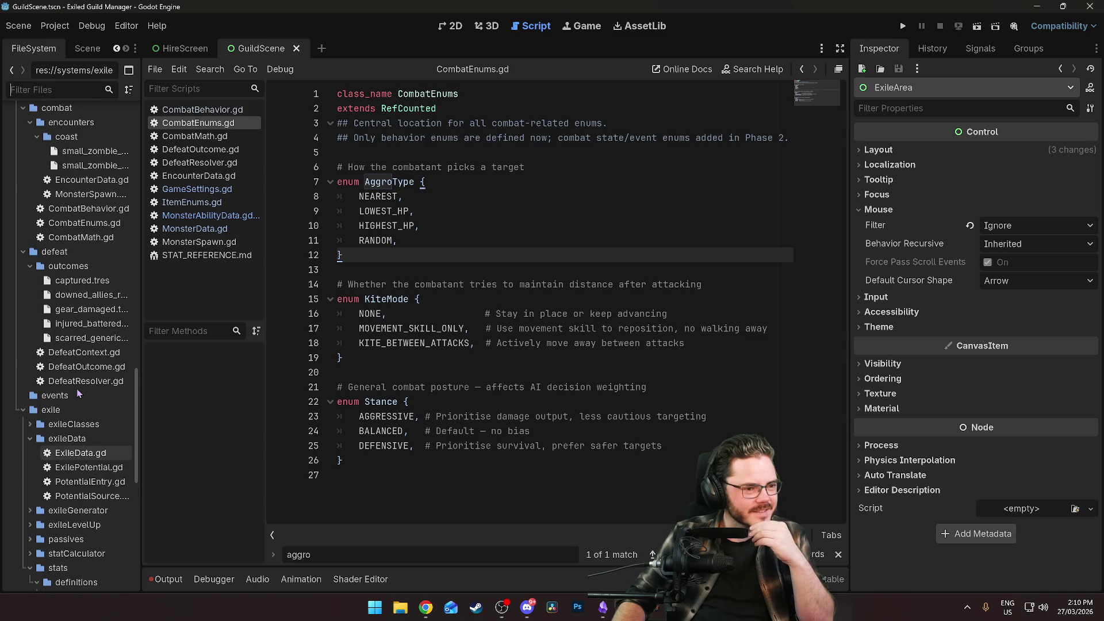
{"action": "scroll", "coordinate": [79, 393], "scroll_direction": "up", "scroll_amount": 3}
{"action": "scroll", "coordinate": [85, 390], "scroll_direction": "up", "scroll_amount": 10}
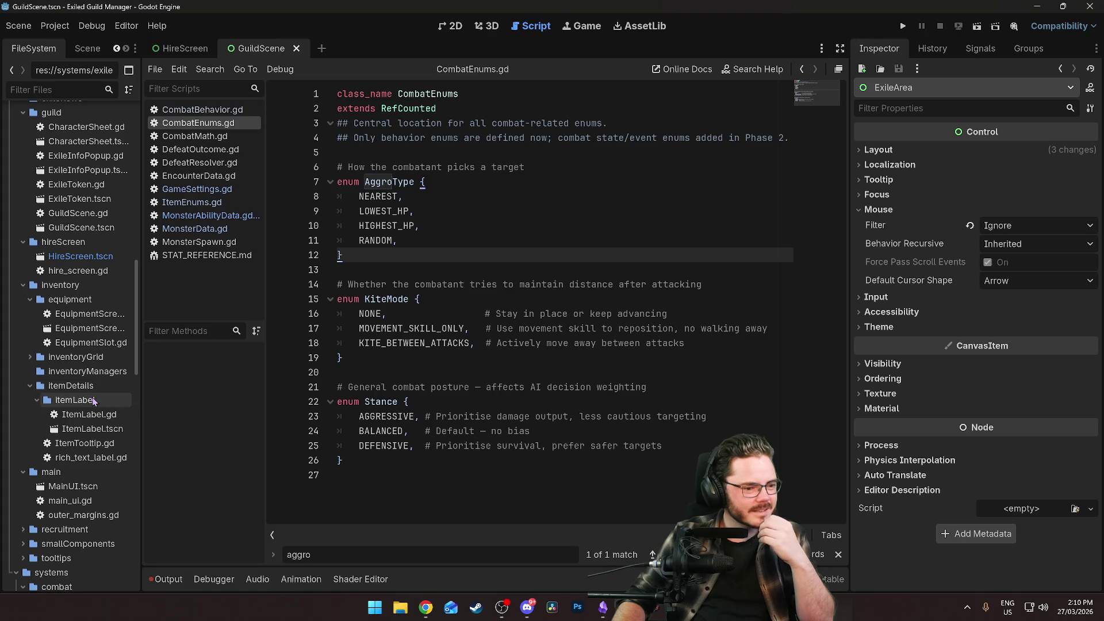
{"action": "scroll", "coordinate": [86, 345], "scroll_direction": "up", "scroll_amount": 15}
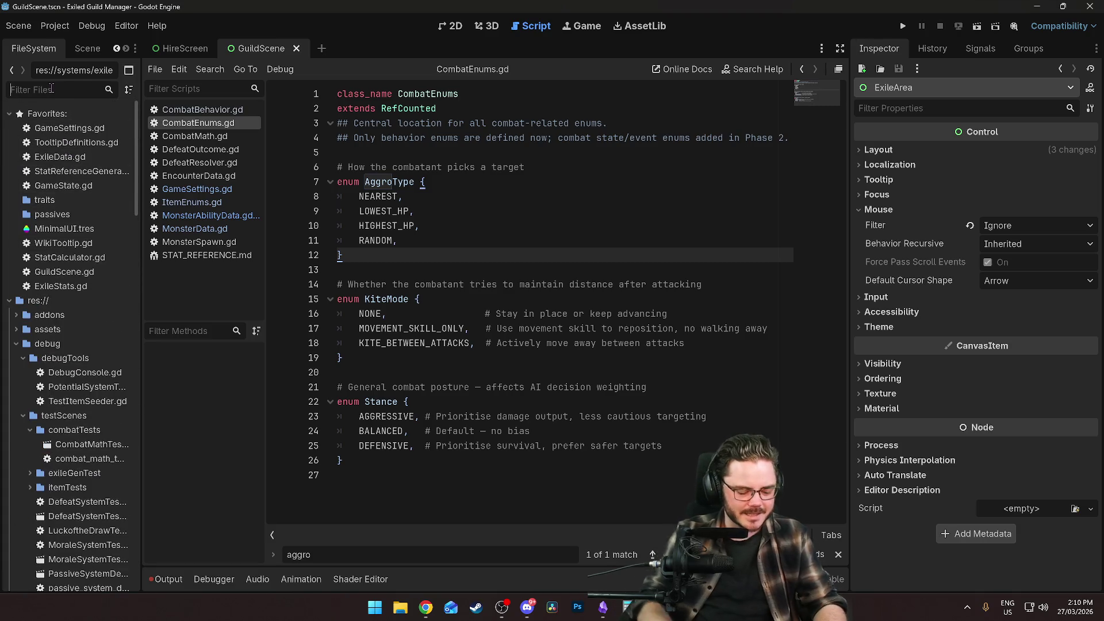
{"action": "type", "text": "stat"}
{"action": "key", "text": "BackSpace"}
{"action": "key", "text": "BackSpace"}
{"action": "key", "text": "BackSpace"}
{"action": "type", "text": "reference"}
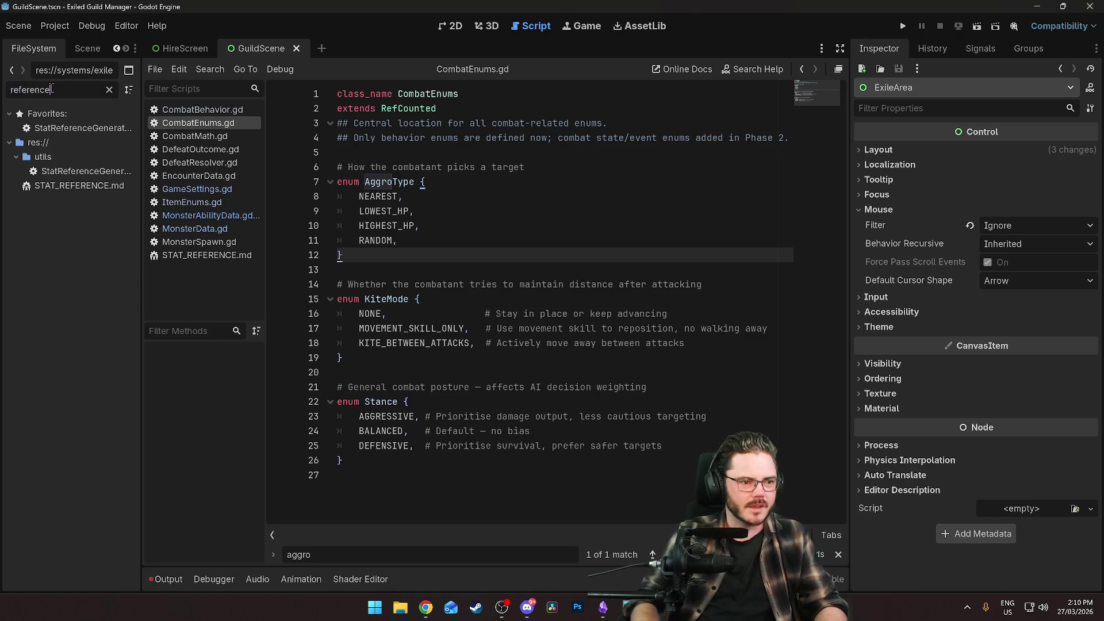
{"action": "left_click", "coordinate": [58, 160]}
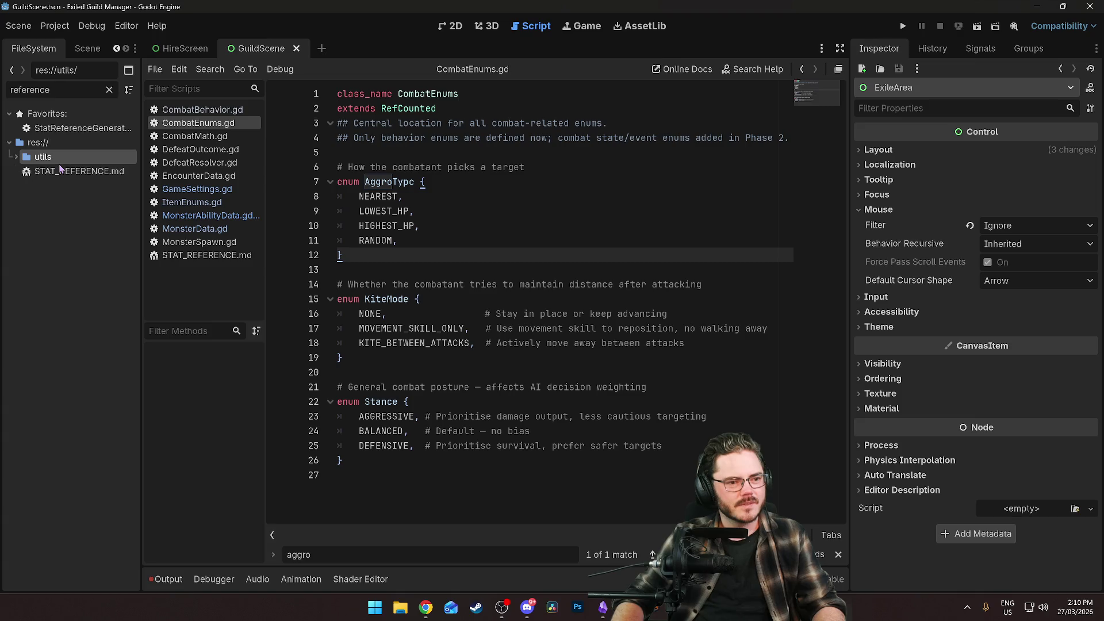
{"action": "left_click", "coordinate": [109, 90]}
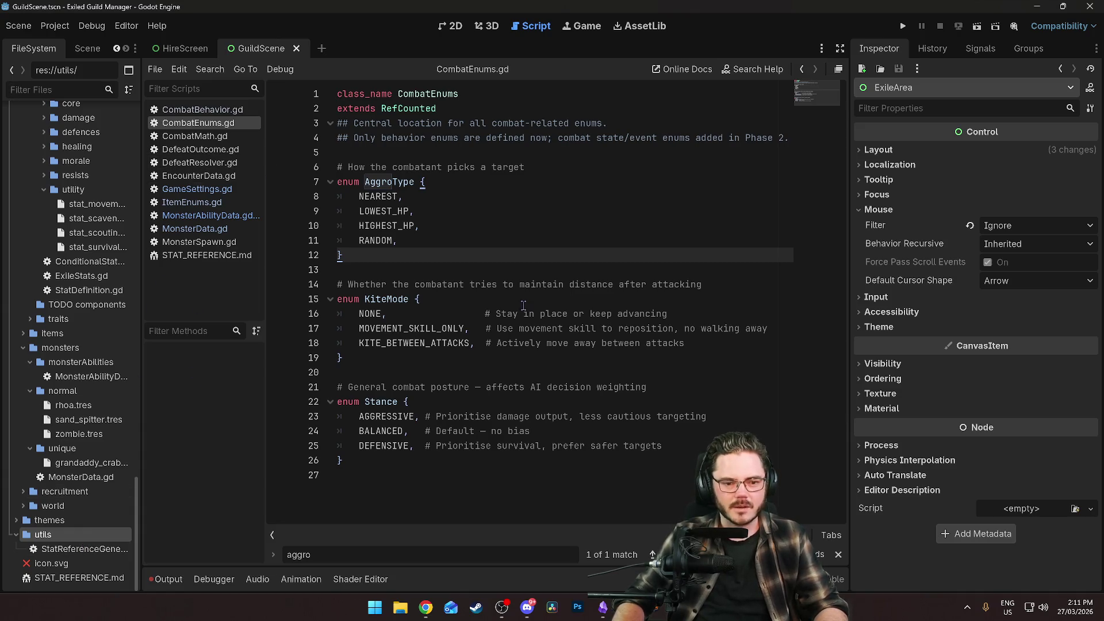
- Create a StatEnums.gd script extending Node in utils, then check GitHub Desktop's changes
{"action": "right_click", "coordinate": [71, 536]}
{"action": "mouse_move", "coordinate": [188, 379]}
{"action": "left_click", "coordinate": [302, 409]}
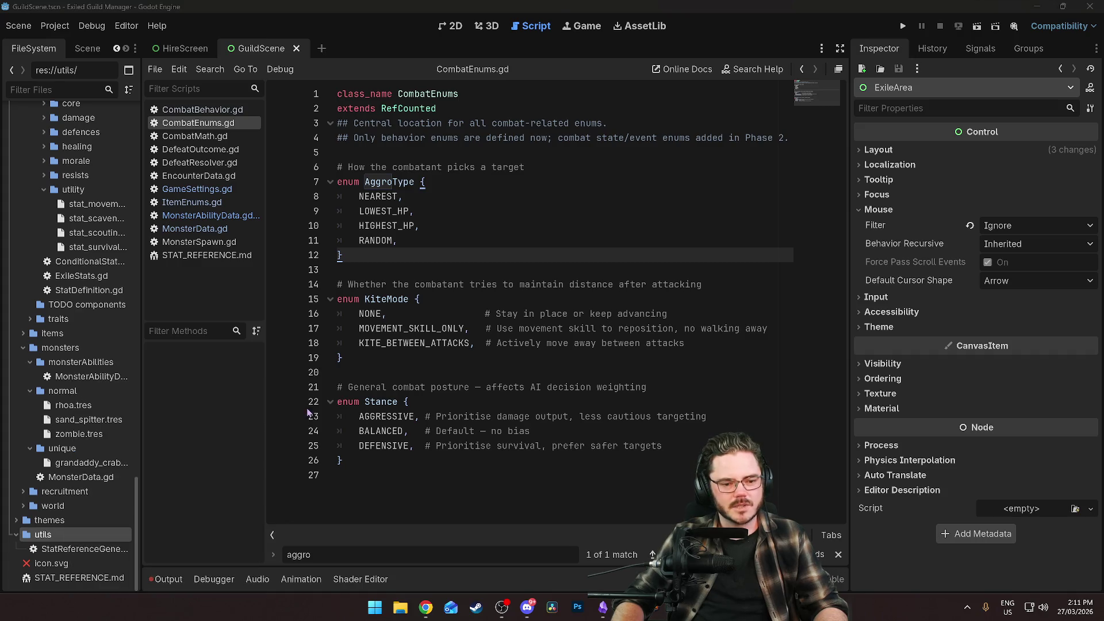
{"action": "type", "text": "StatA"}
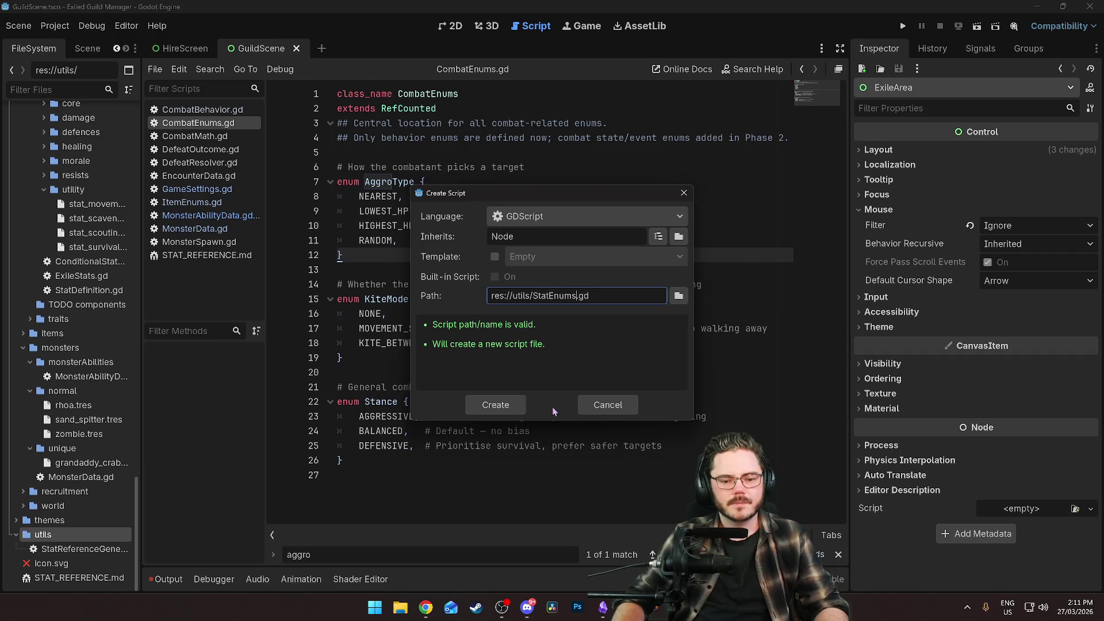
{"action": "left_click", "coordinate": [496, 404]}
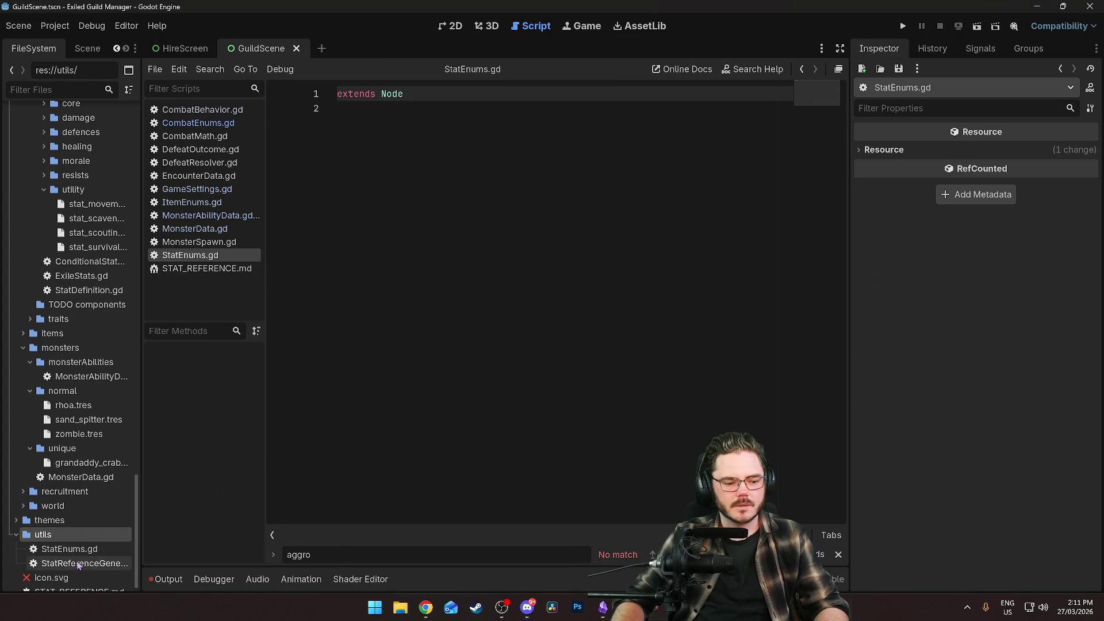
{"action": "left_click", "coordinate": [445, 305]}
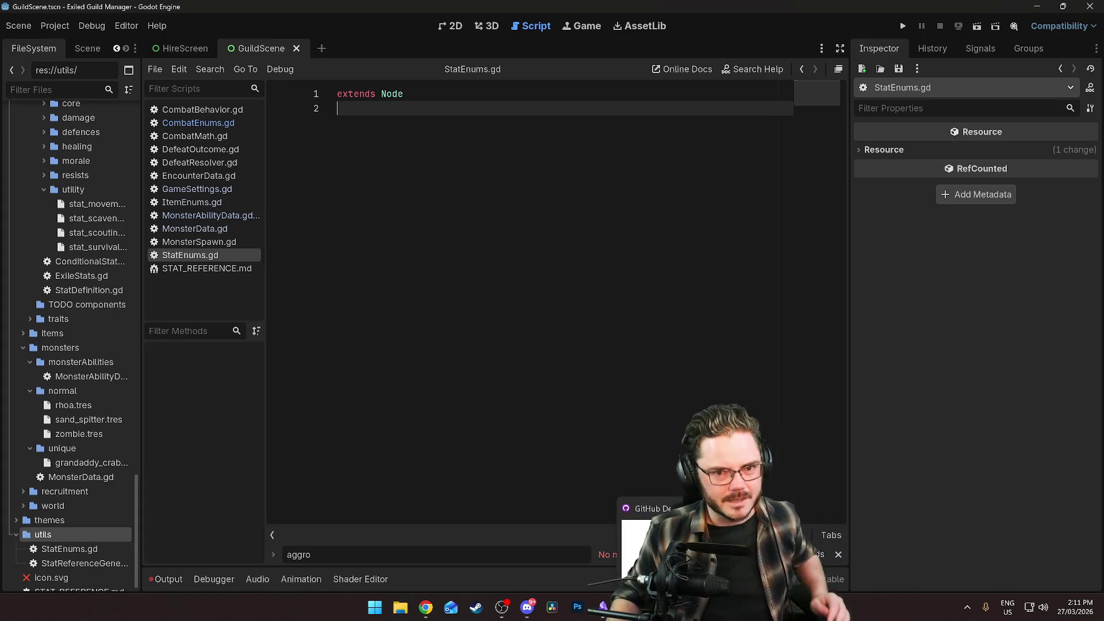
{"action": "left_click", "coordinate": [650, 543]}
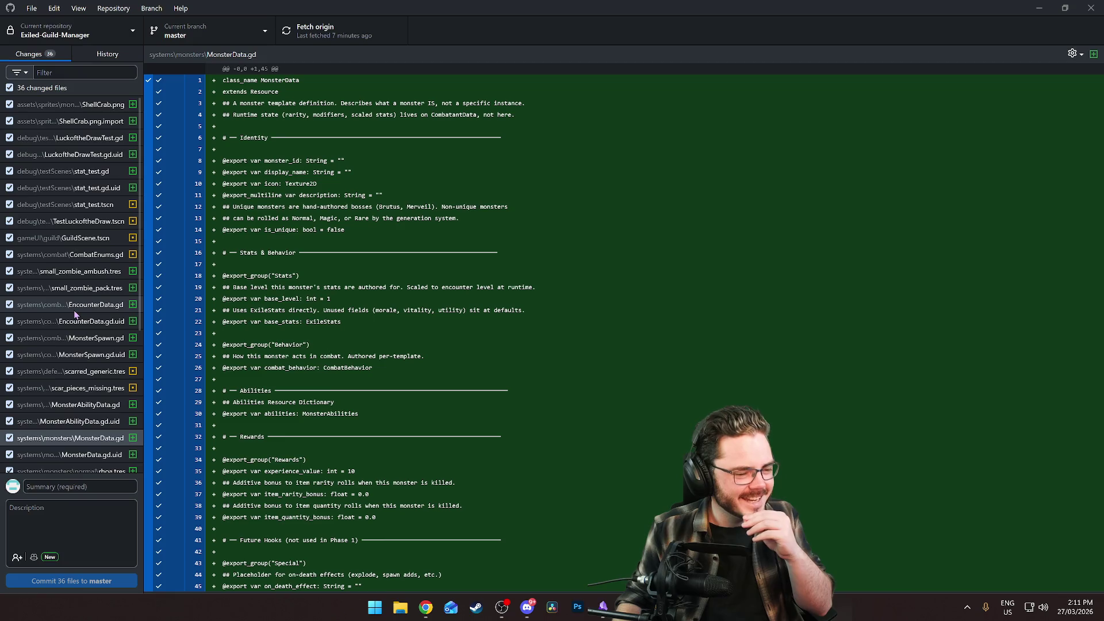
{"action": "scroll", "coordinate": [75, 314], "scroll_direction": "down", "scroll_amount": 4}
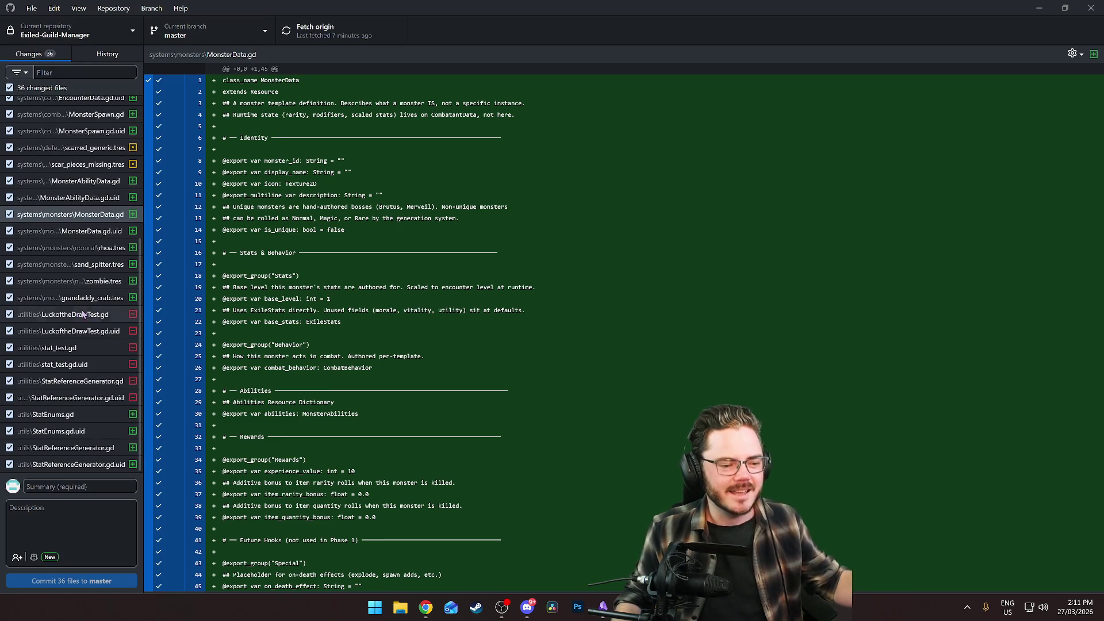
{"action": "scroll", "coordinate": [107, 315], "scroll_direction": "up", "scroll_amount": 4}
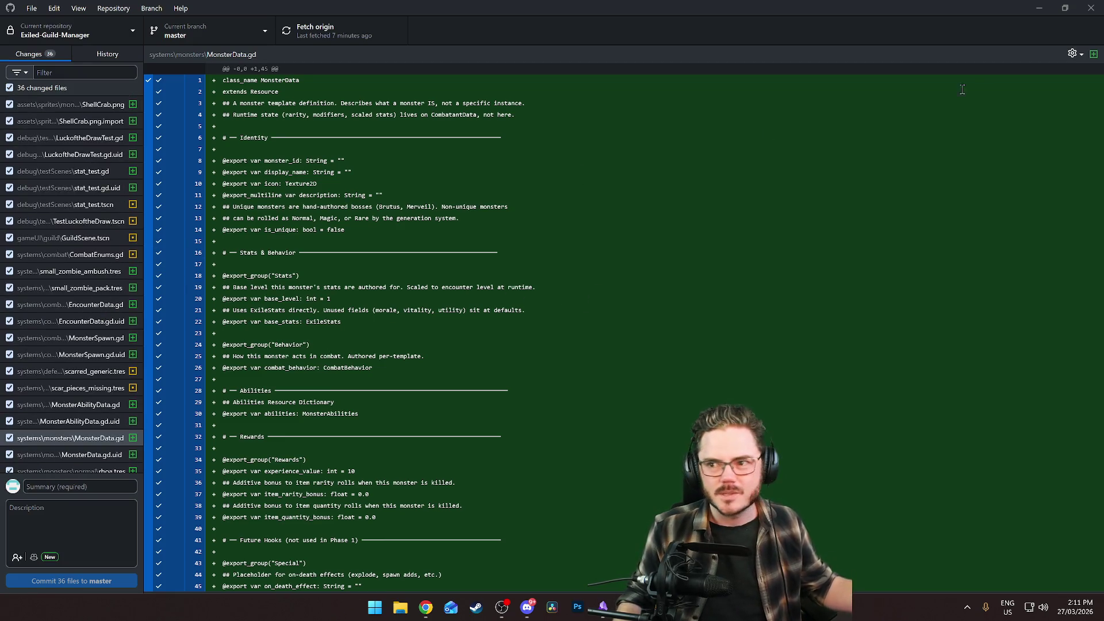
{"action": "left_click", "coordinate": [1039, 8]}
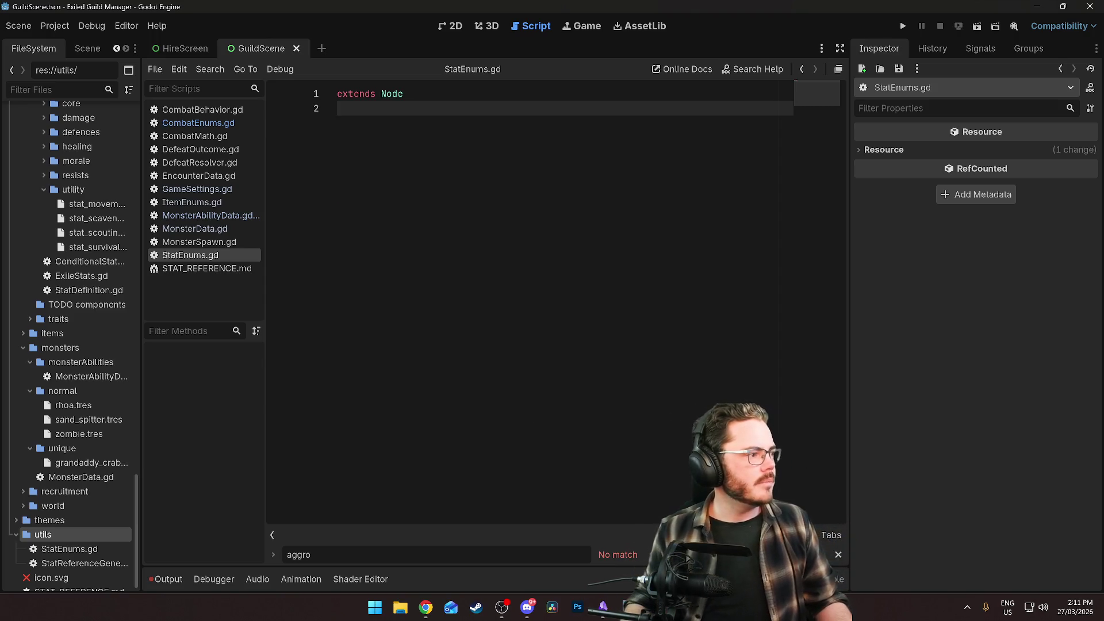
- After a brief check in Chrome, reopen CombatEnums.gd from the Godot script list
{"action": "key", "text": "alt+Tab"}
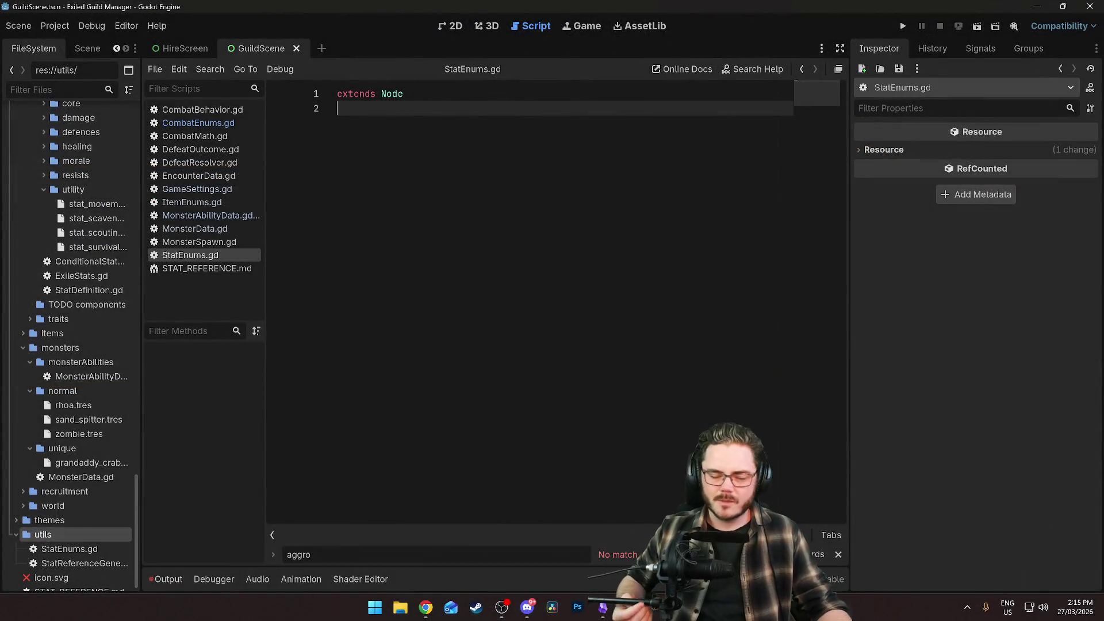
{"action": "key", "text": "alt+Tab"}
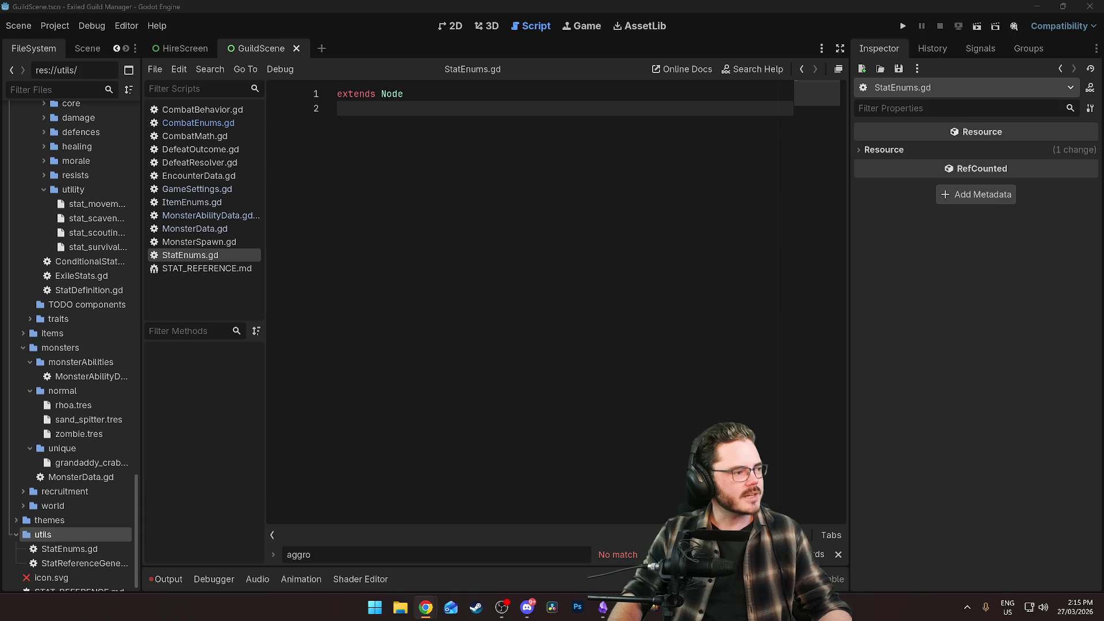
{"action": "left_click", "coordinate": [483, 254]}
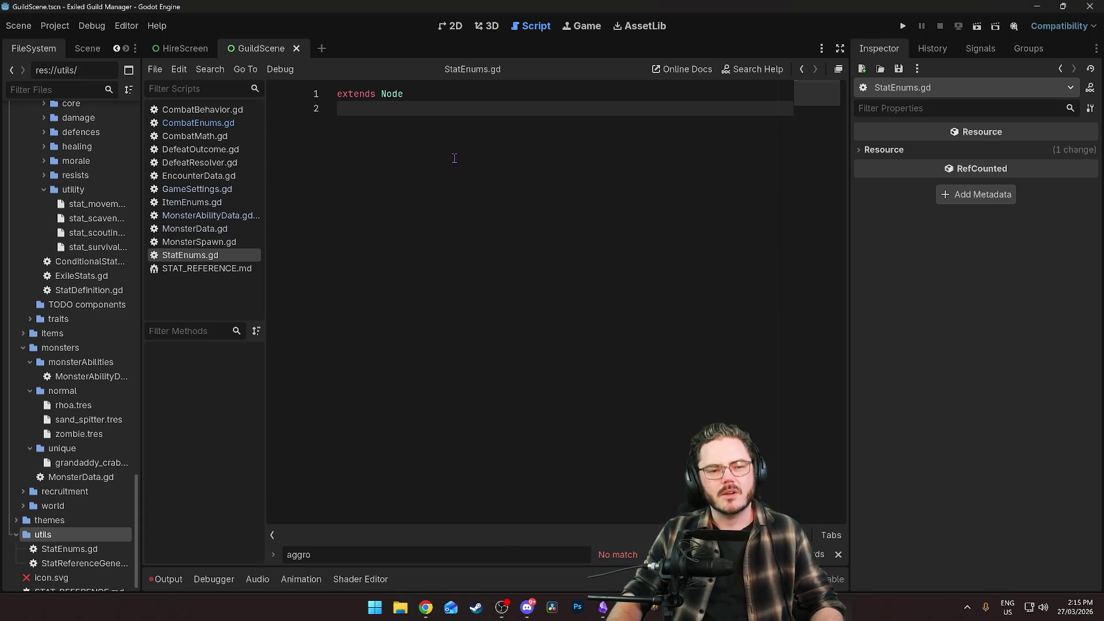
{"action": "key", "text": "alt+Tab"}
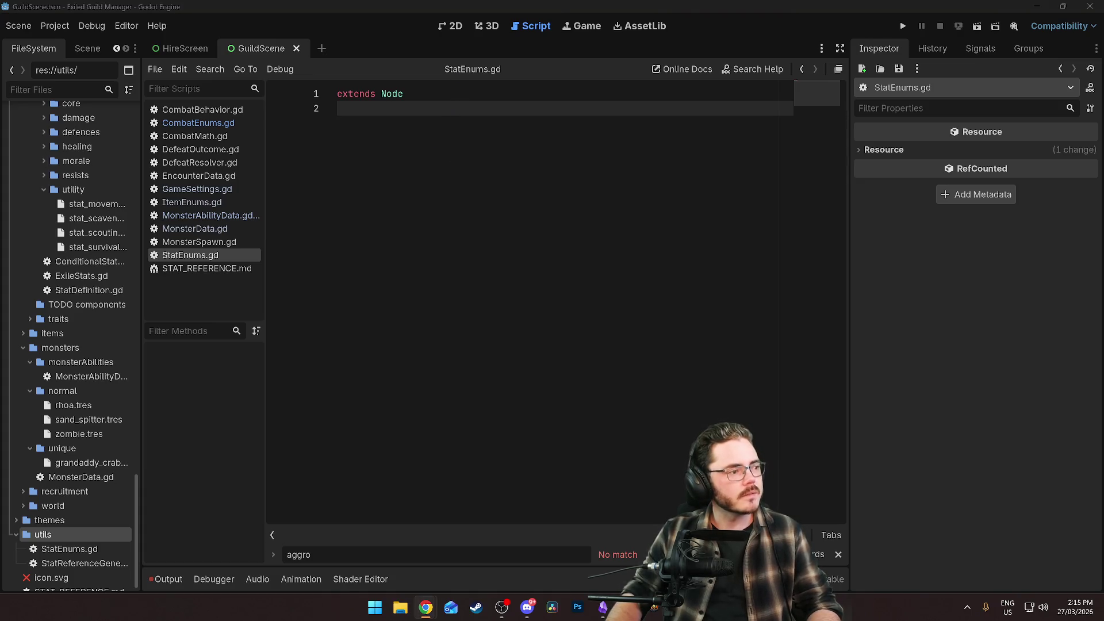
{"action": "left_click", "coordinate": [411, 131]}
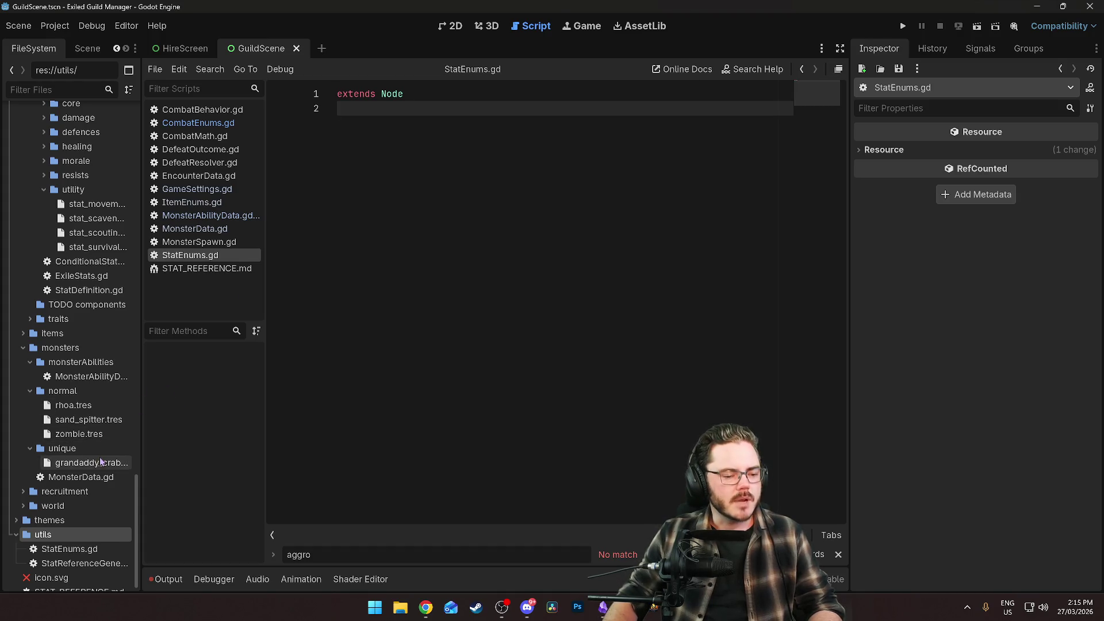
{"action": "left_click", "coordinate": [205, 124]}
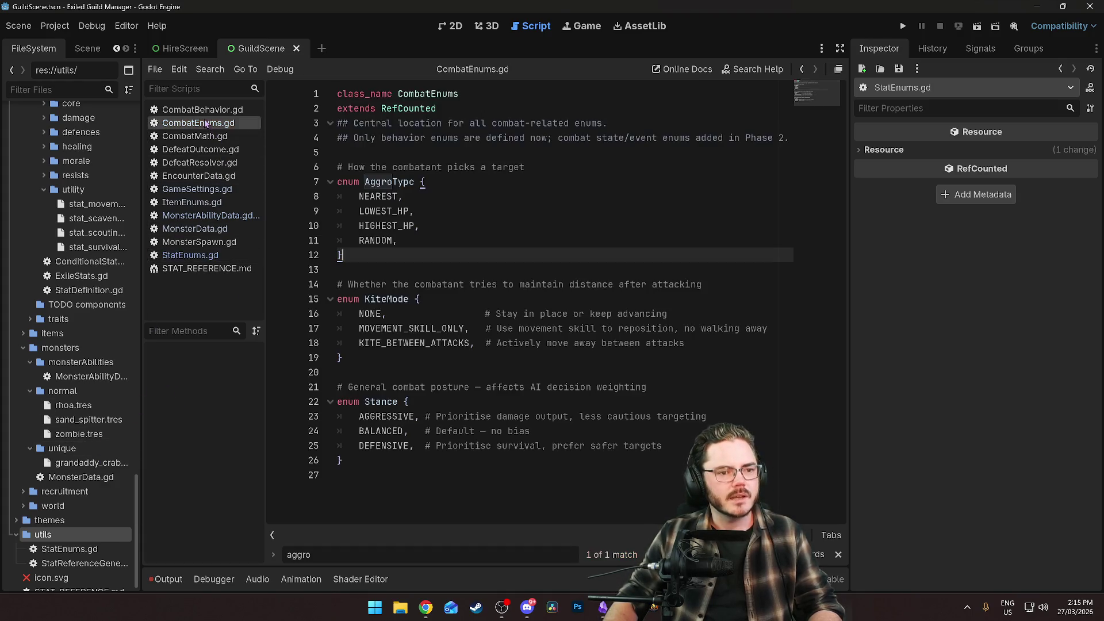
- Inspect the AggroType enum in CombatEnums.gd, then reopen StatEnums.gd from the FileSystem dock
{"action": "left_click", "coordinate": [493, 220]}
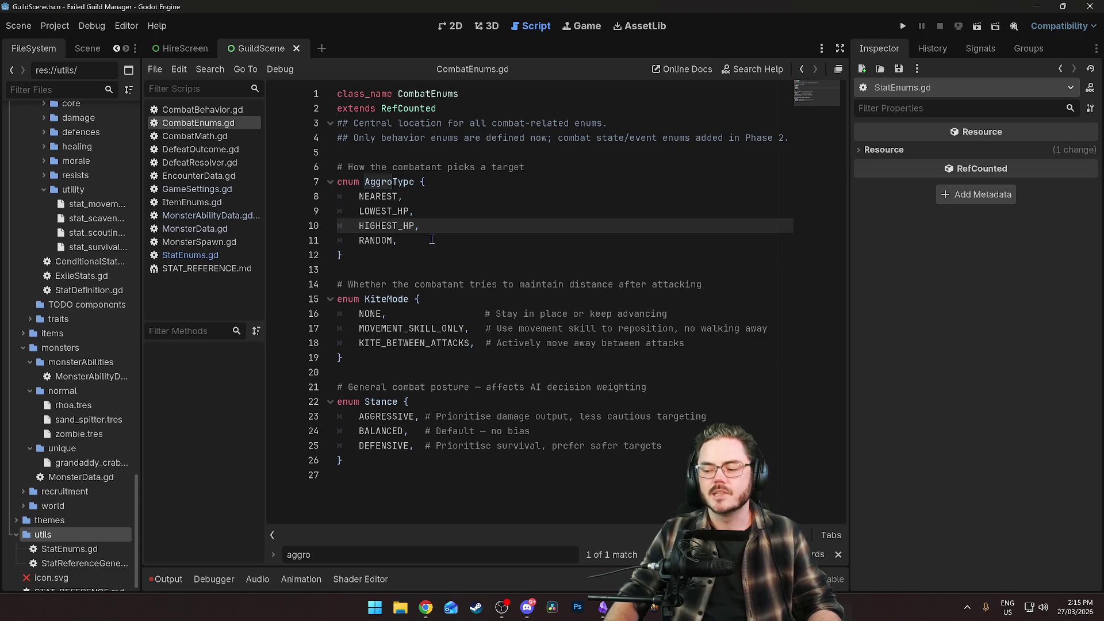
{"action": "mouse_move", "coordinate": [366, 183]}
{"action": "left_mouse_down"}
{"action": "mouse_move", "coordinate": [414, 184]}
{"action": "mouse_move", "coordinate": [405, 197]}
{"action": "left_mouse_up"}
{"action": "left_click", "coordinate": [388, 212]}
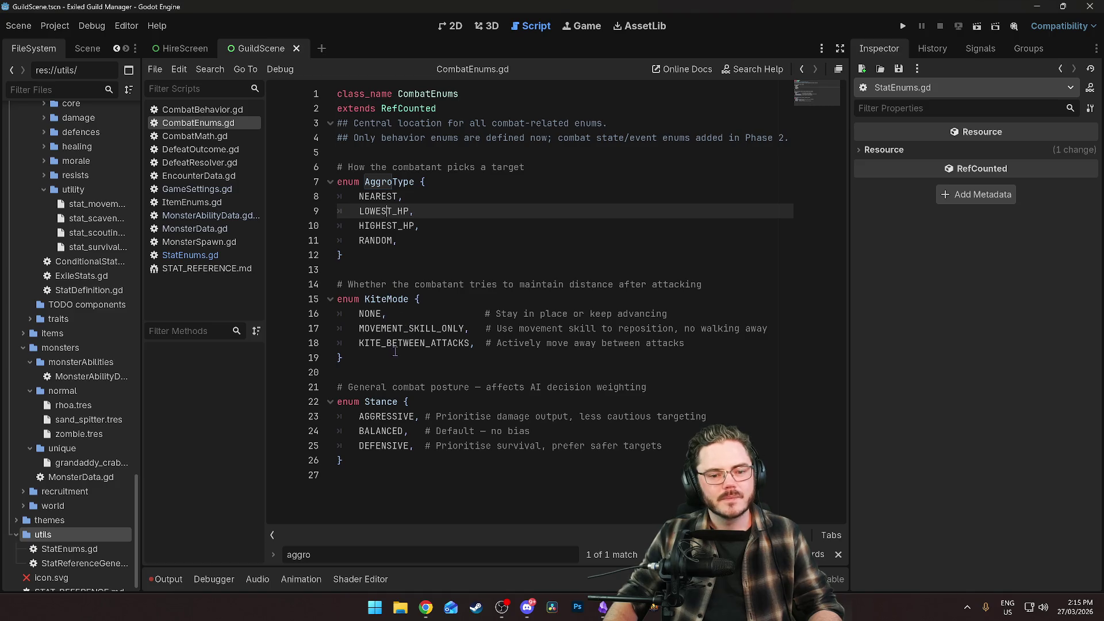
{"action": "scroll", "coordinate": [86, 379], "scroll_direction": "up", "scroll_amount": 5}
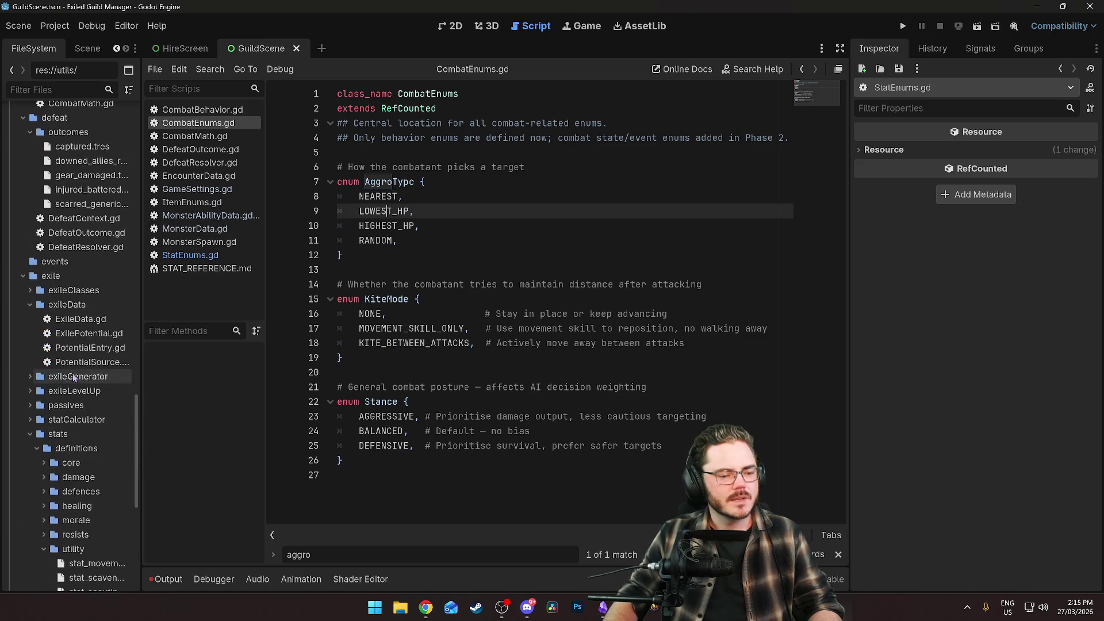
{"action": "scroll", "coordinate": [90, 397], "scroll_direction": "down", "scroll_amount": 5}
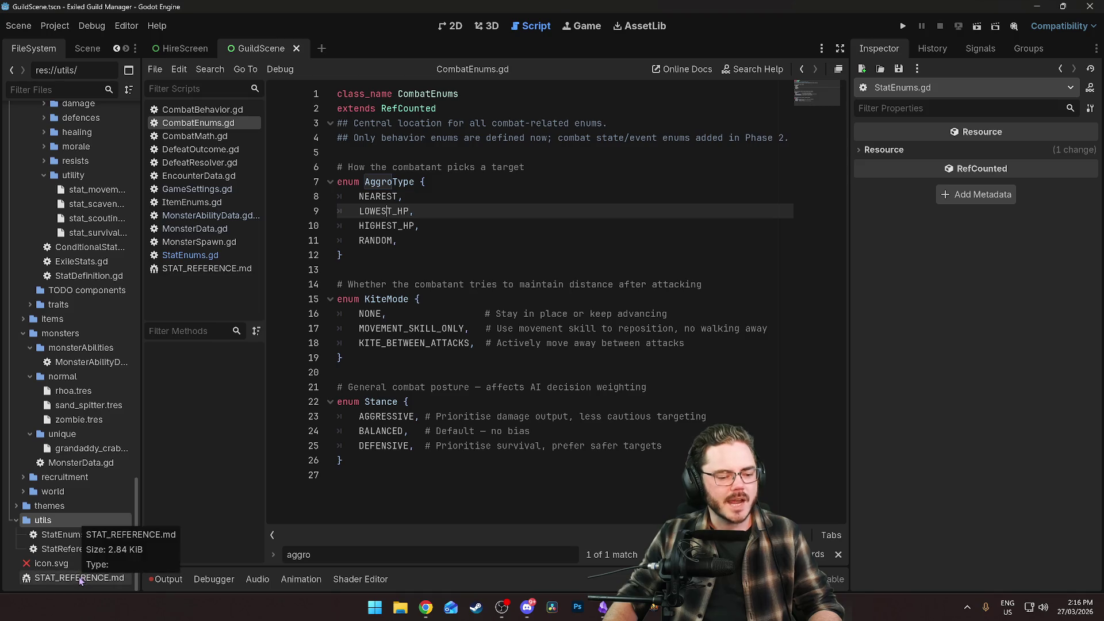
{"action": "double_click", "coordinate": [76, 536]}
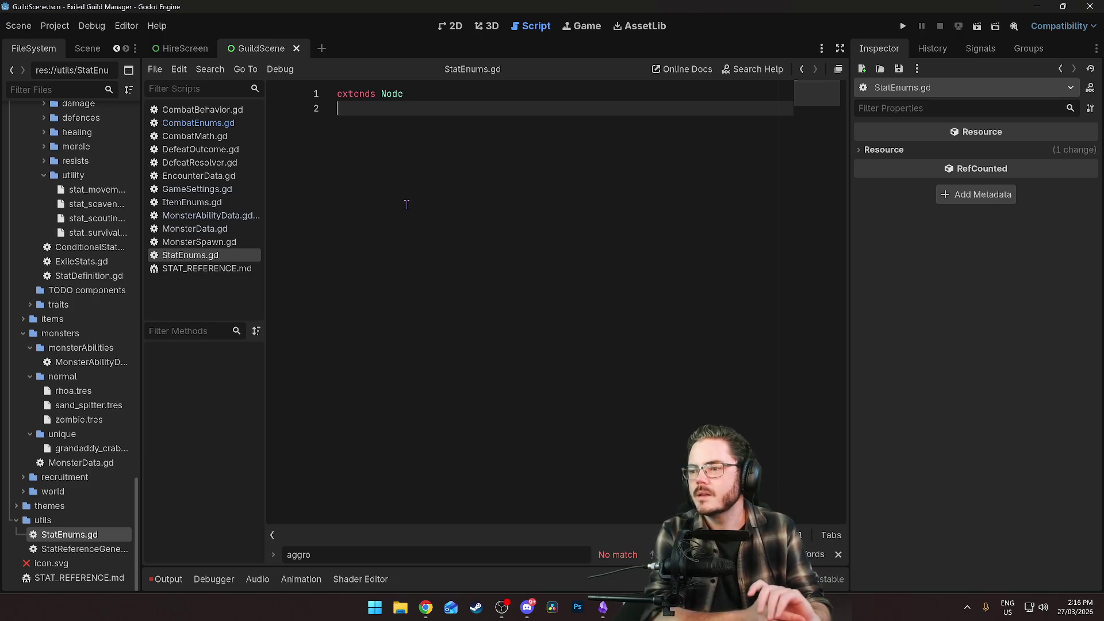
- Open ExileData.gd from Favorites and scroll to its final functions, caret at line 170
{"action": "scroll", "coordinate": [97, 305], "scroll_direction": "up", "scroll_amount": 15}
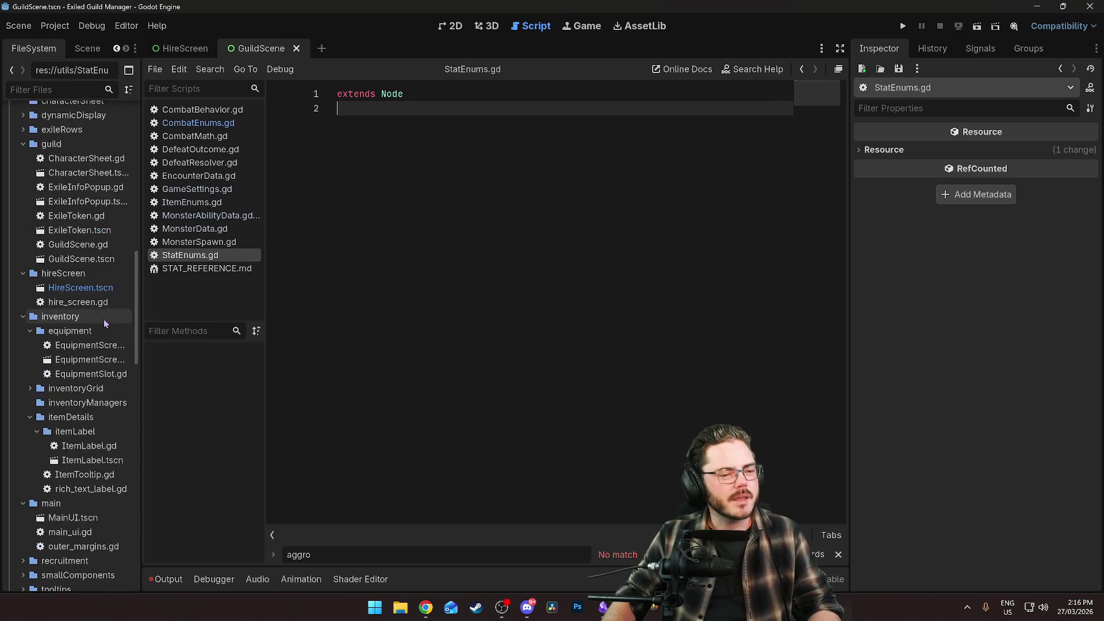
{"action": "scroll", "coordinate": [110, 318], "scroll_direction": "up", "scroll_amount": 5}
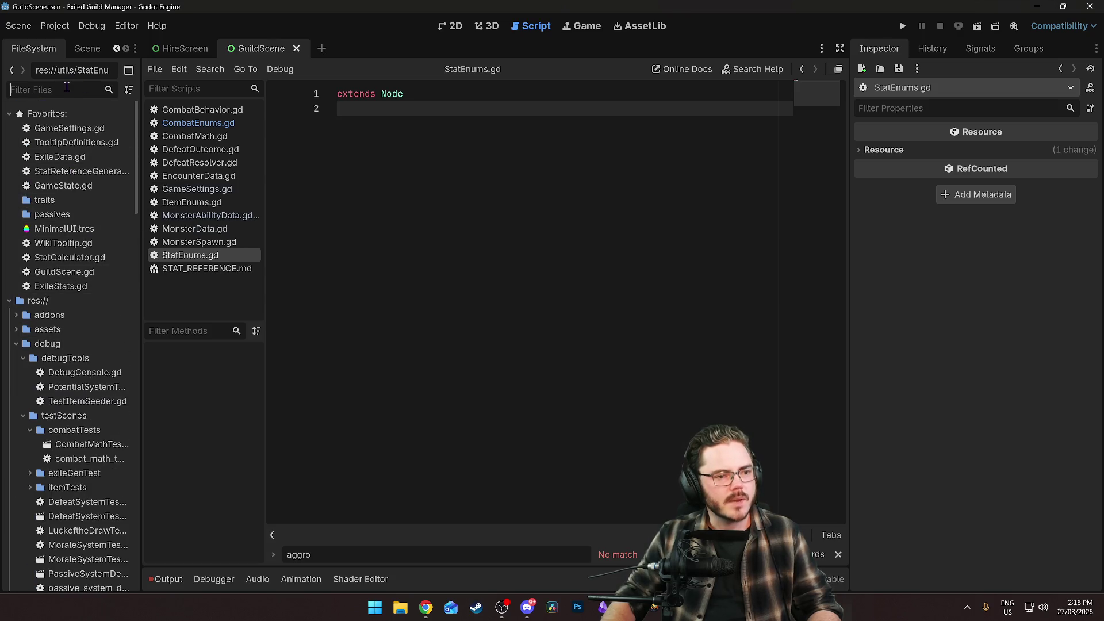
{"action": "double_click", "coordinate": [60, 159]}
{"action": "scroll", "coordinate": [518, 273], "scroll_direction": "down", "scroll_amount": 20}
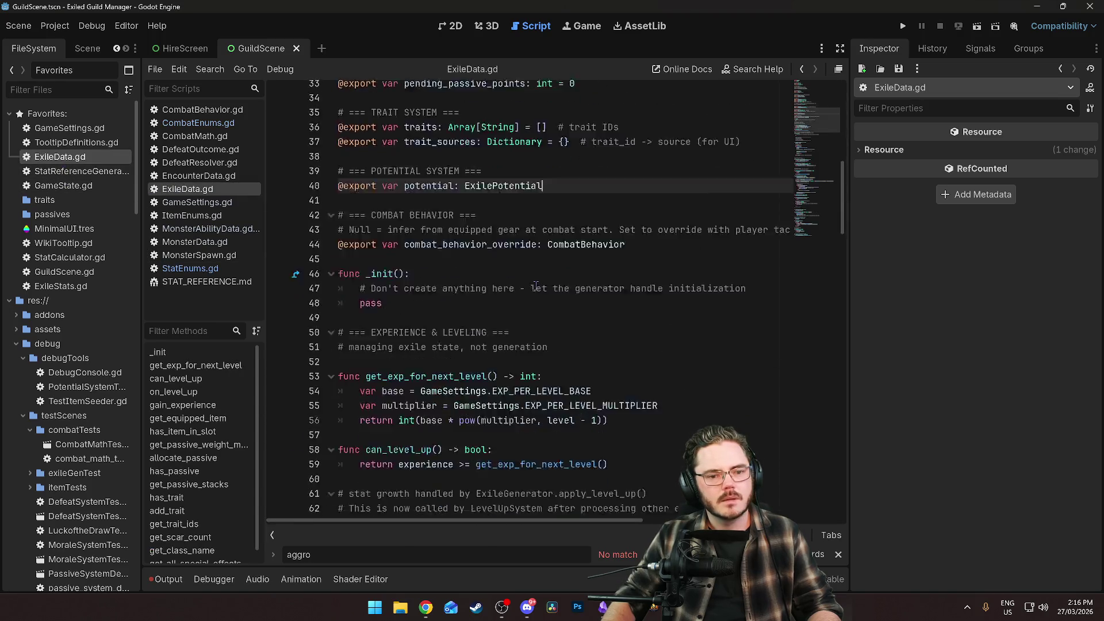
{"action": "scroll", "coordinate": [556, 306], "scroll_direction": "down", "scroll_amount": 16}
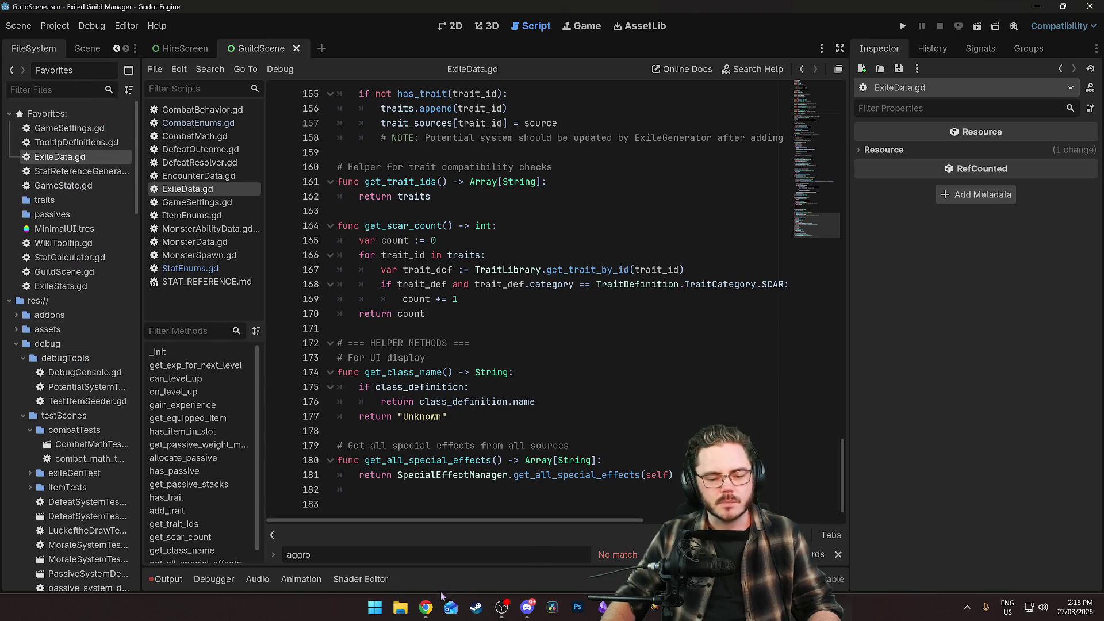
{"action": "mouse_move", "coordinate": [426, 607]}
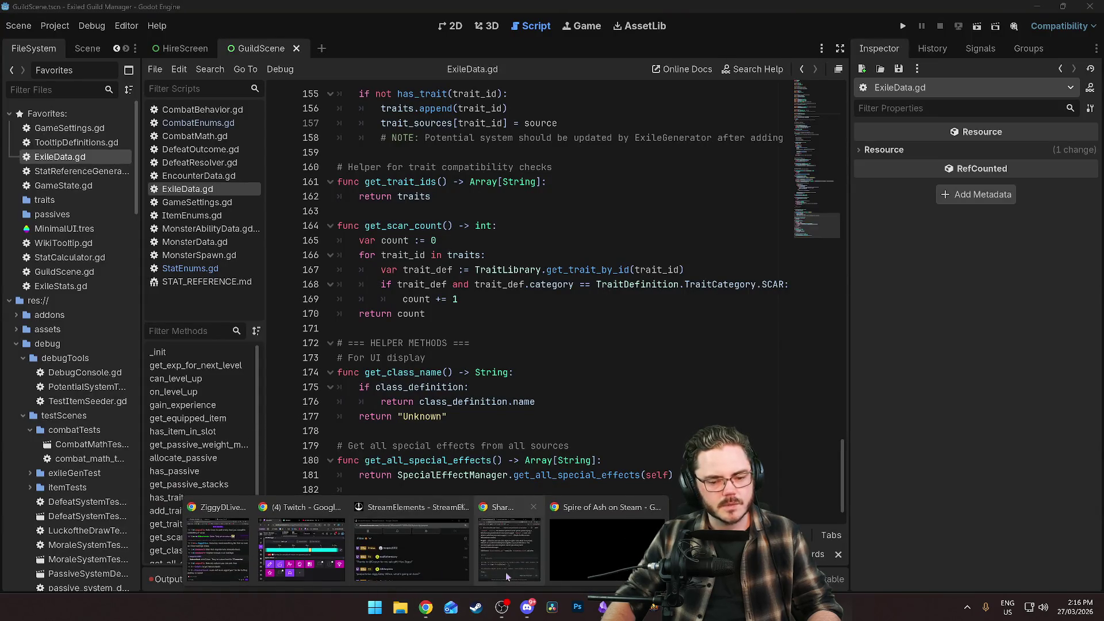
{"action": "left_click", "coordinate": [481, 529]}
{"action": "key", "text": "alt+Tab"}
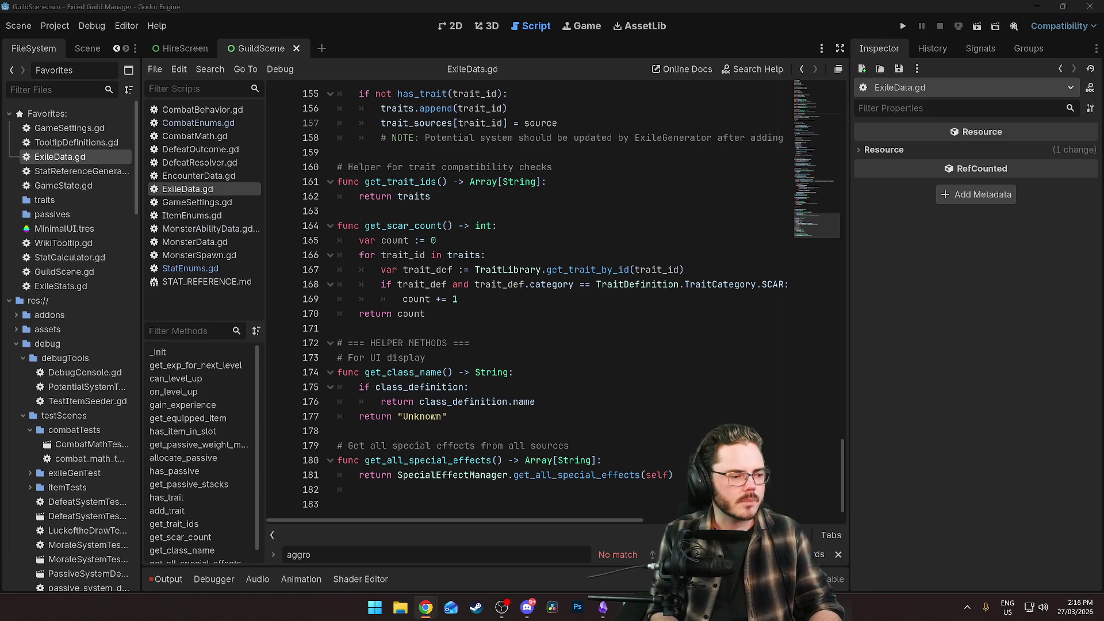
{"action": "left_click", "coordinate": [614, 312]}
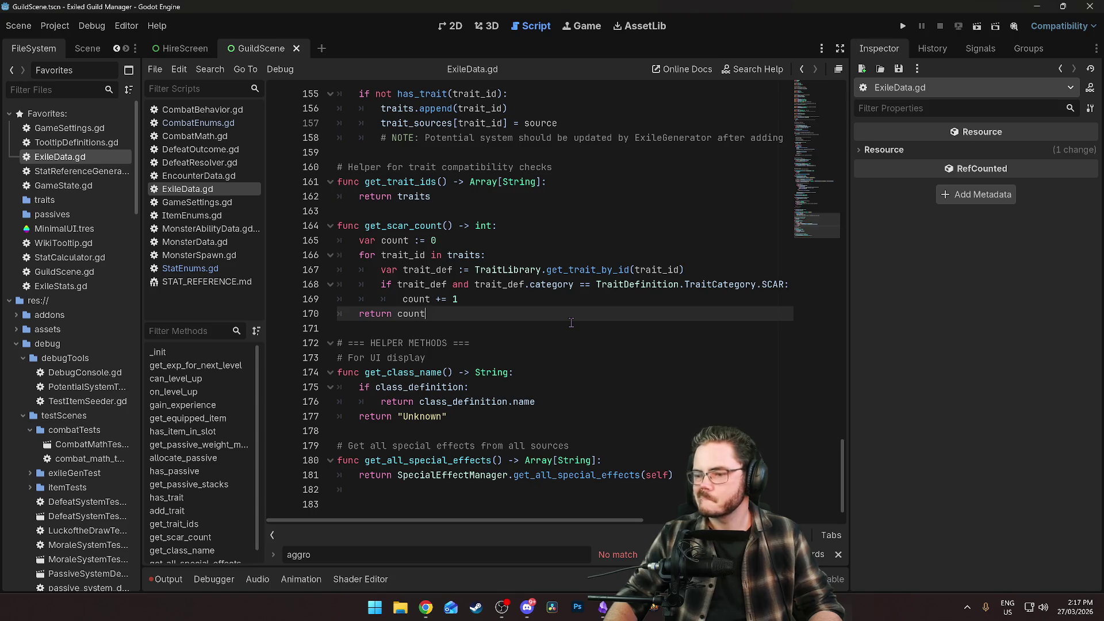
- Run a project-wide Find in Files search for LIGHTNING
{"action": "key", "text": "ctrl+shift+f"}
{"action": "type", "text": "d"}
{"action": "key", "text": "BackSpace"}
{"action": "type", "text": "LIGHTNING"}
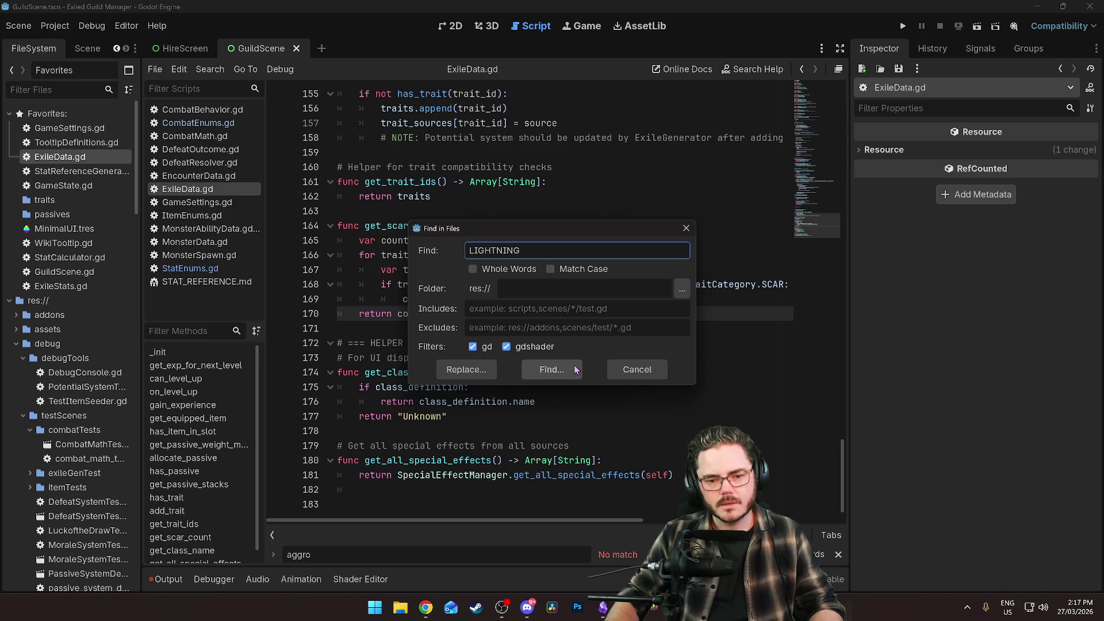
{"action": "left_click", "coordinate": [555, 369]}
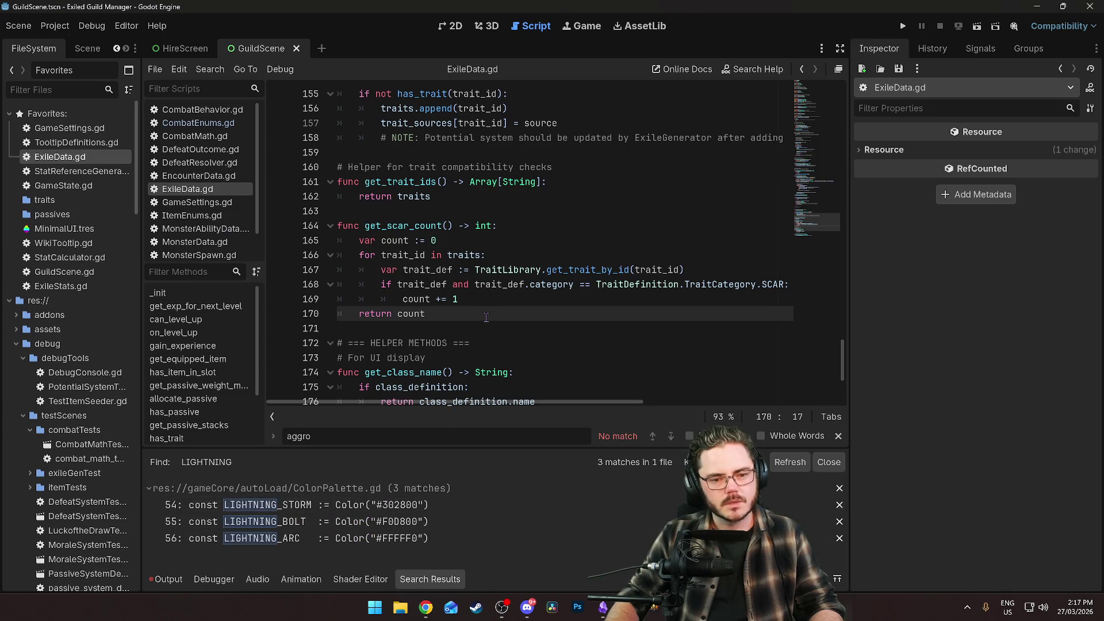
- Search all files for damage_type with Match Case off, reviewing the 20 matches in 3 files
{"action": "key", "text": "ctrl+shift+f"}
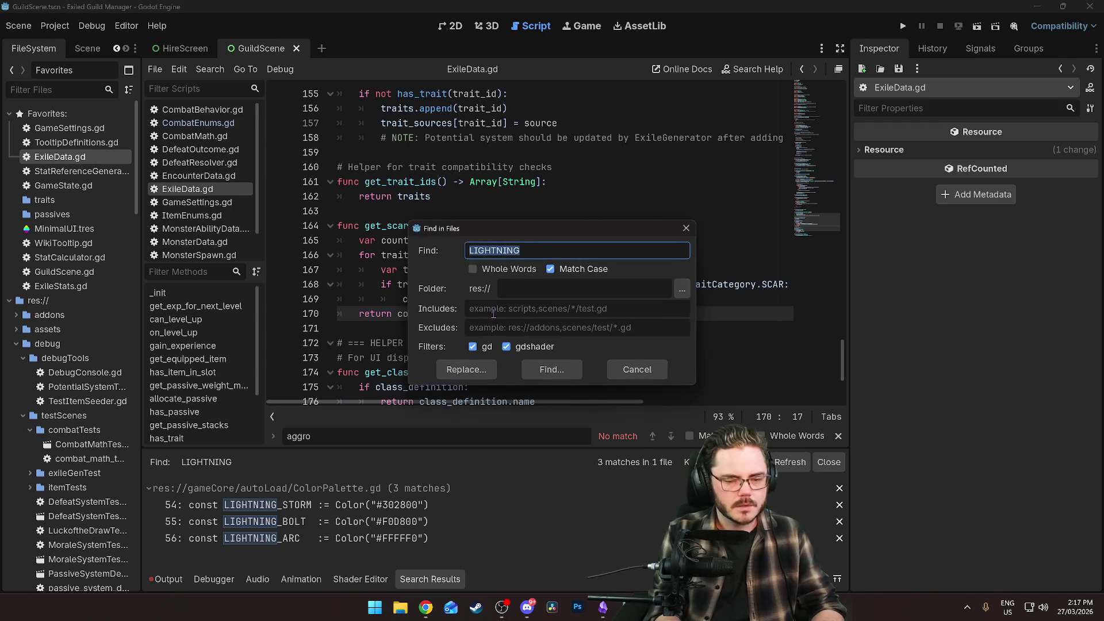
{"action": "type", "text": "damage_type"}
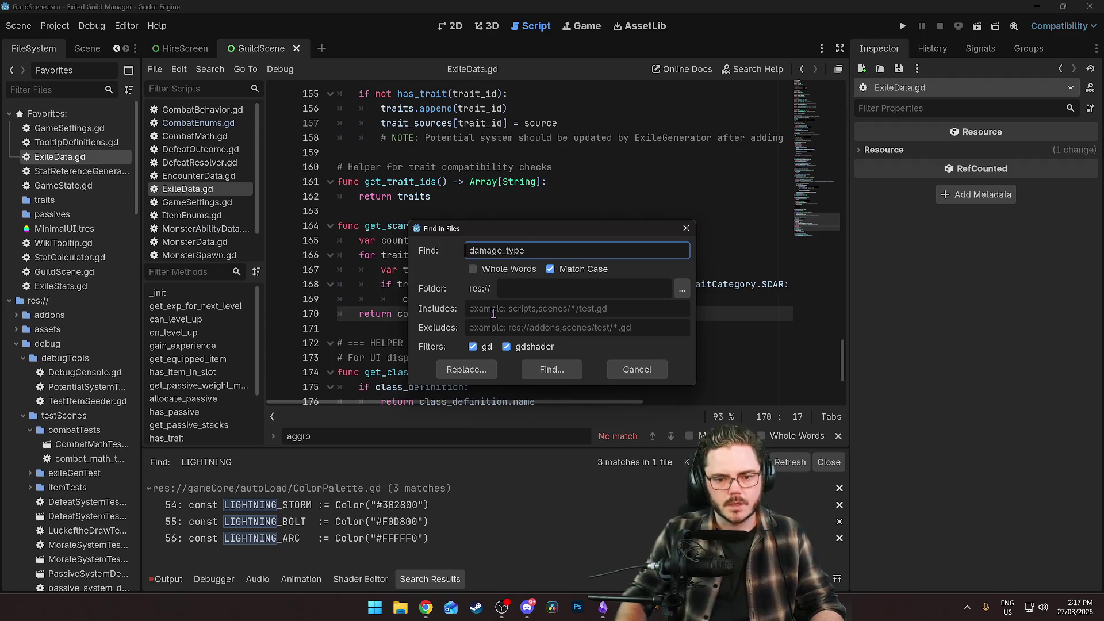
{"action": "left_click", "coordinate": [552, 275]}
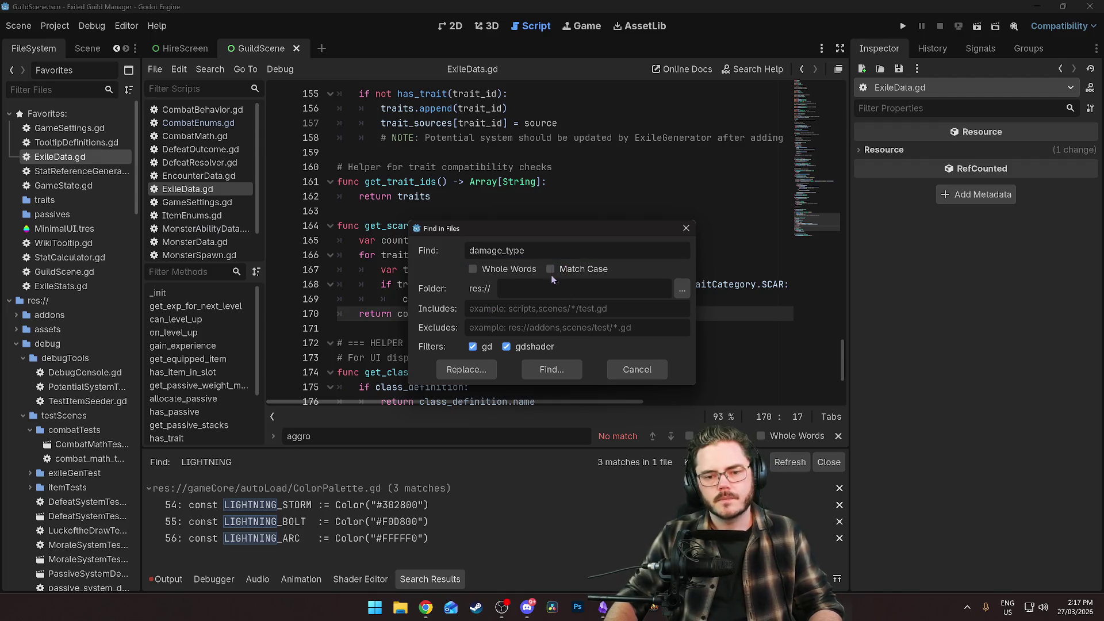
{"action": "left_click", "coordinate": [551, 369]}
{"action": "scroll", "coordinate": [326, 511], "scroll_direction": "down", "scroll_amount": 6}
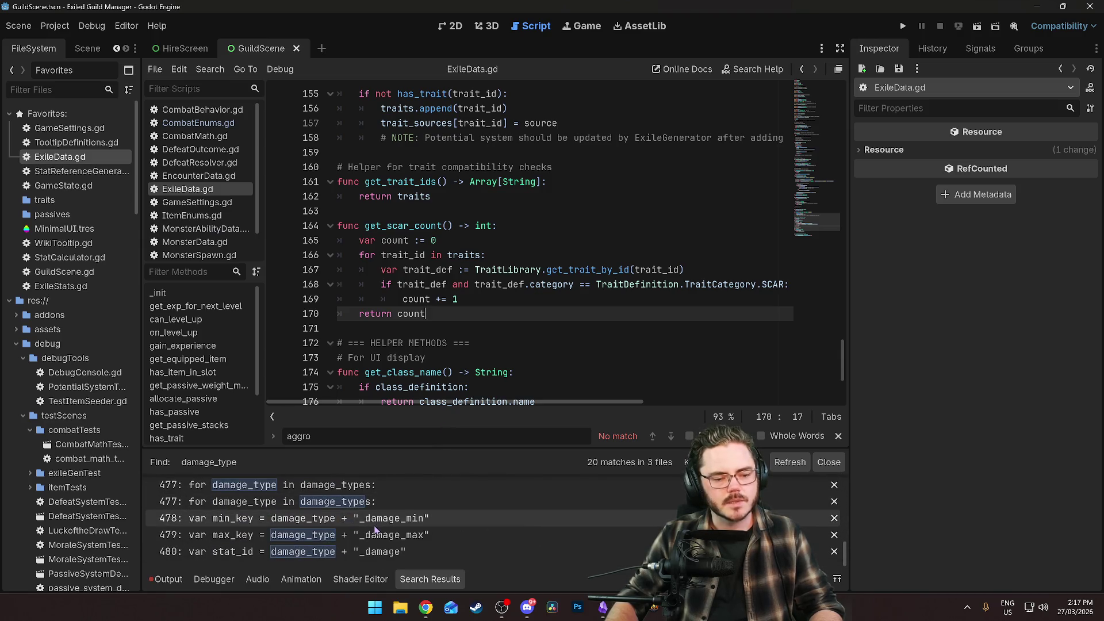
{"action": "scroll", "coordinate": [375, 531], "scroll_direction": "up", "scroll_amount": 5}
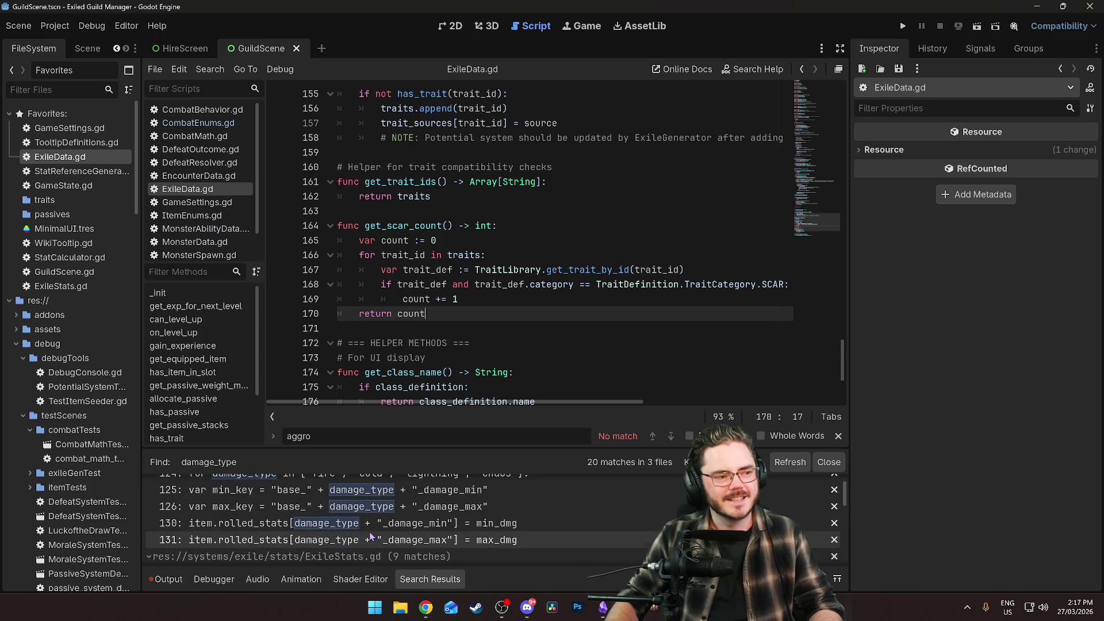
{"action": "scroll", "coordinate": [371, 536], "scroll_direction": "up", "scroll_amount": 1}
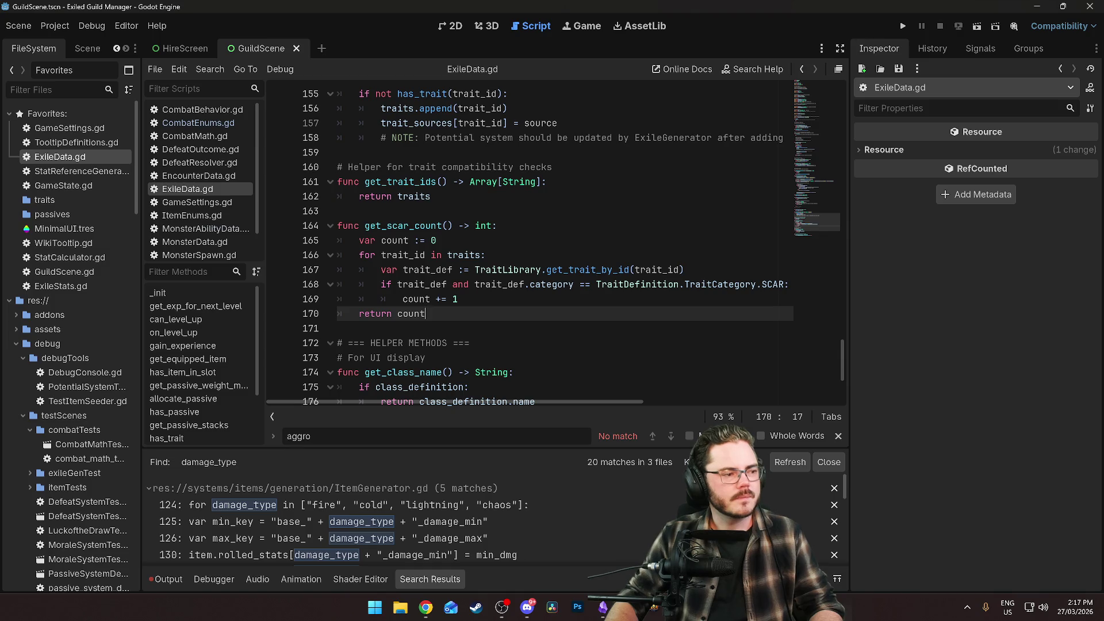
- Reopen StatEnums.gd from the root utils folder
{"action": "key", "text": "alt+Tab"}
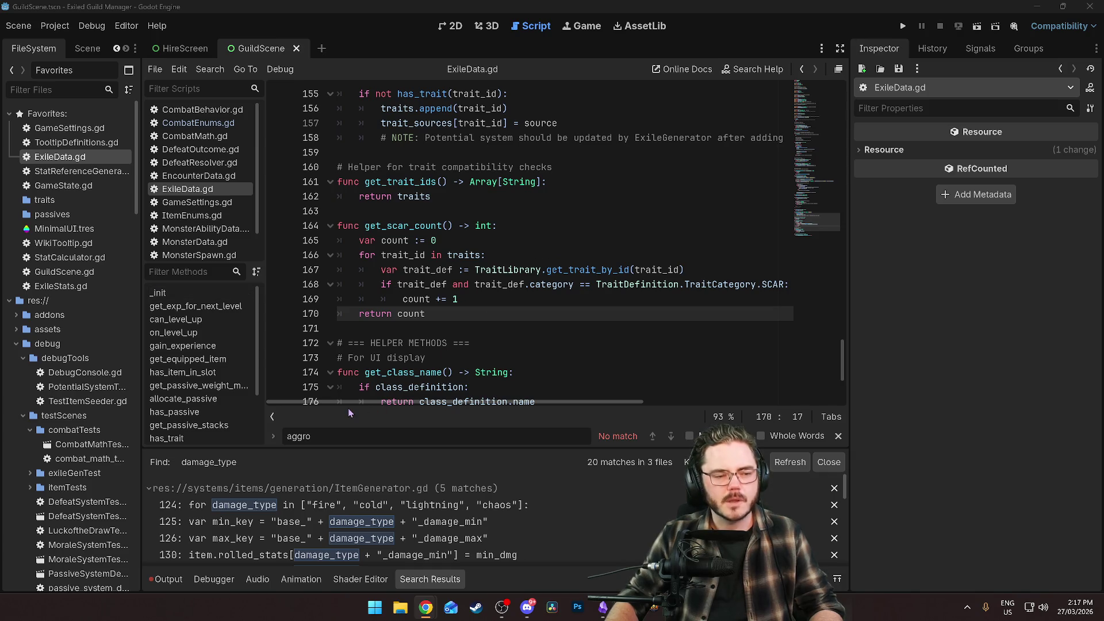
{"action": "scroll", "coordinate": [73, 535], "scroll_direction": "down", "scroll_amount": 15}
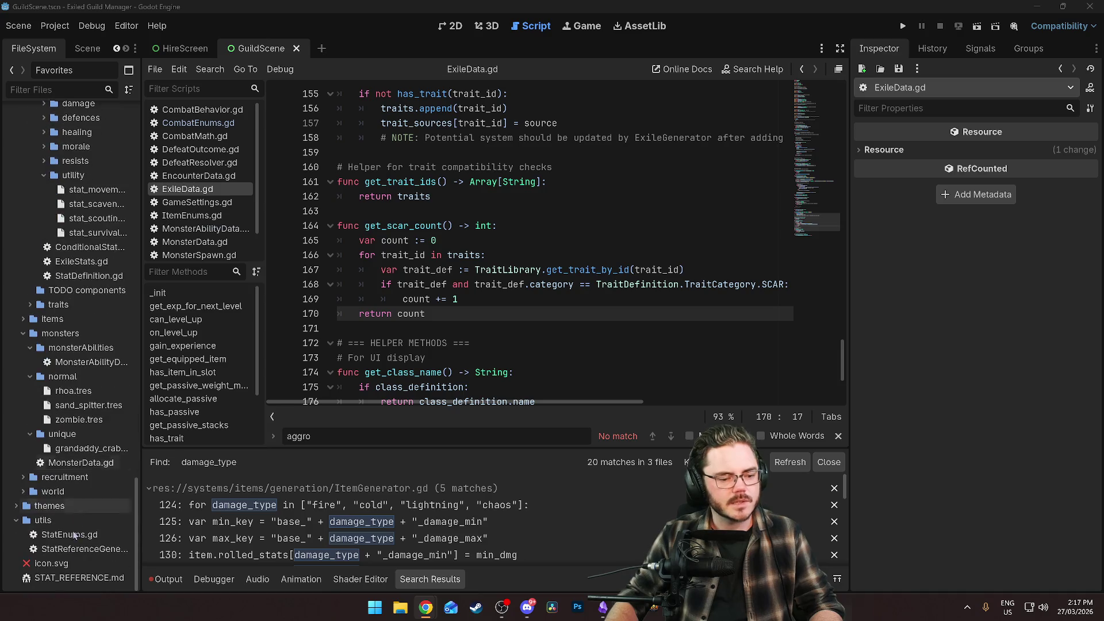
{"action": "double_click", "coordinate": [70, 535]}
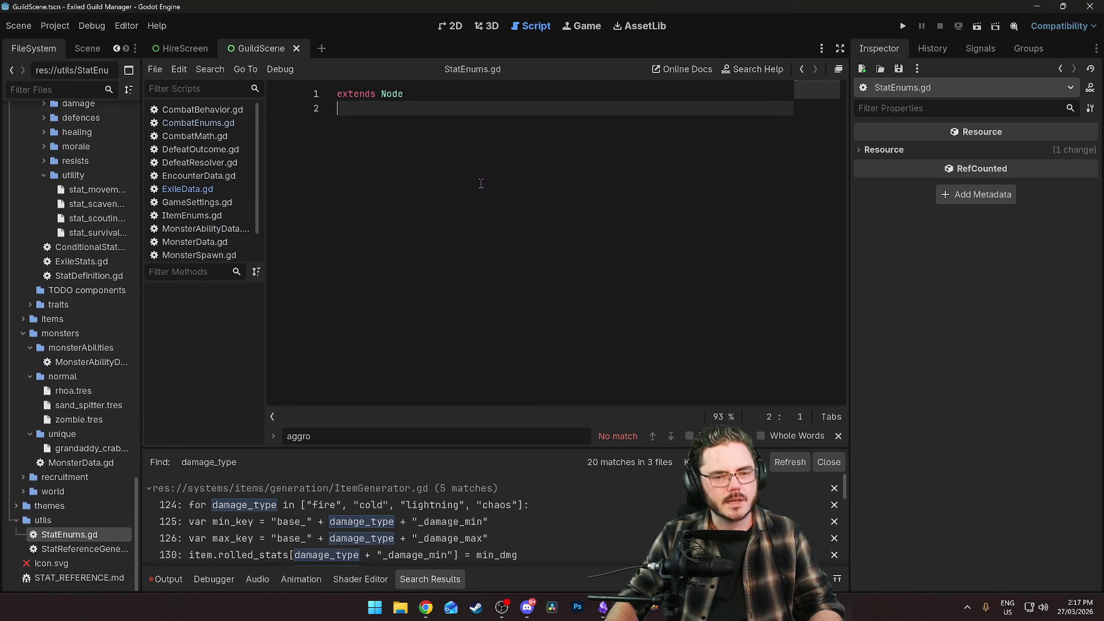
- Paste the DamageType enum (PHYSICAL, FIRE, COLD, LIGHTNING, CHAOS) into StatEnums.gd
{"action": "key", "text": "Return"}
{"action": "type", "text": "enum DamageType { \tPHYSICAL, \tFIRE, \tCOLD, \tLIGHTNING, \tCHAOS, }"}
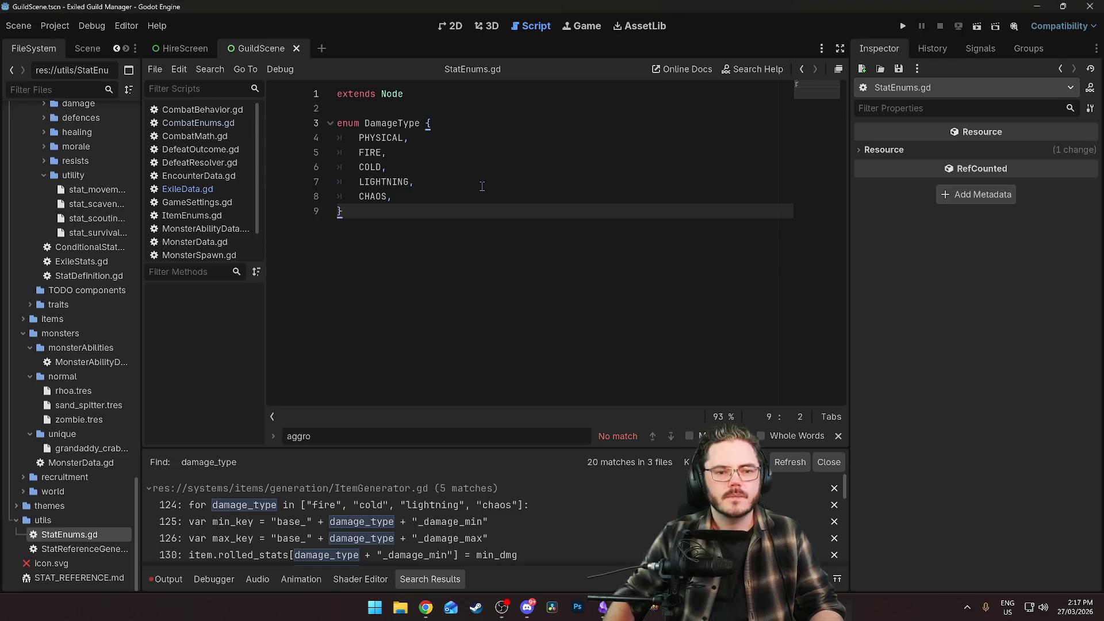
{"action": "left_click", "coordinate": [471, 123]}
{"action": "left_click", "coordinate": [463, 110]}
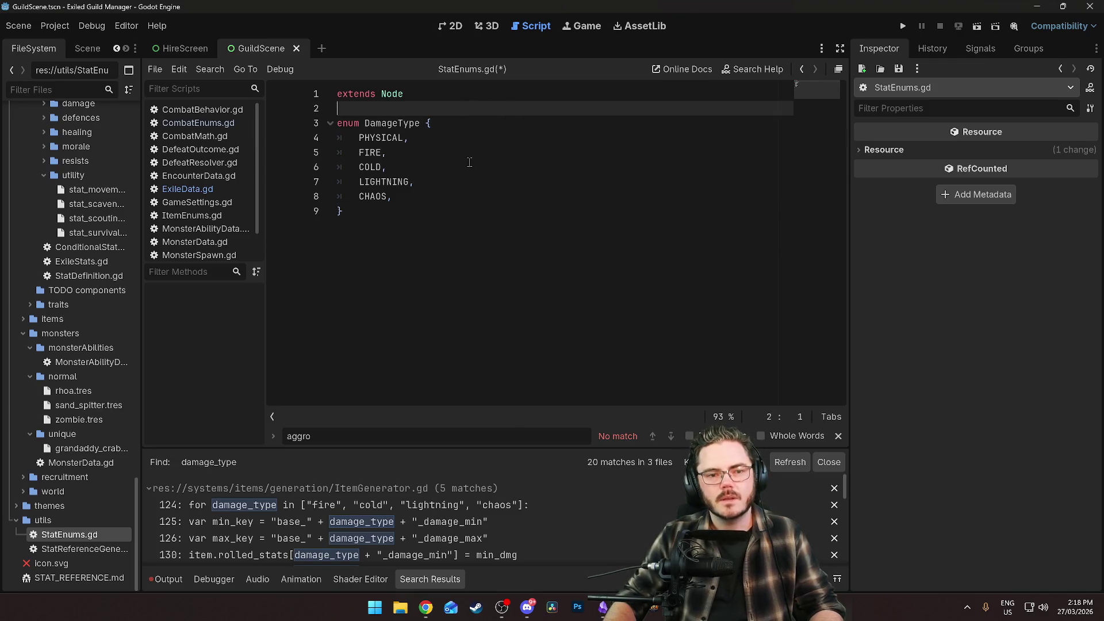
{"action": "left_click", "coordinate": [445, 199]}
{"action": "left_click", "coordinate": [424, 245]}
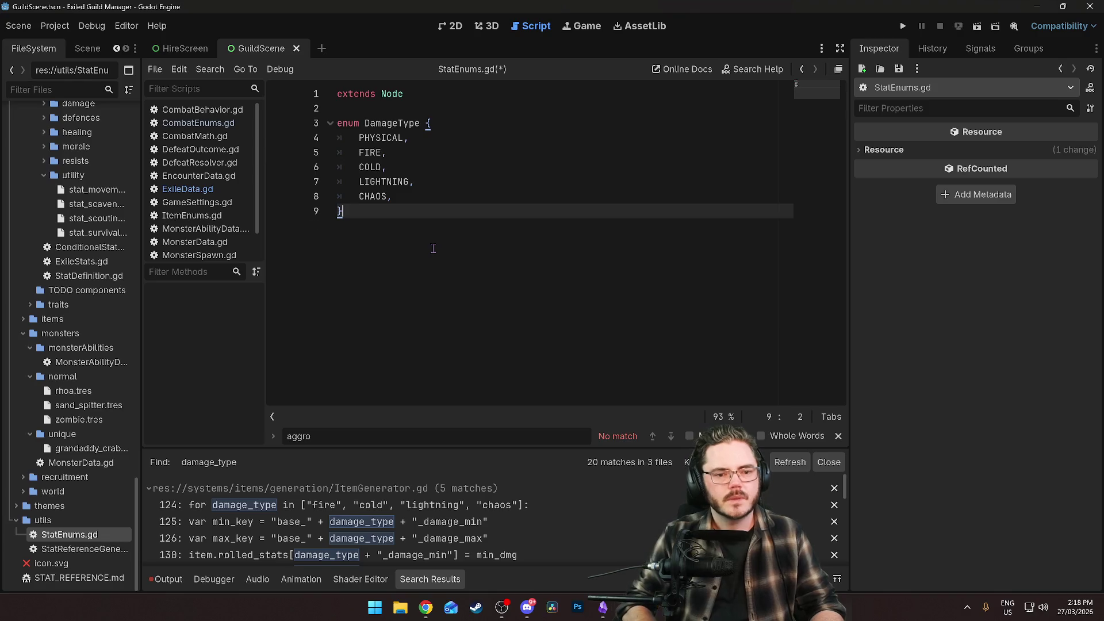
- Add an ElementalDamageType enum with FIRE, COLD and LIGHTNING below it and save
{"action": "key", "text": "Return"}
{"action": "key", "text": "Return"}
{"action": "type", "text": "enum "}
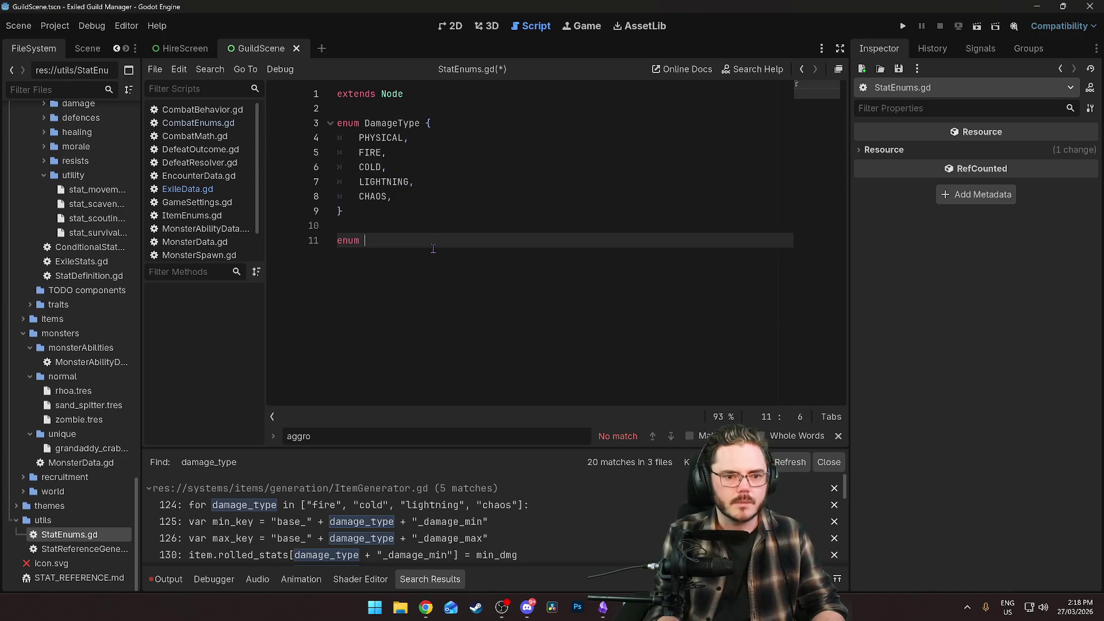
{"action": "type", "text": "Elemental"}
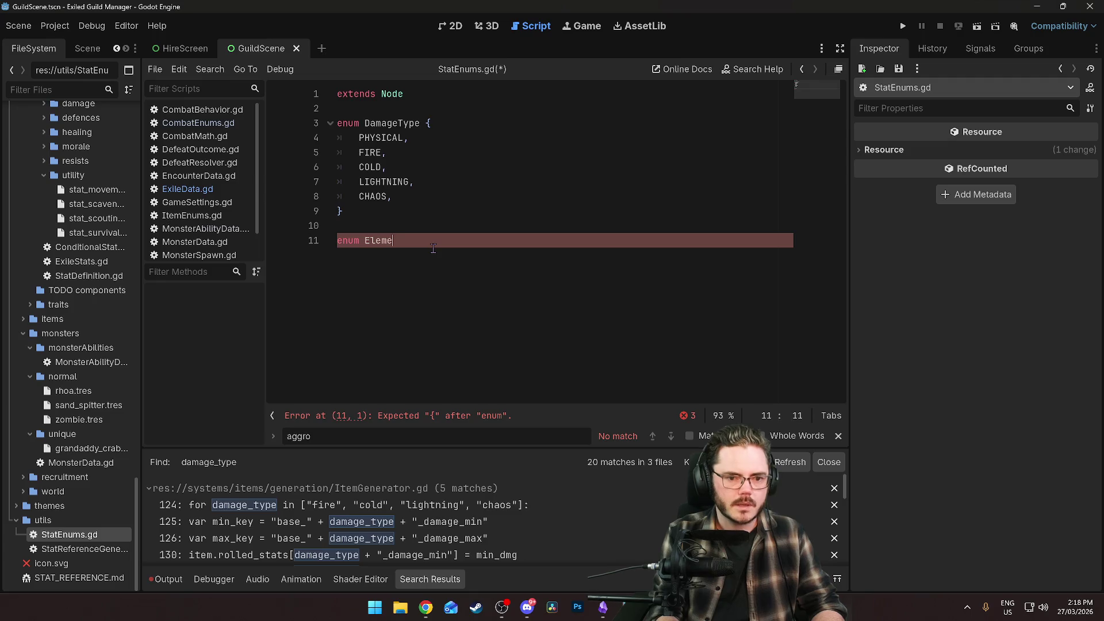
{"action": "type", "text": "Damage"}
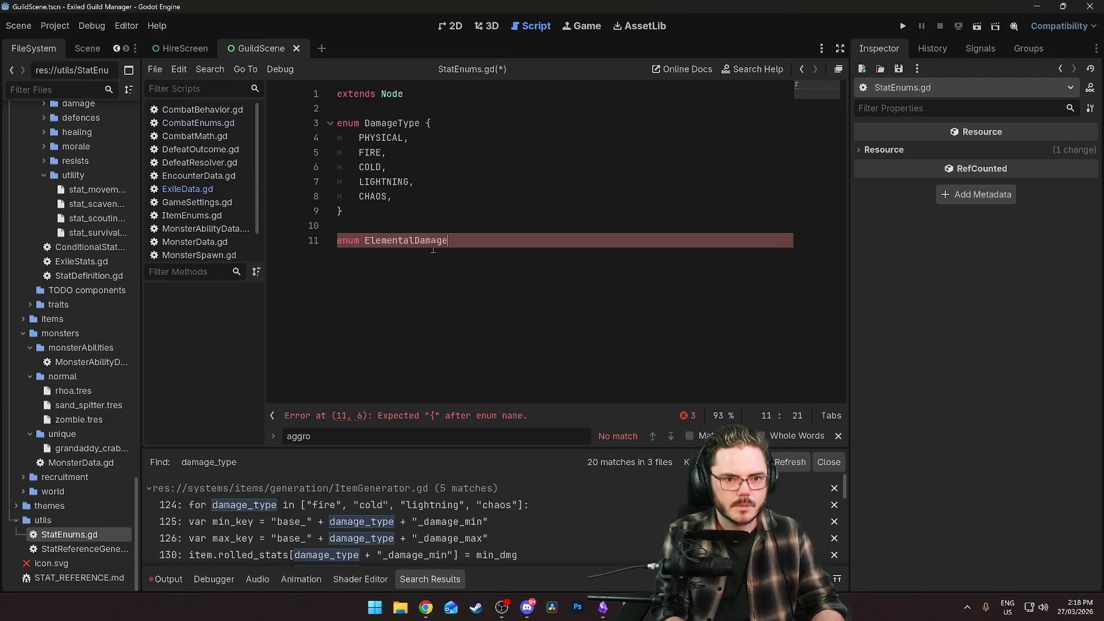
{"action": "type", "text": "Type ["}
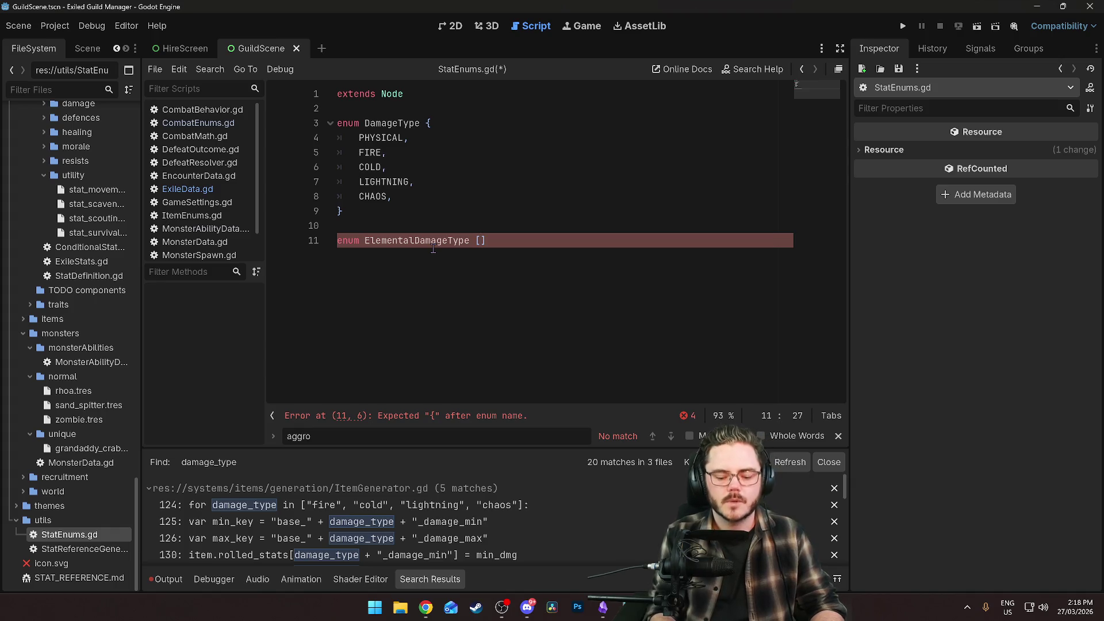
{"action": "key", "text": "BackSpace"}
{"action": "type", "text": "{"}
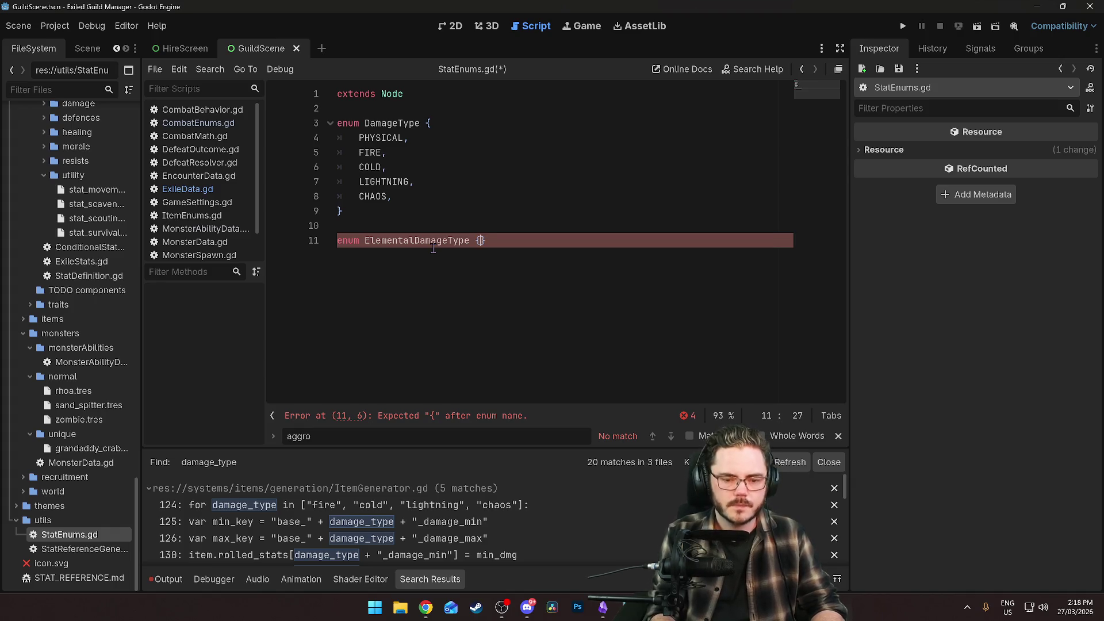
{"action": "key", "text": "Return"}
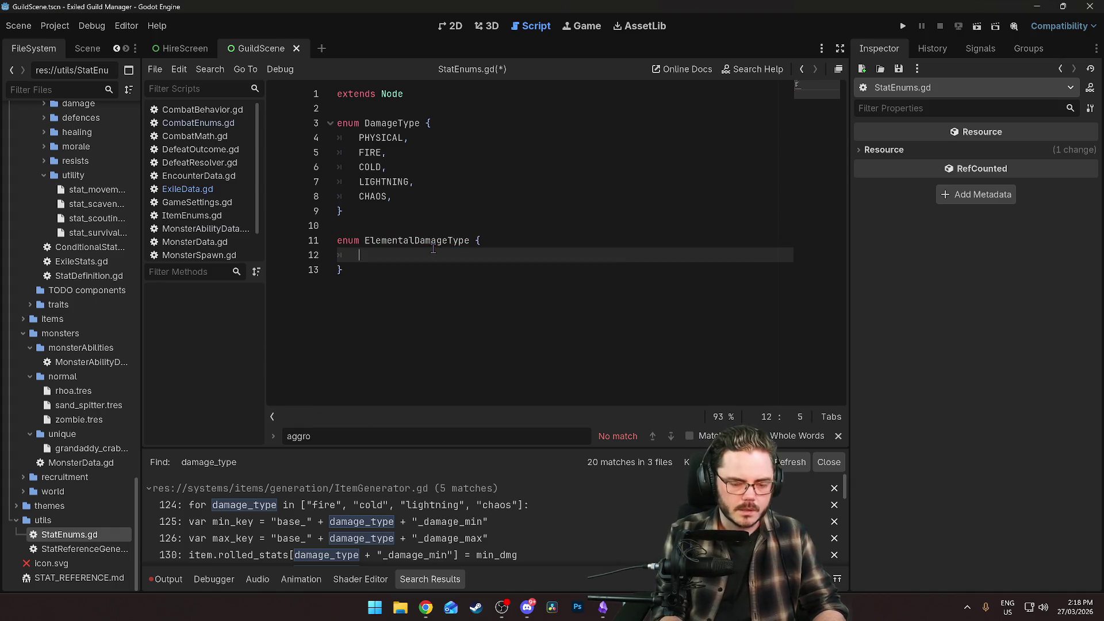
{"action": "type", "text": "IRE"}
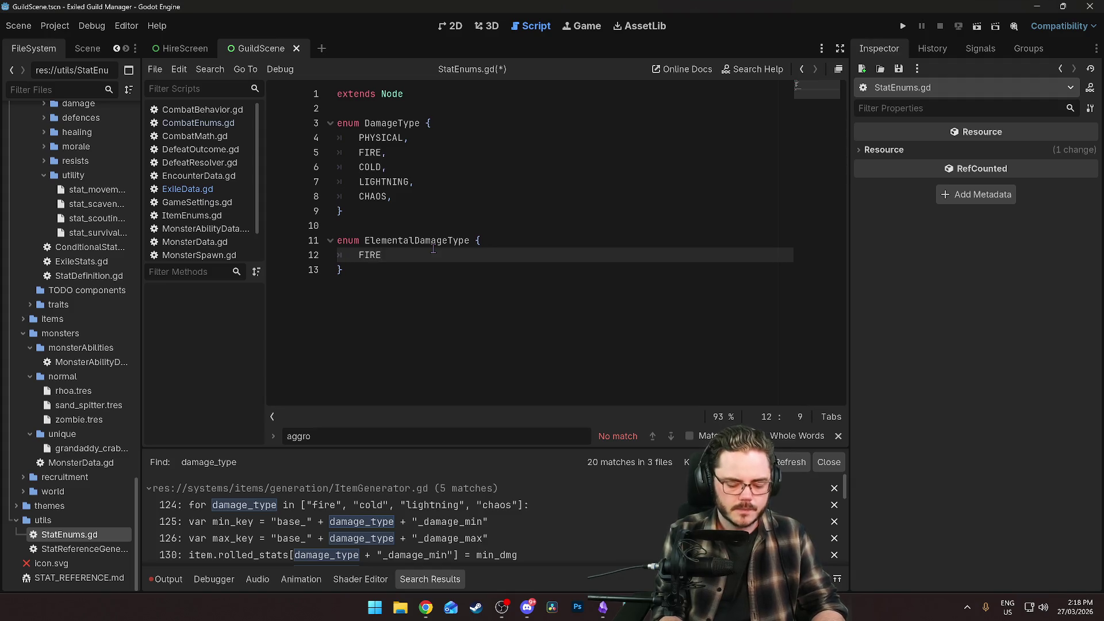
{"action": "type", "text": ","}
{"action": "key", "text": "Return"}
{"action": "type", "text": "COLD"}
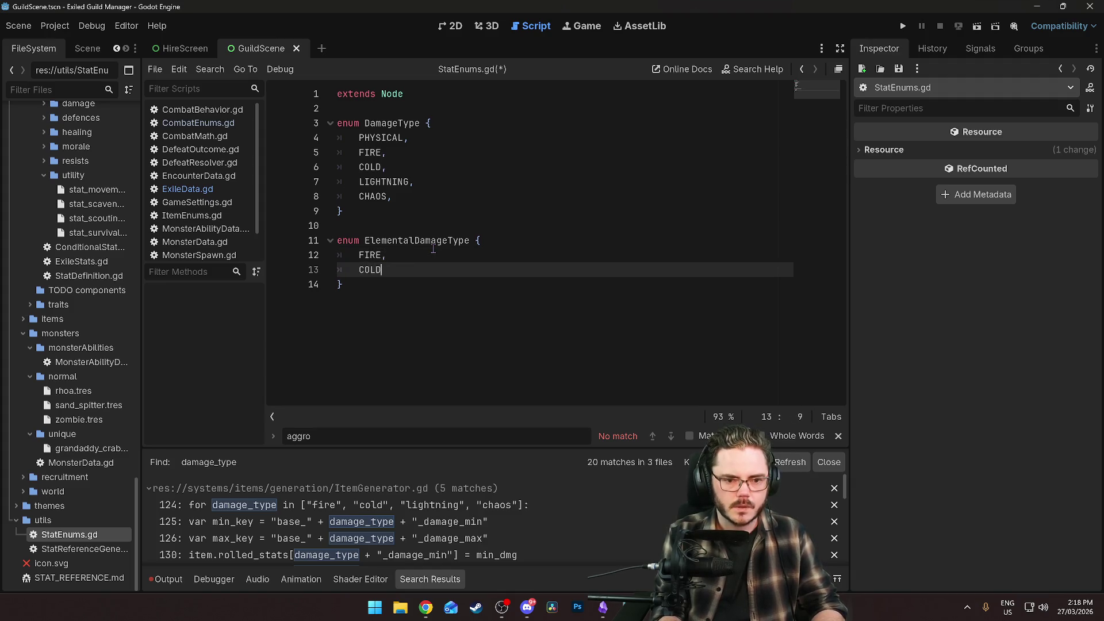
{"action": "type", "text": ","}
{"action": "key", "text": "Return"}
{"action": "type", "text": "IGHTNING"}
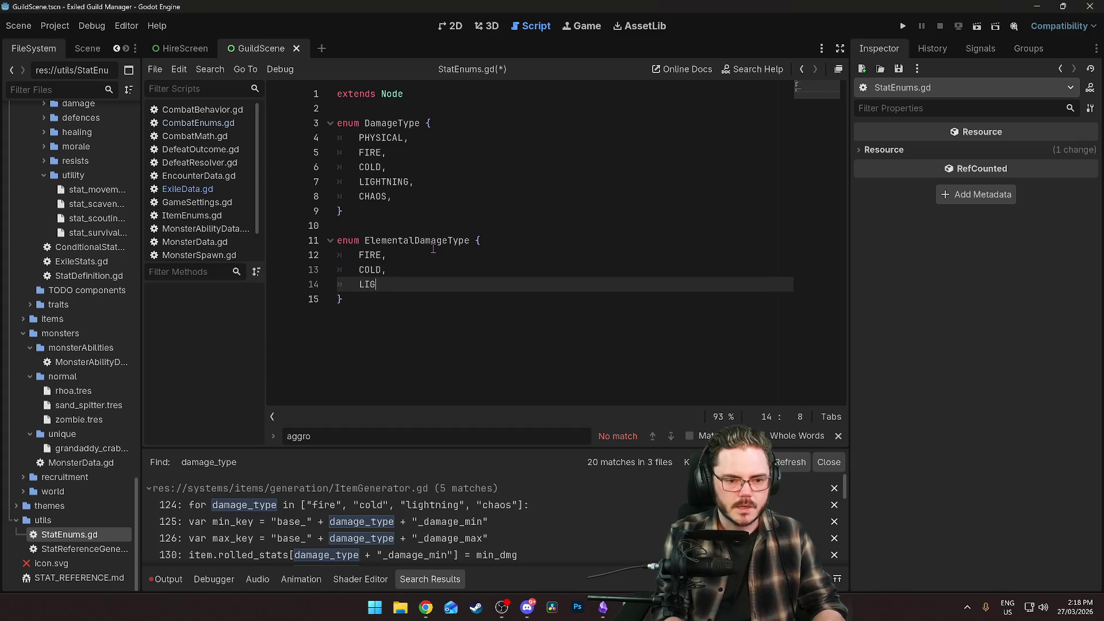
{"action": "type", "text": ","}
{"action": "left_click", "coordinate": [535, 269]}
{"action": "left_click", "coordinate": [506, 196]}
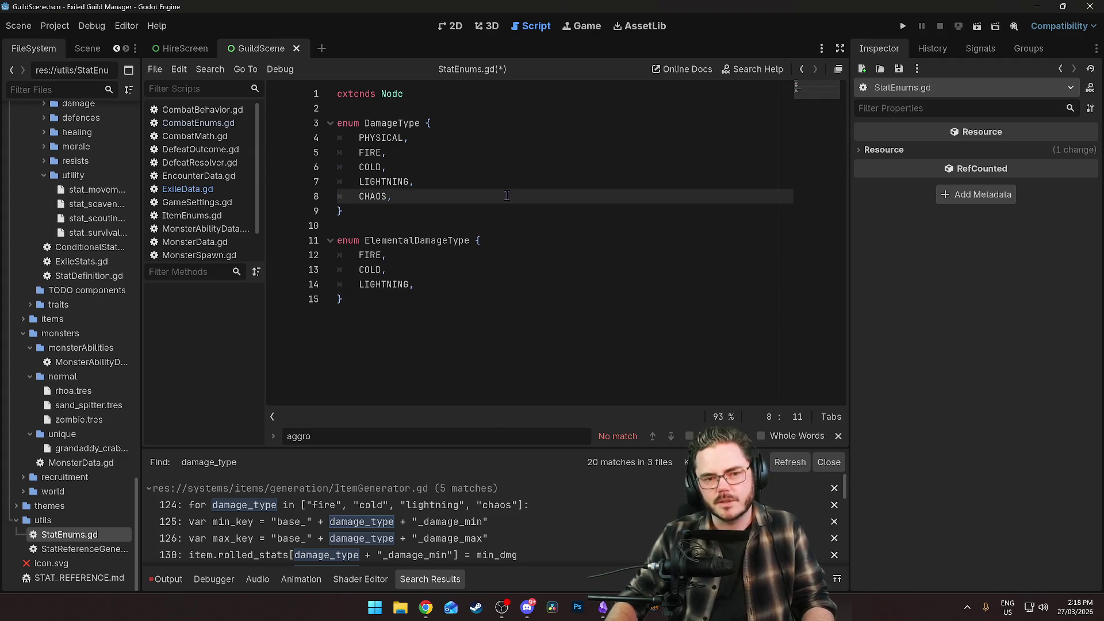
{"action": "key", "text": "ctrl+s"}
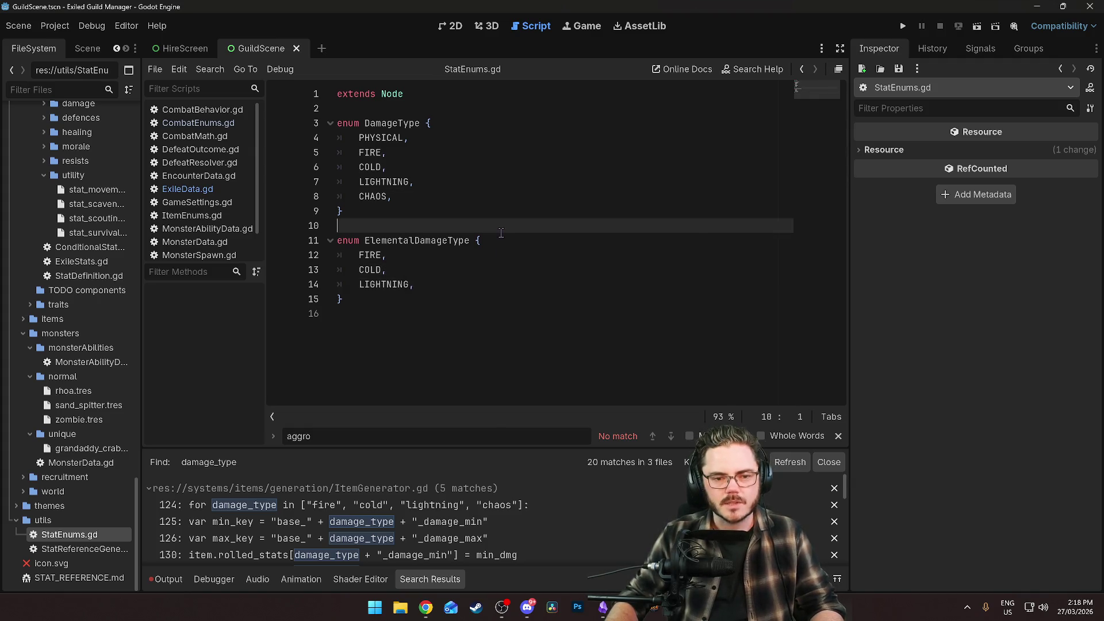
- Compare the CombatEnums.gd header before returning to StatEnums.gd
{"action": "left_click", "coordinate": [428, 110]}
{"action": "left_click", "coordinate": [513, 355]}
{"action": "left_click", "coordinate": [459, 107]}
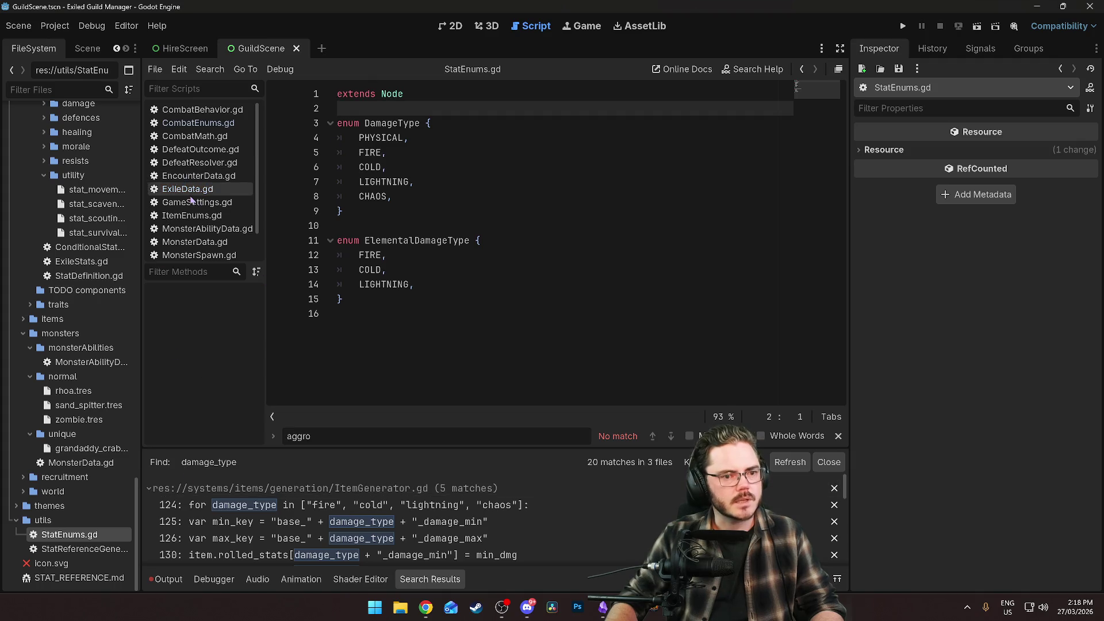
{"action": "left_click", "coordinate": [202, 124]}
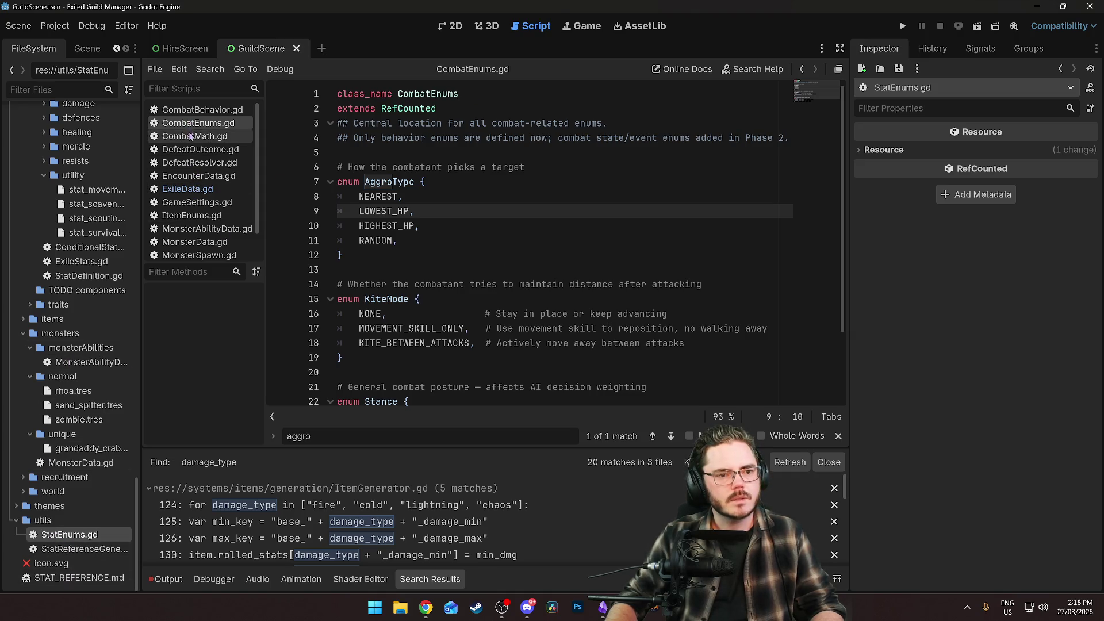
{"action": "scroll", "coordinate": [190, 172], "scroll_direction": "down", "scroll_amount": 2}
{"action": "left_click", "coordinate": [190, 238]}
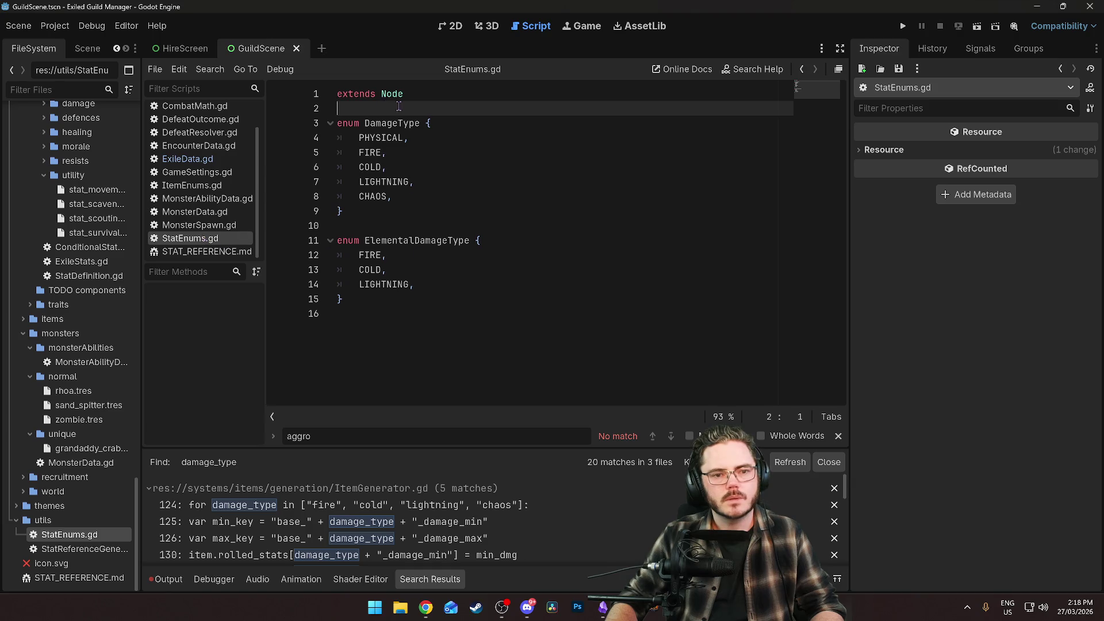
- Add 'class_name StatEnums' and two TODO comment lines above the enums, then save
{"action": "key", "text": "Up"}
{"action": "key", "text": "Return"}
{"action": "key", "text": "Up"}
{"action": "type", "text": "class_name StatEnums"}
{"action": "key", "text": "Down"}
{"action": "key", "text": "Down"}
{"action": "key", "text": "Return"}
{"action": "type", "text": "# TODO: Consider the rest of stats that need to be here"}
{"action": "key", "text": "Return"}
{"action": "type", "text": "# TODO: "}
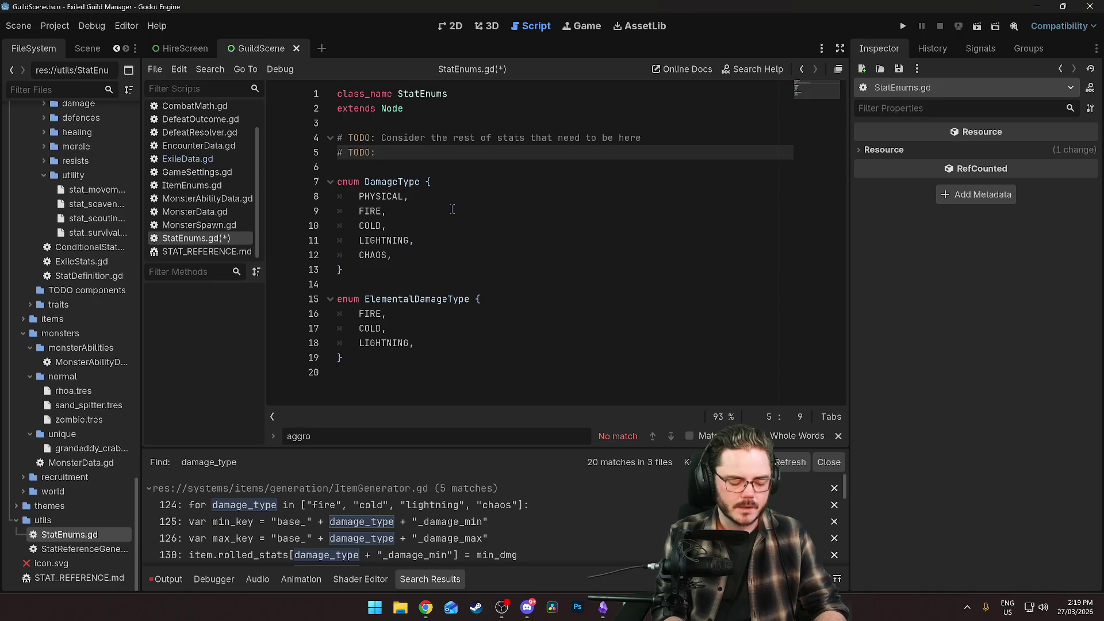
{"action": "type", "text": "actoring"}
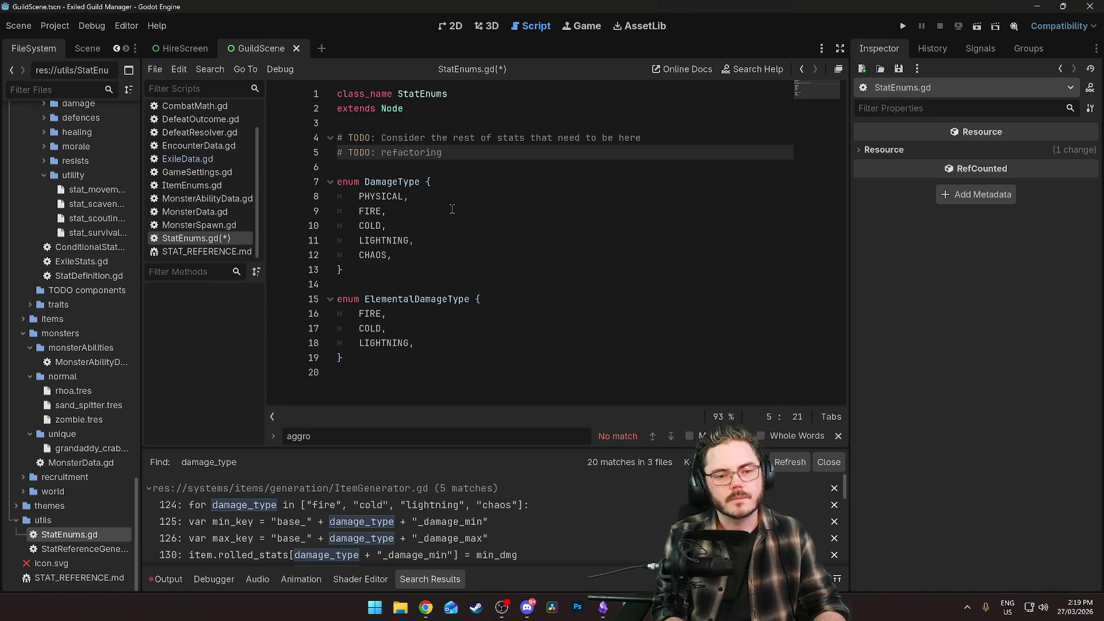
{"action": "type", "text": "things that are cu"}
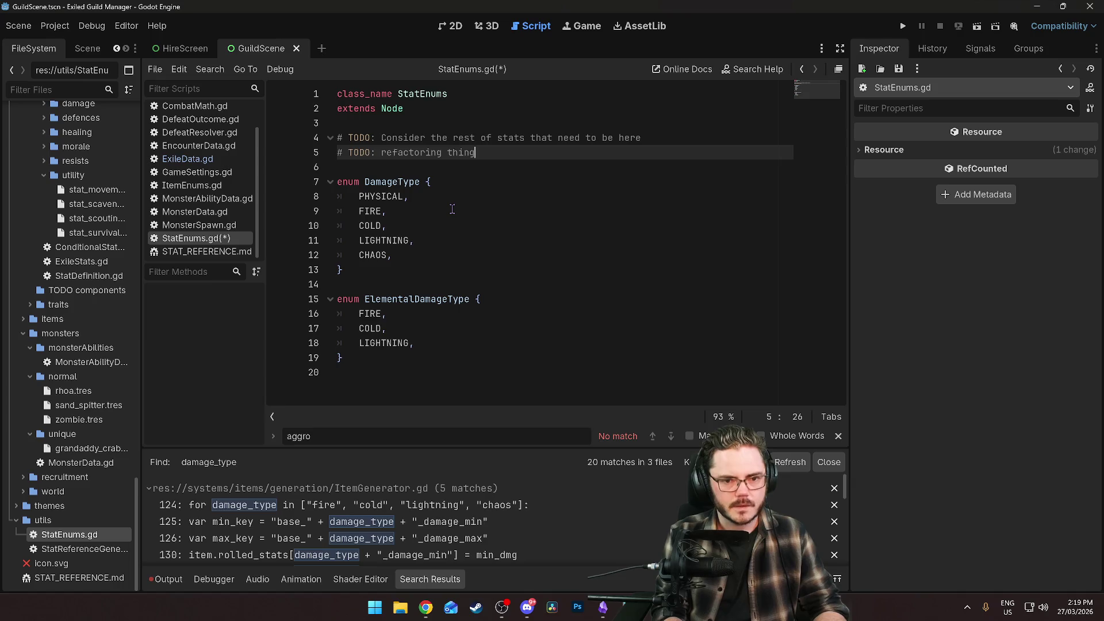
{"action": "type", "text": "rrently re"}
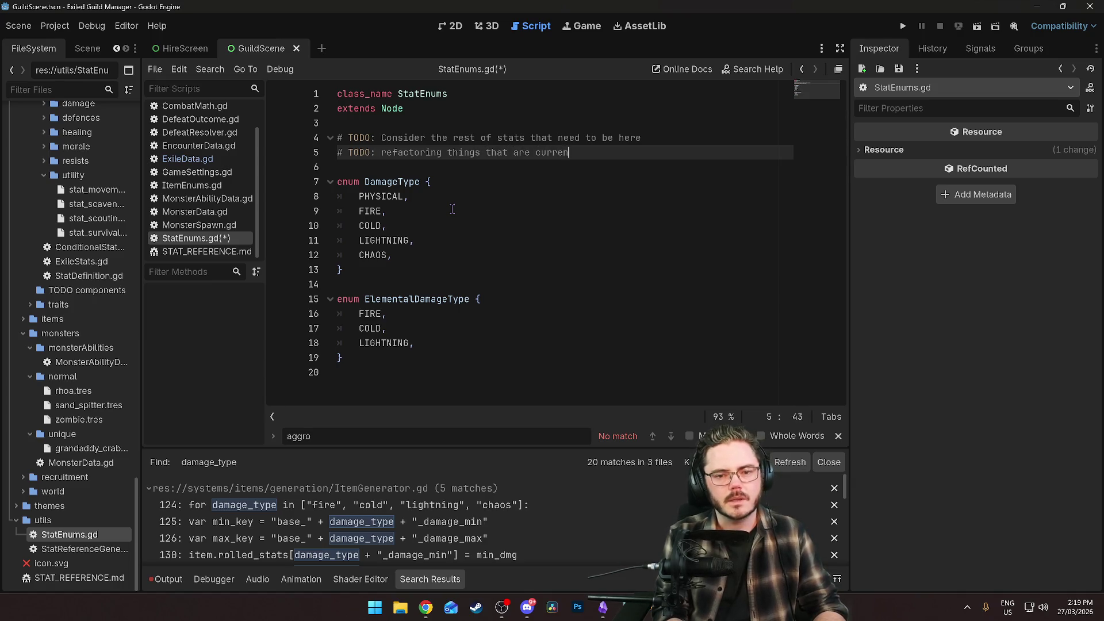
{"action": "type", "text": "ferencing "}
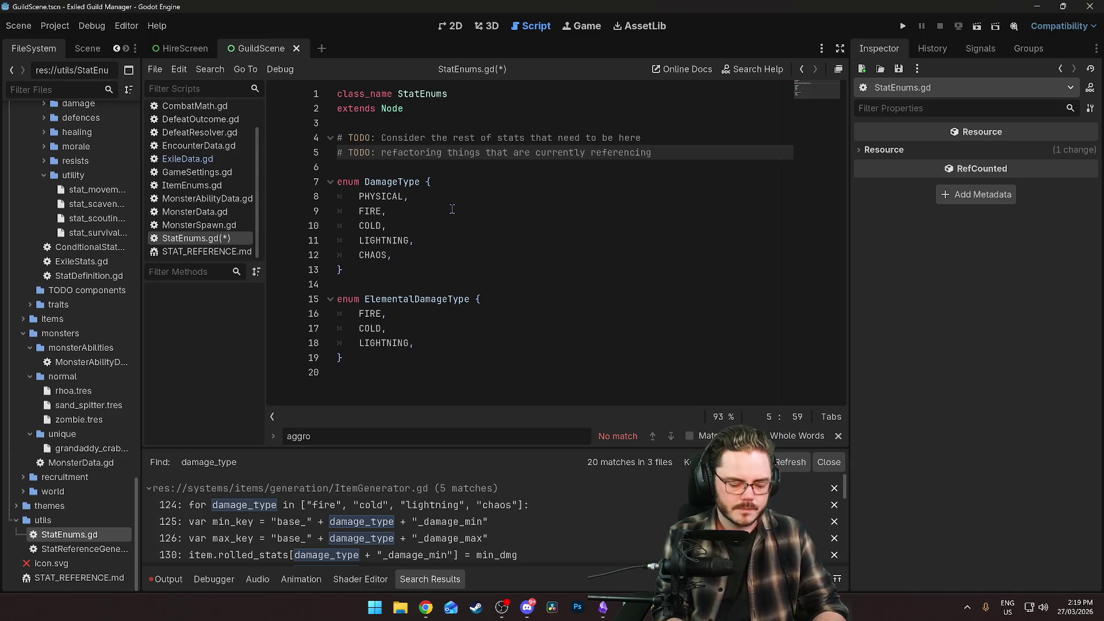
{"action": "type", "text": "arious places instead of here"}
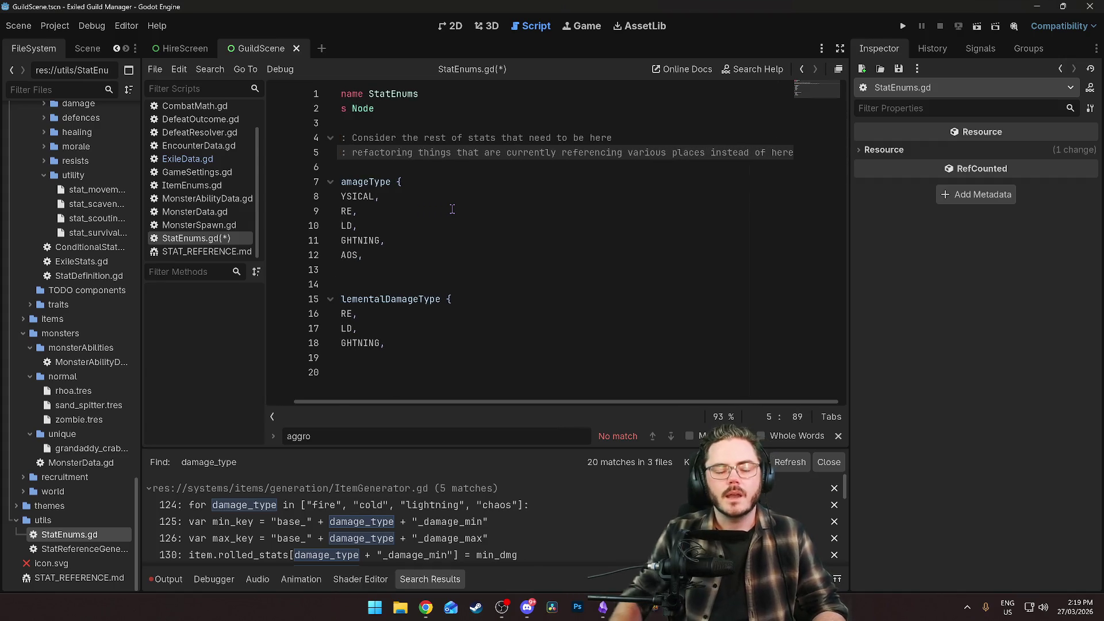
{"action": "left_click_drag", "start_coordinate": [565, 403], "coordinate": [423, 402]}
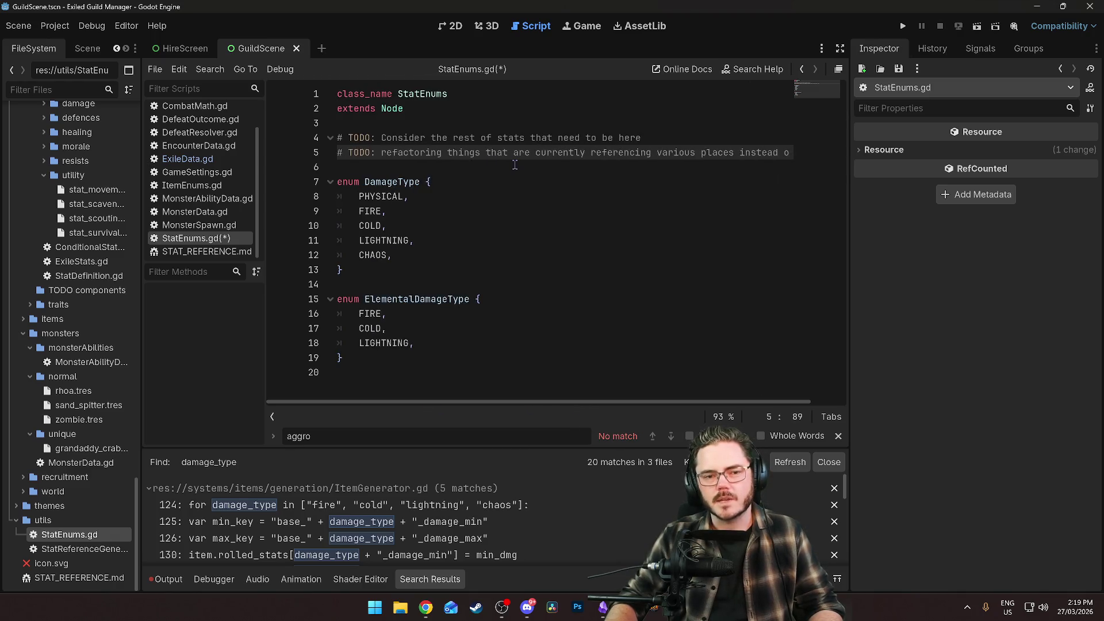
{"action": "key", "text": "Down"}
{"action": "key", "text": "ctrl+s"}
{"action": "key", "text": "Down"}
- Review the DamageType and ElementalDamageType enum blocks, then switch to MonsterAbilityData.gd
{"action": "left_click", "coordinate": [545, 255]}
{"action": "left_click_drag", "start_coordinate": [545, 254], "coordinate": [345, 182]}
{"action": "left_click", "coordinate": [544, 213]}
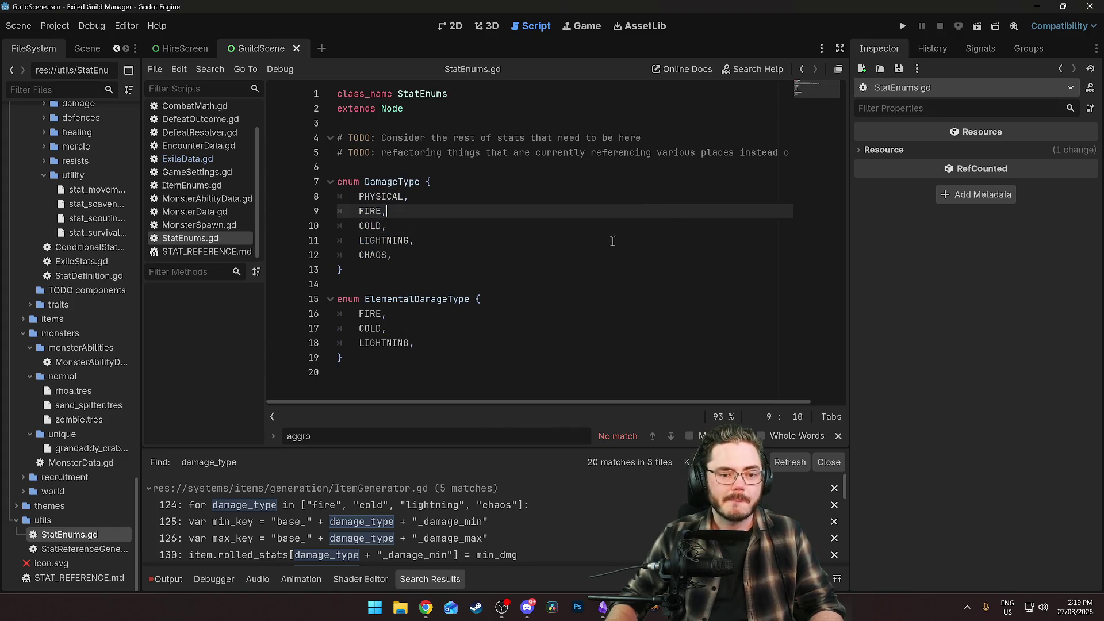
{"action": "left_click", "coordinate": [525, 138]}
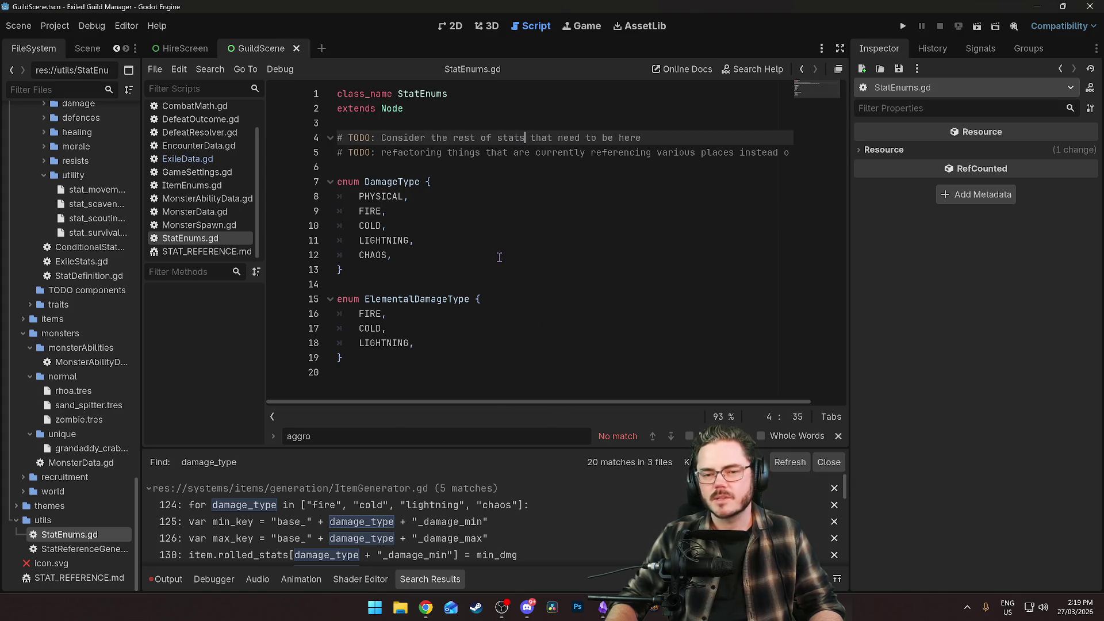
{"action": "left_click_drag", "start_coordinate": [529, 365], "coordinate": [341, 182]}
{"action": "left_click", "coordinate": [523, 196]}
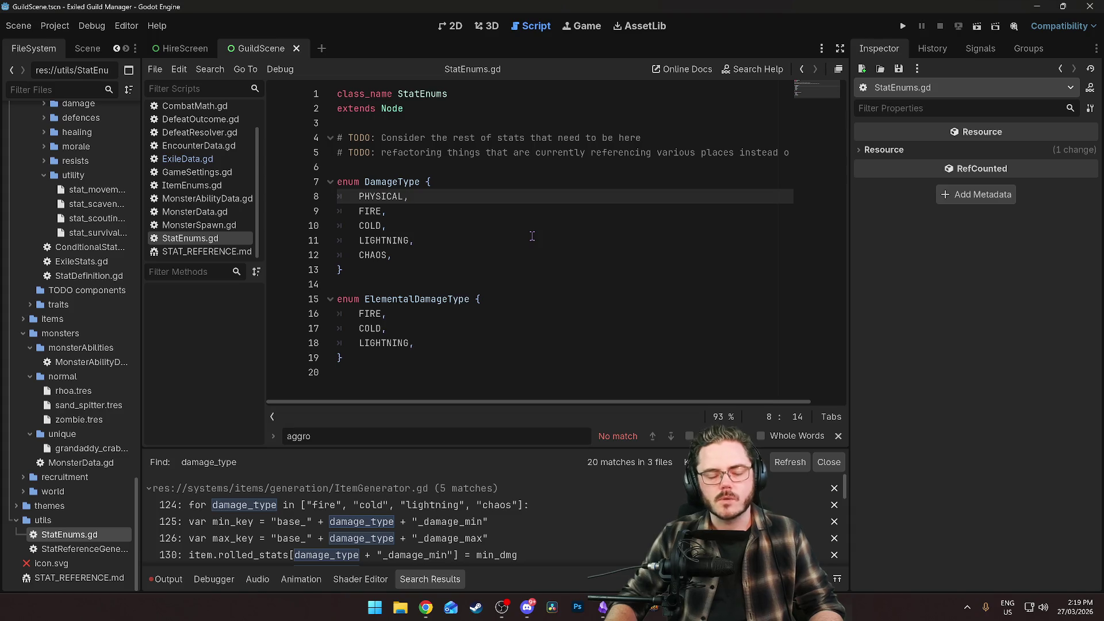
{"action": "mouse_move", "coordinate": [413, 274]}
{"action": "left_mouse_down"}
{"action": "mouse_move", "coordinate": [340, 237]}
{"action": "mouse_move", "coordinate": [317, 181]}
{"action": "left_mouse_up"}
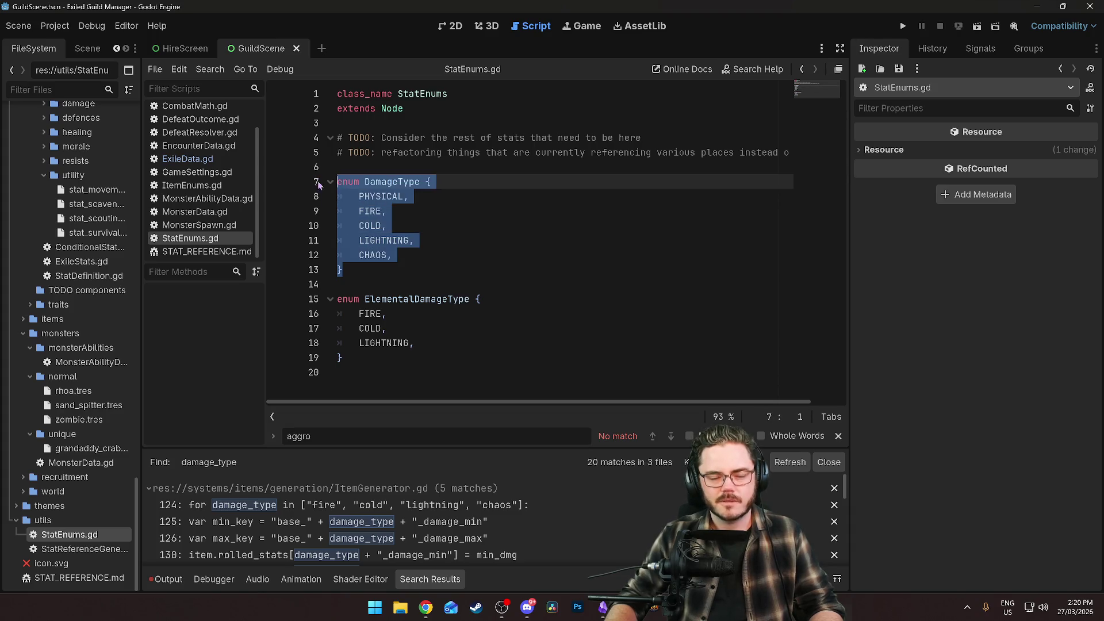
{"action": "left_click", "coordinate": [540, 208]}
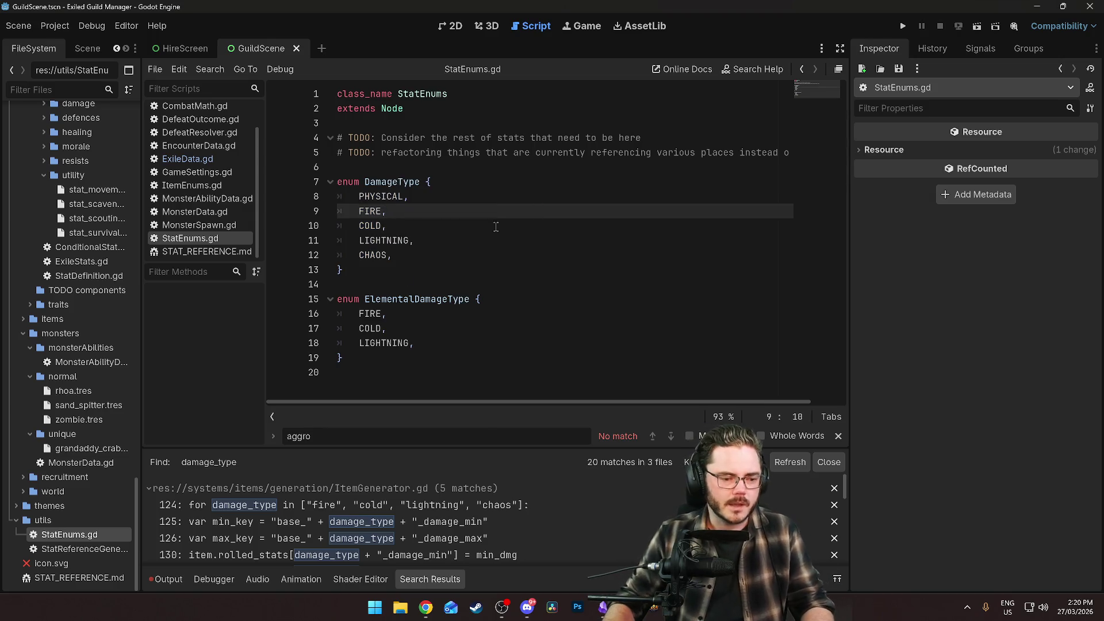
{"action": "scroll", "coordinate": [102, 474], "scroll_direction": "up", "scroll_amount": 15}
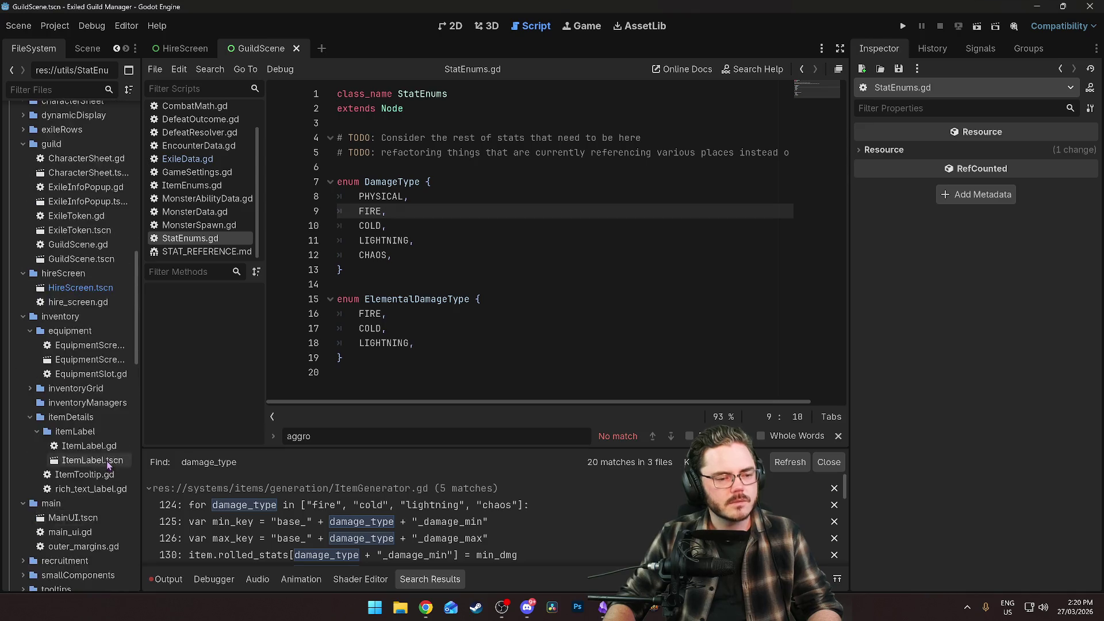
{"action": "scroll", "coordinate": [101, 451], "scroll_direction": "down", "scroll_amount": 15}
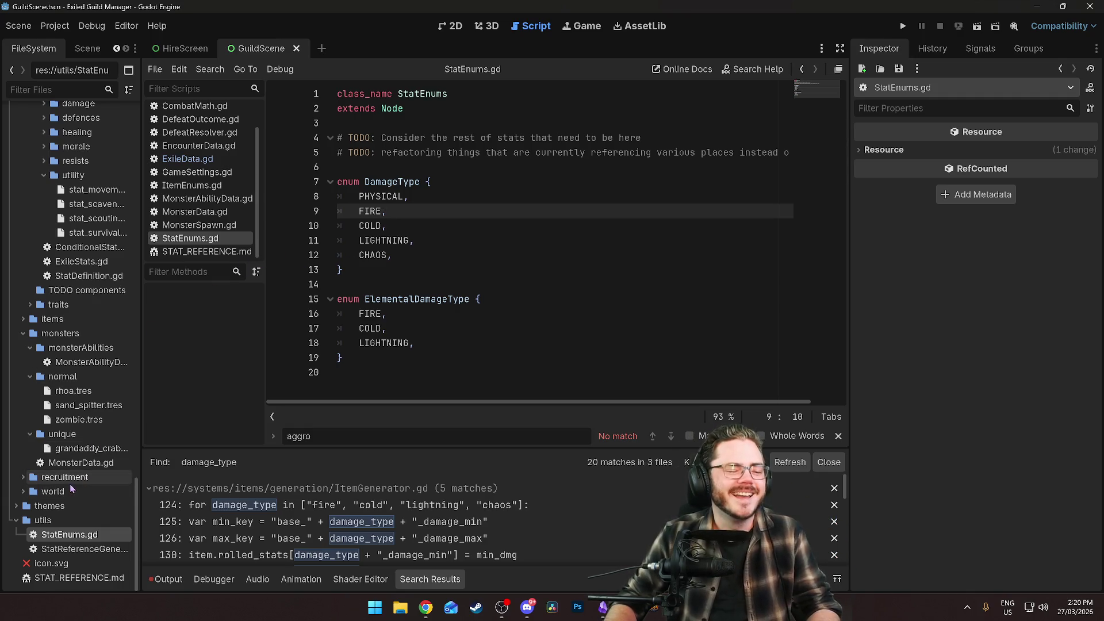
{"action": "left_click", "coordinate": [207, 198]}
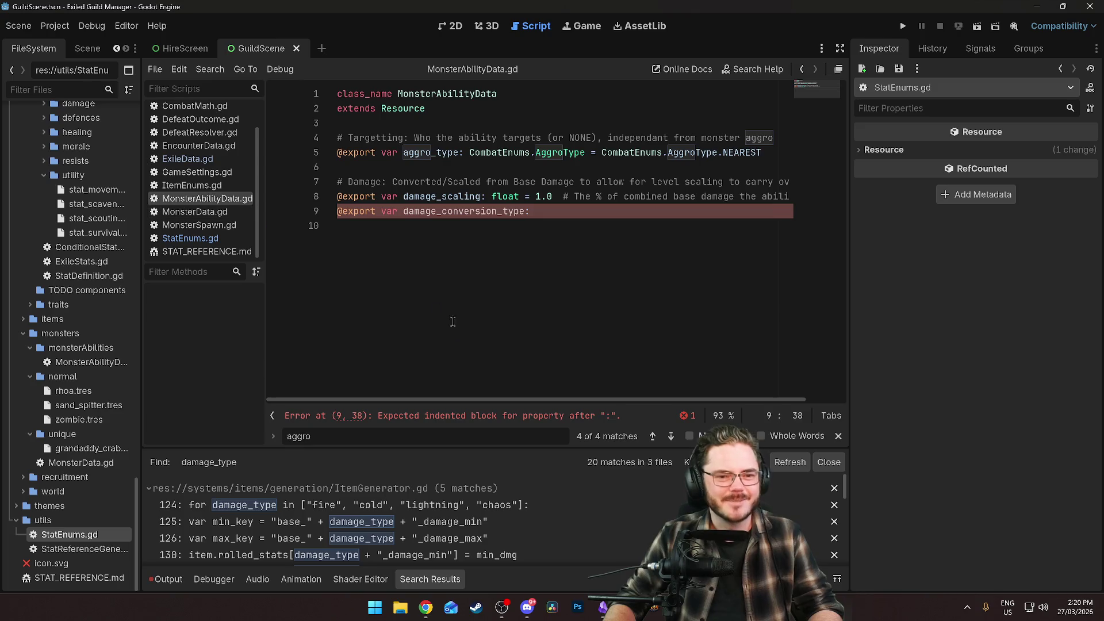
{"action": "left_click", "coordinate": [564, 222]}
{"action": "left_click", "coordinate": [556, 212]}
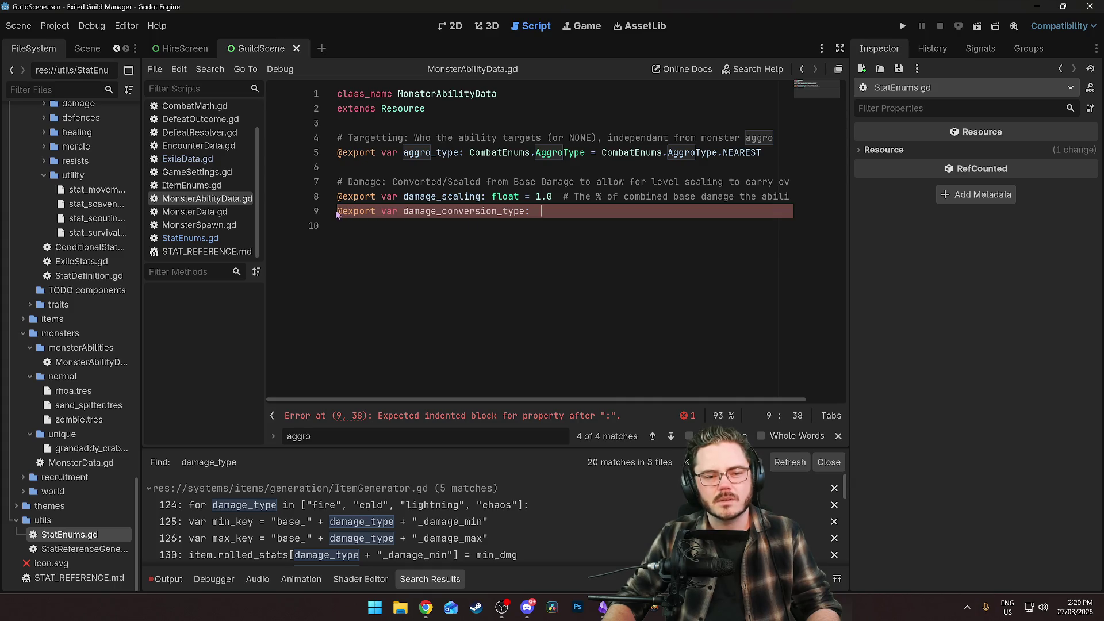
{"action": "key", "text": "ctrl+shift+Return"}
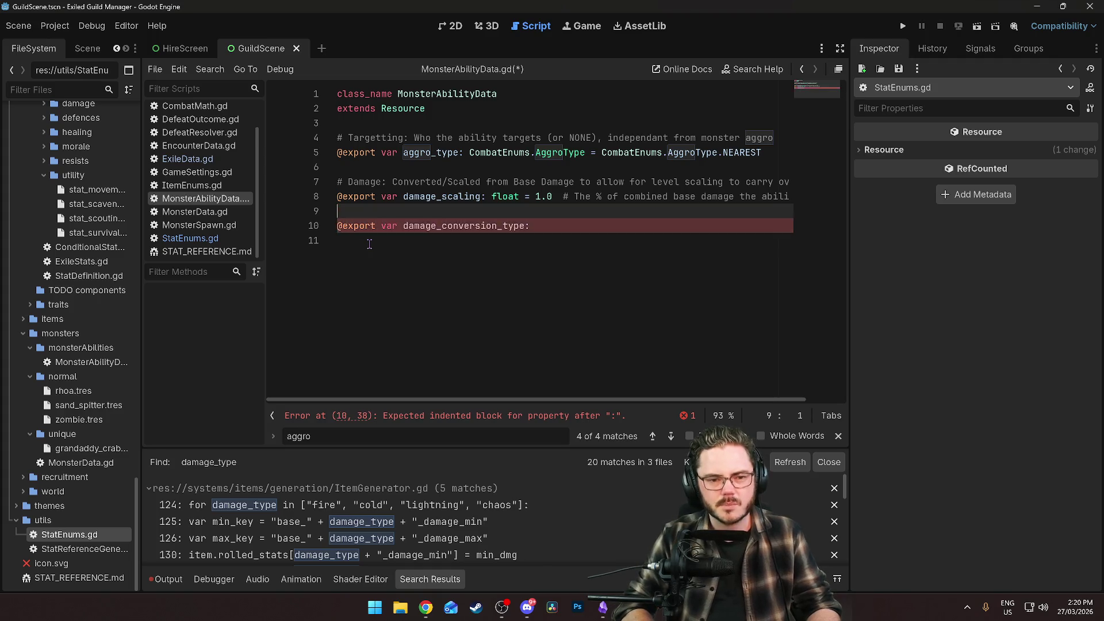
{"action": "key", "text": "Return"}
{"action": "key", "text": "Delete"}
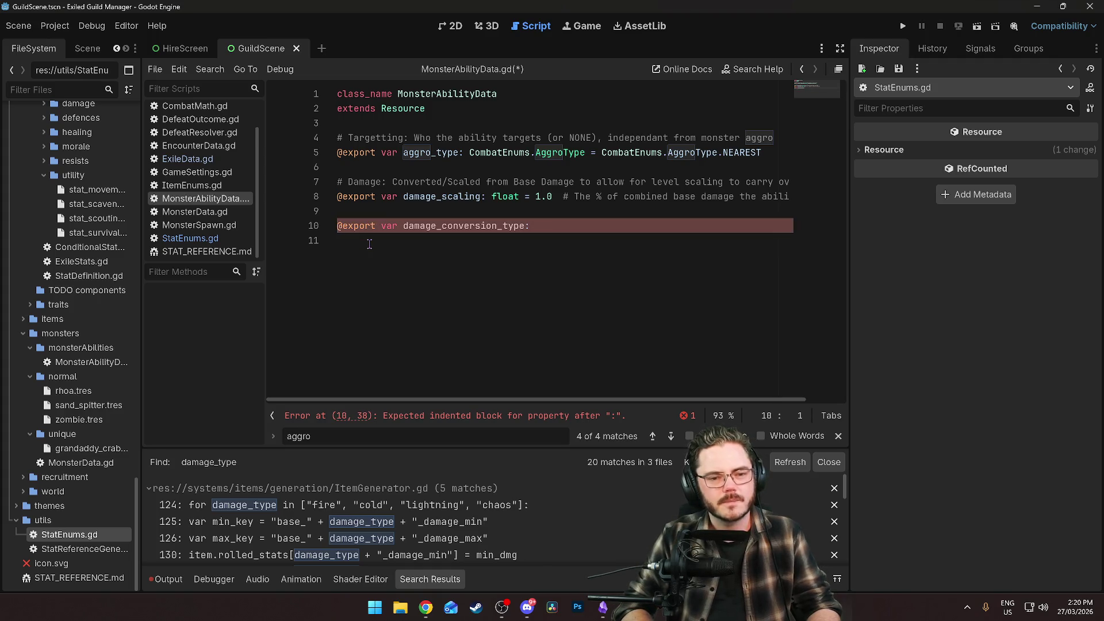
{"action": "key", "text": "BackSpace"}
{"action": "key", "text": "ctrl+shift+Return"}
{"action": "type", "text": "@export_"}
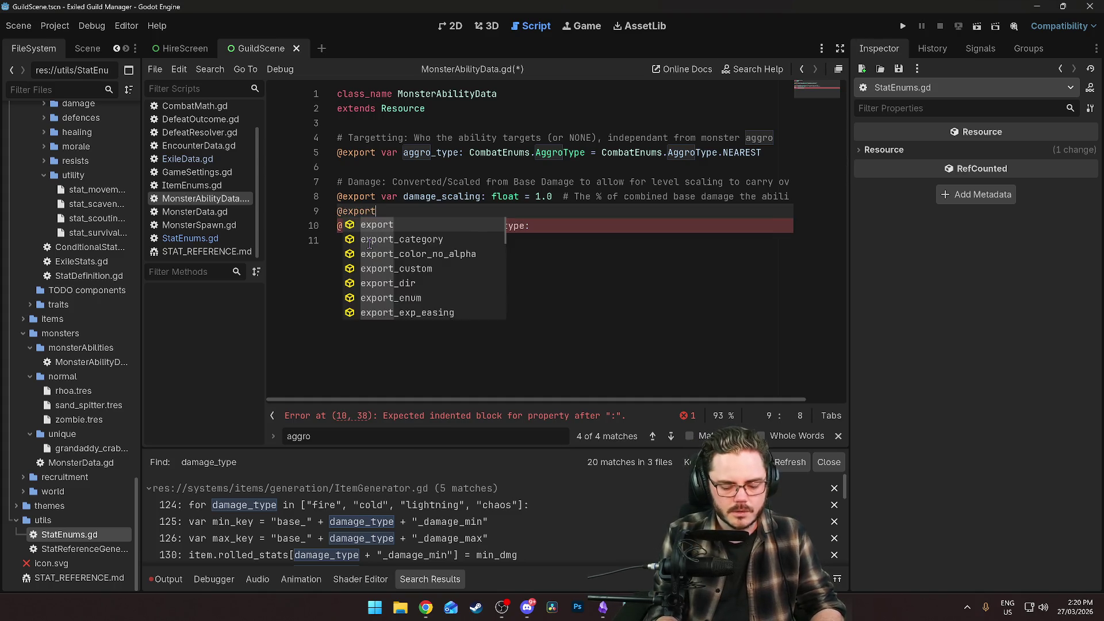
{"action": "type", "text": "group va"}
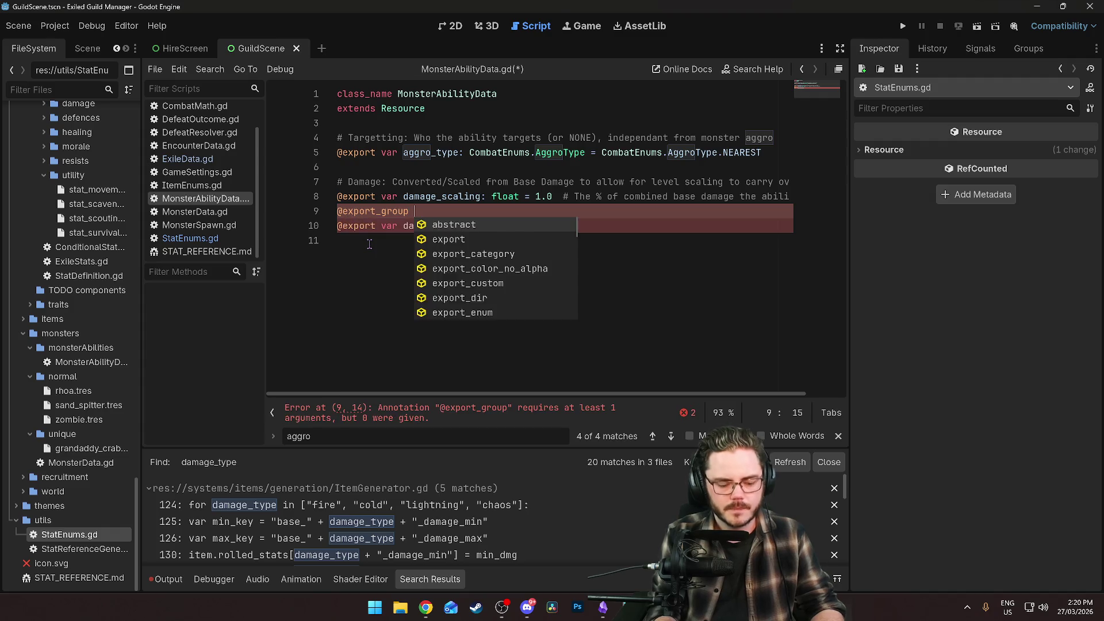
{"action": "key", "text": "Escape"}
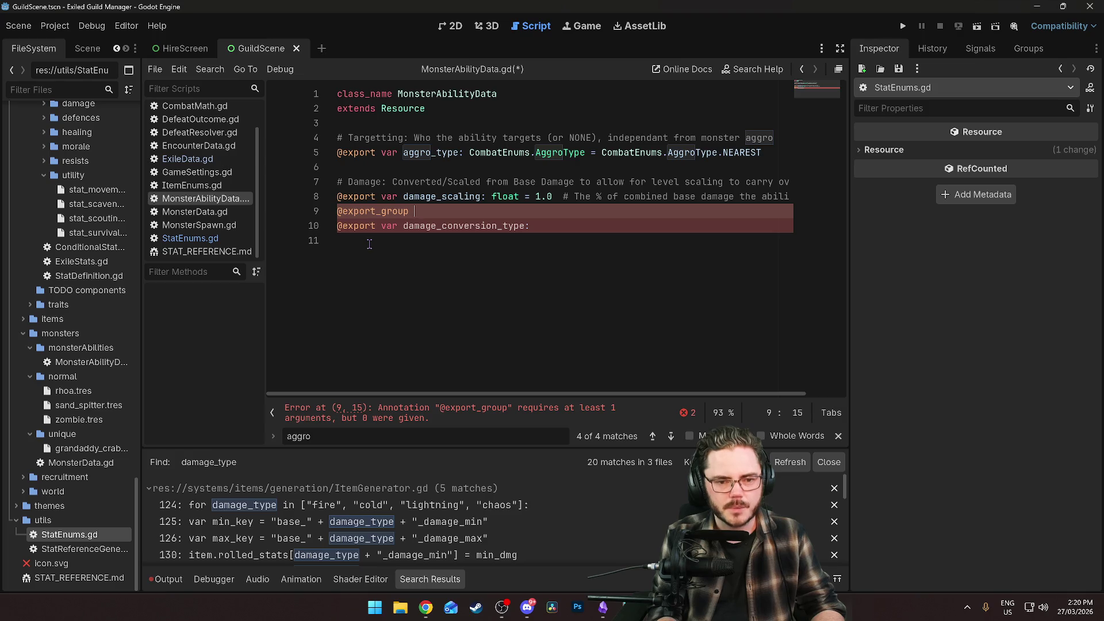
{"action": "type", "text": "Damag"}
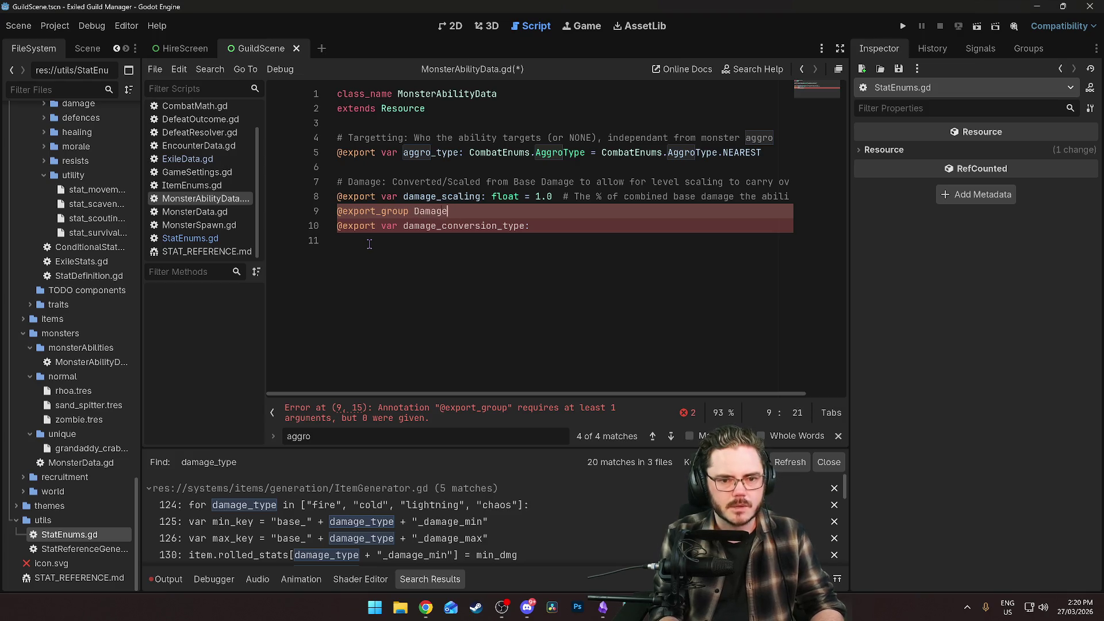
{"action": "type", "text": "e"}
{"action": "key", "text": "BackSpace"}
{"action": "key", "text": "BackSpace"}
{"action": "key", "text": "BackSpace"}
{"action": "type", "text": "damage"}
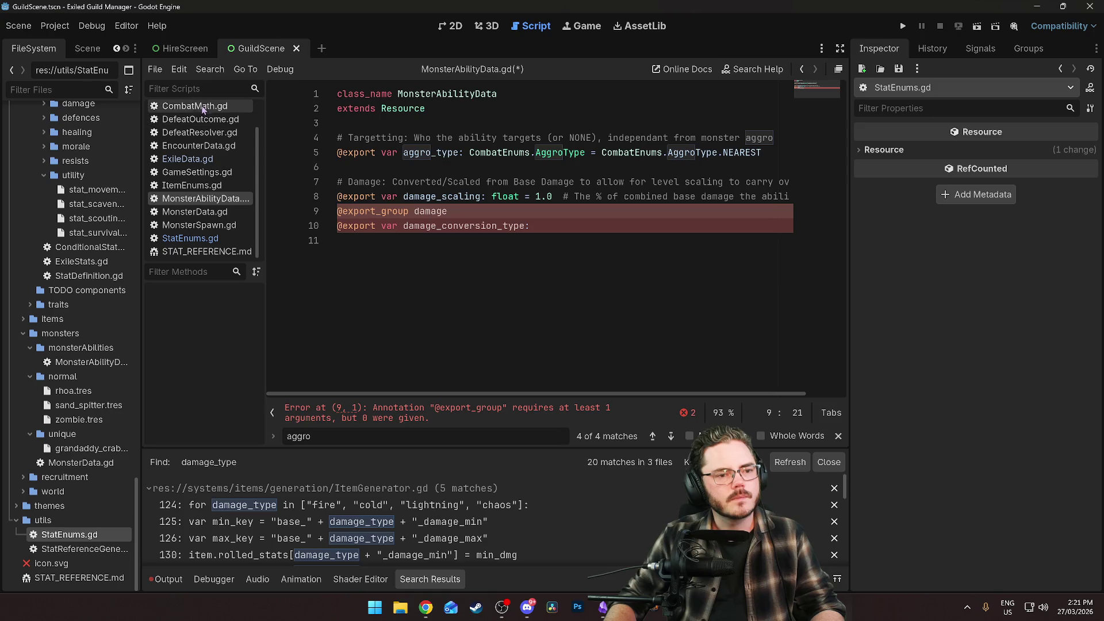
{"action": "left_click", "coordinate": [201, 146]}
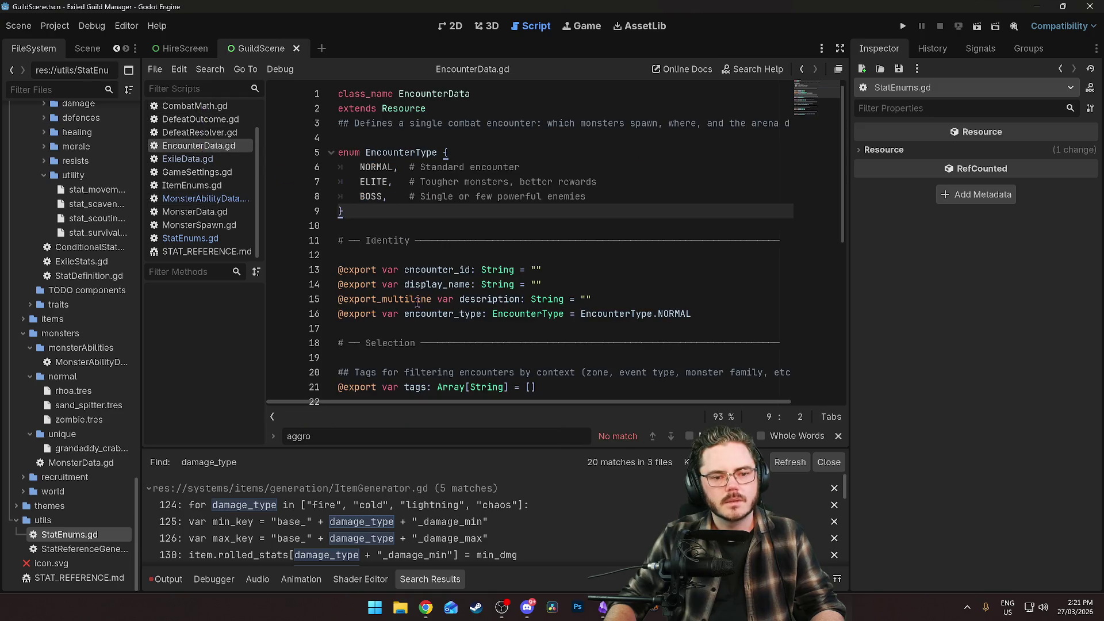
{"action": "scroll", "coordinate": [418, 297], "scroll_direction": "down", "scroll_amount": 3}
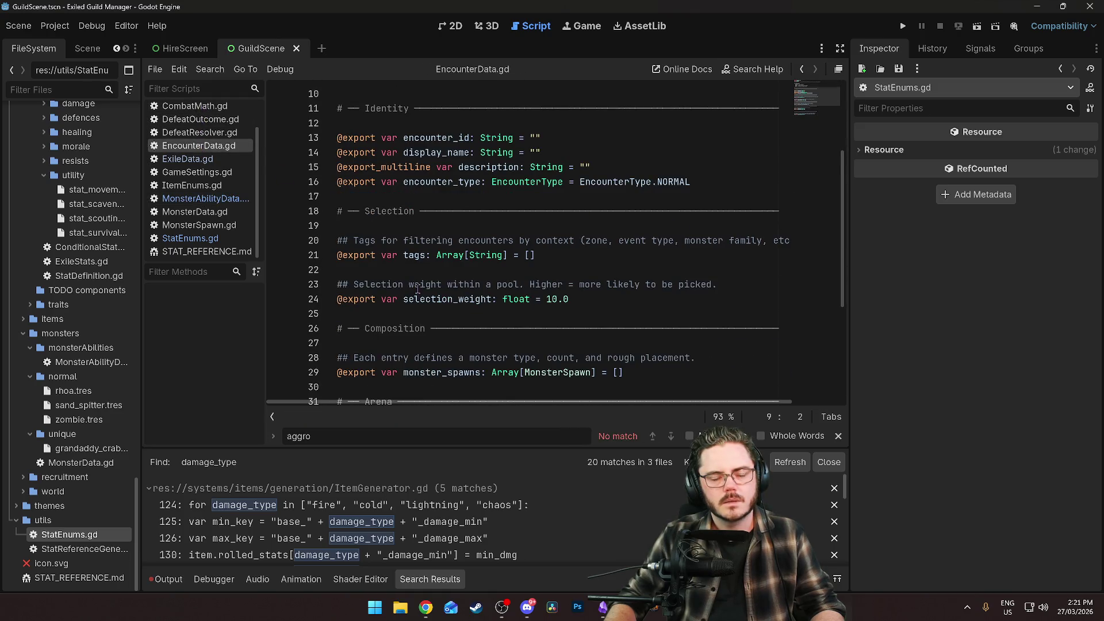
{"action": "scroll", "coordinate": [419, 289], "scroll_direction": "down", "scroll_amount": 2}
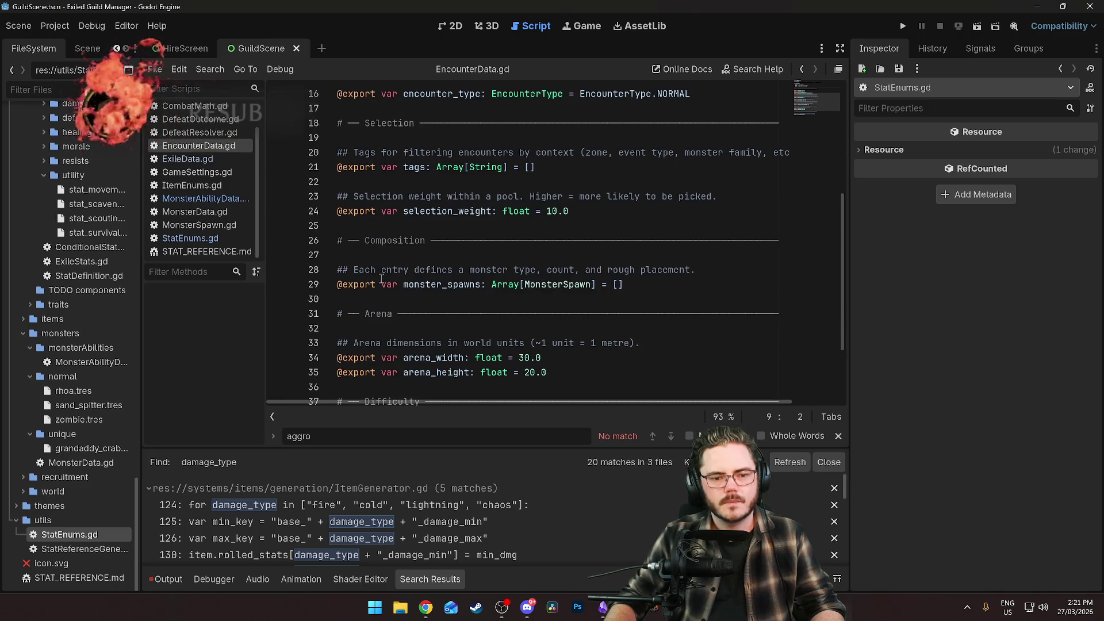
{"action": "scroll", "coordinate": [365, 157], "scroll_direction": "down", "scroll_amount": 2}
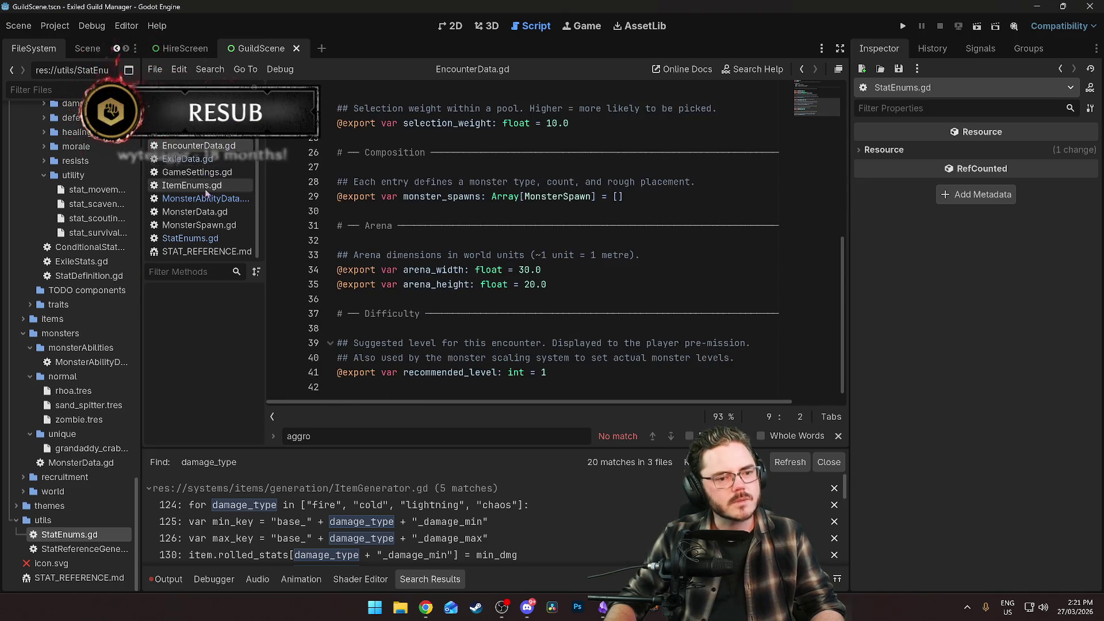
{"action": "left_click", "coordinate": [211, 214]}
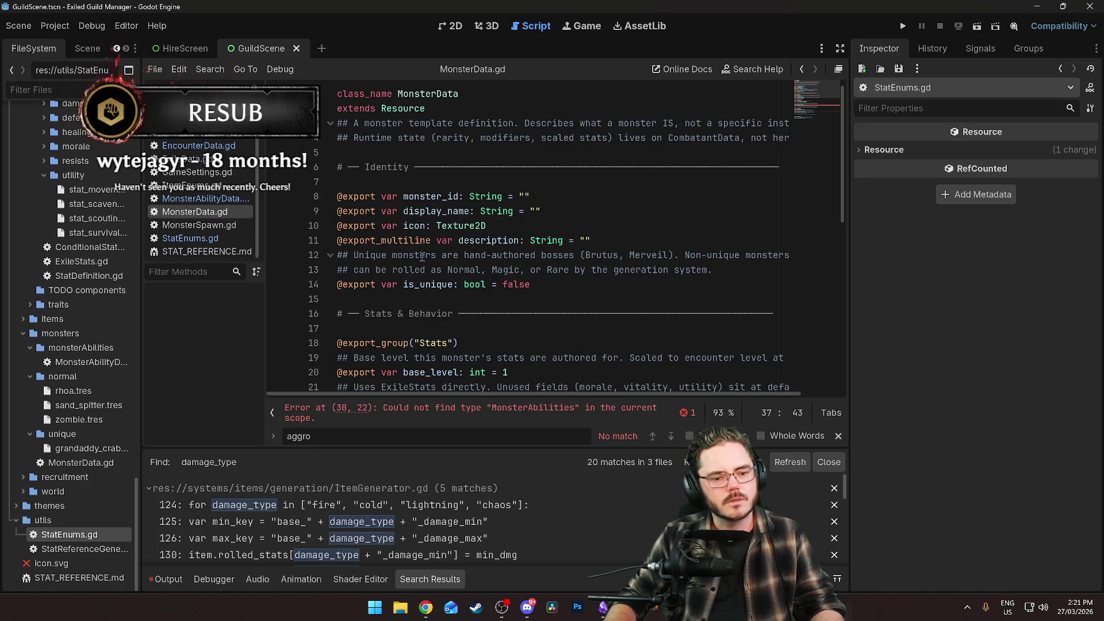
{"action": "triple_click", "coordinate": [456, 342]}
{"action": "key", "text": "ctrl+c"}
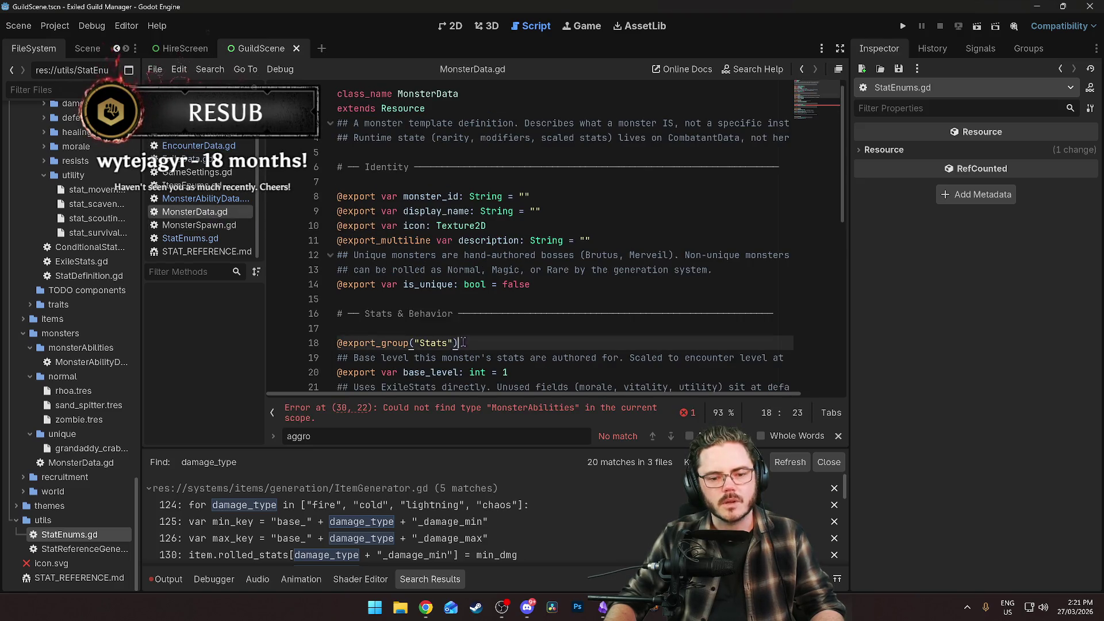
{"action": "left_click", "coordinate": [456, 342]}
{"action": "key", "text": "ctrl+shift+Left"}
{"action": "key", "text": "ctrl+shift+Left"}
{"action": "key", "text": "ctrl+shift+Left"}
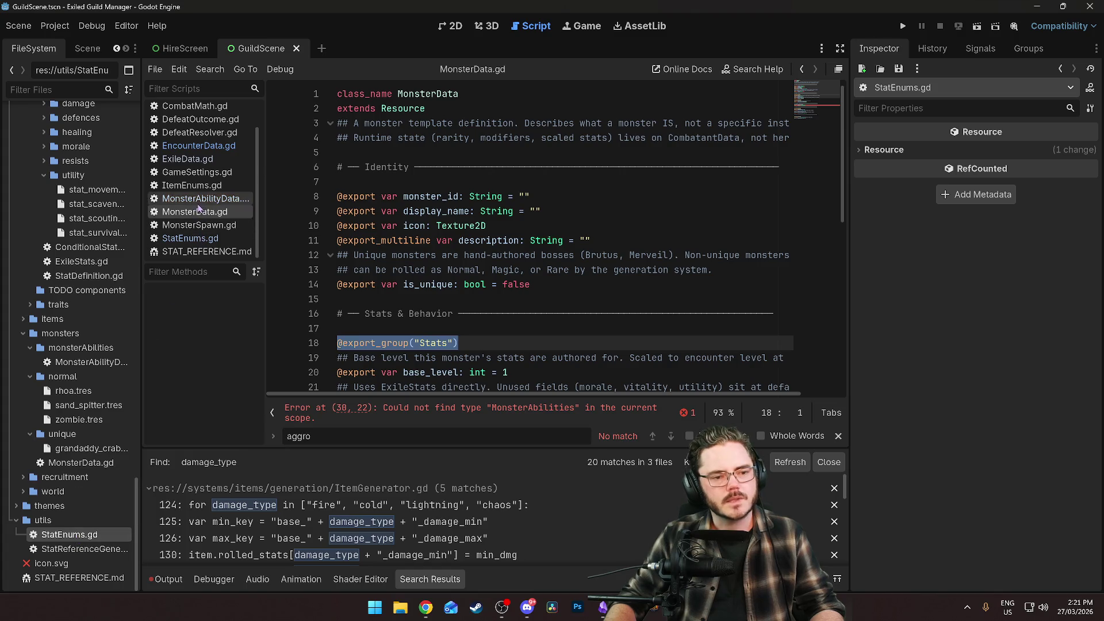
- Replace the unfinished group line in MonsterAbilityData.gd with the pasted one, renamed 'Damage Conversion'
{"action": "left_click", "coordinate": [201, 200]}
{"action": "key", "text": "ctrl+shift+Left"}
{"action": "key", "text": "ctrl+shift+Left"}
{"action": "key", "text": "ctrl+shift+Left"}
{"action": "key", "text": "ctrl+v"}
{"action": "left_click_drag", "start_coordinate": [449, 212], "coordinate": [419, 212]}
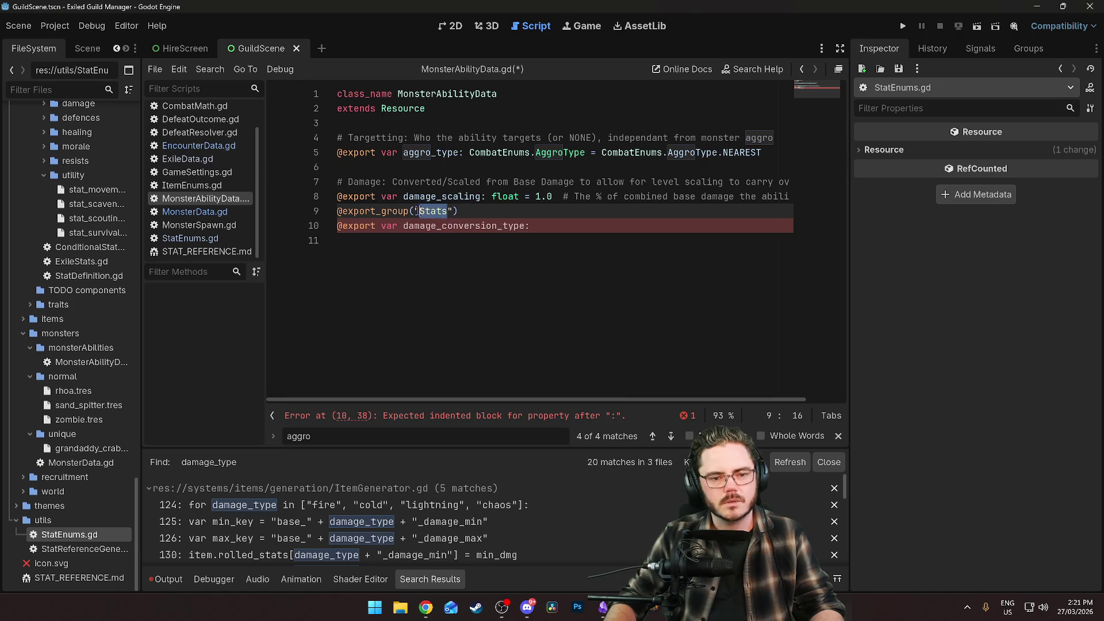
{"action": "type", "text": "Damage Conversion"}
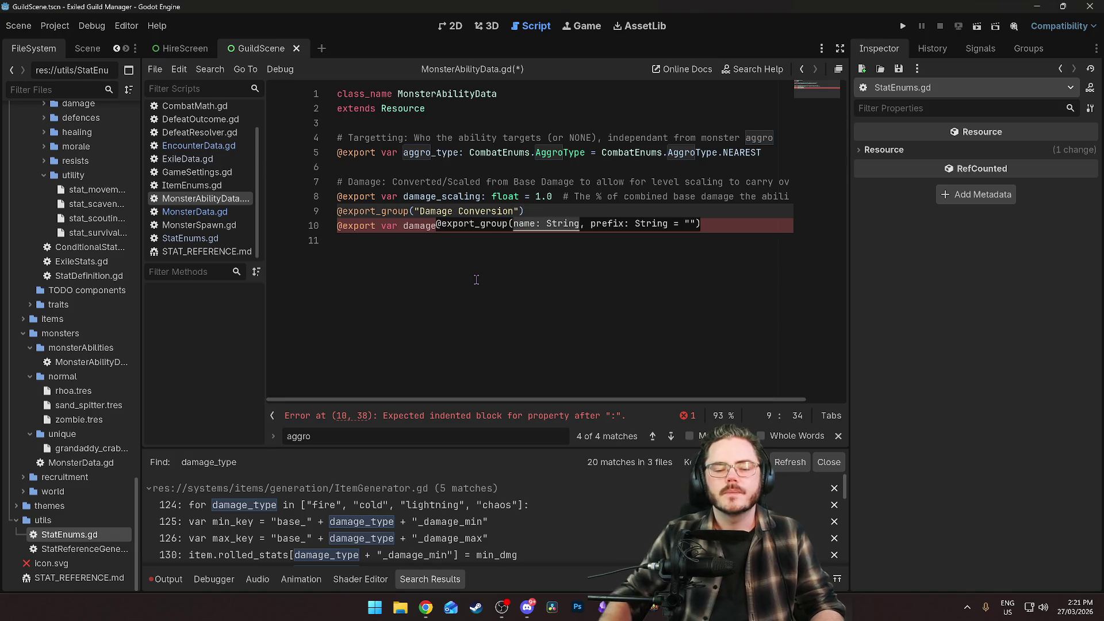
{"action": "left_click", "coordinate": [476, 280]}
- Append '= 100' to the Damage Conversion export group line
{"action": "left_click_drag", "start_coordinate": [545, 225], "coordinate": [404, 226]}
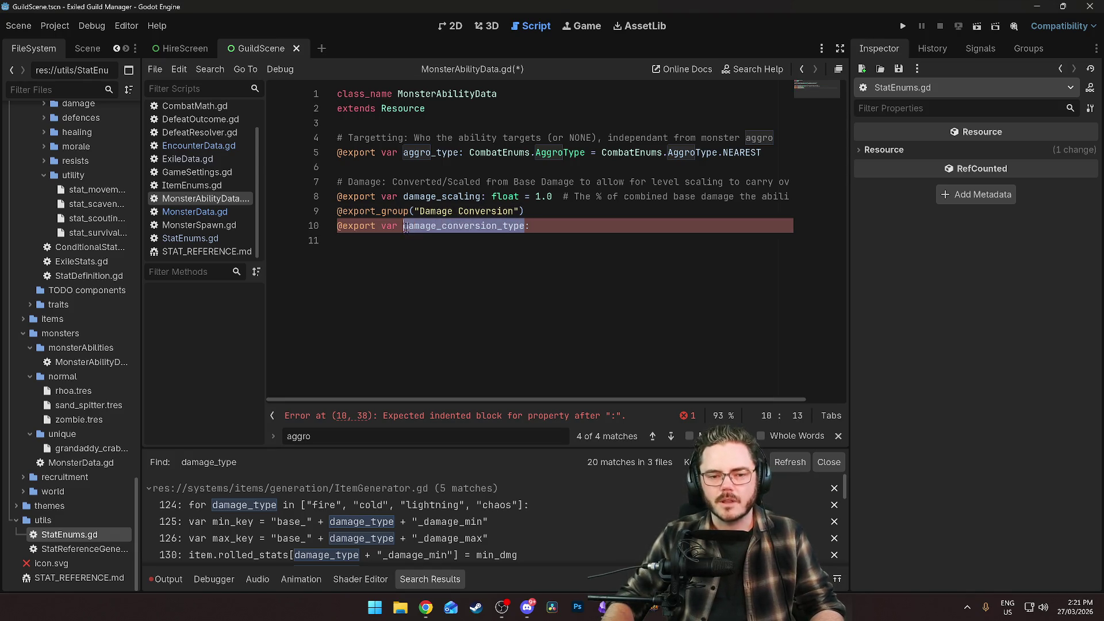
{"action": "left_click", "coordinate": [464, 295]}
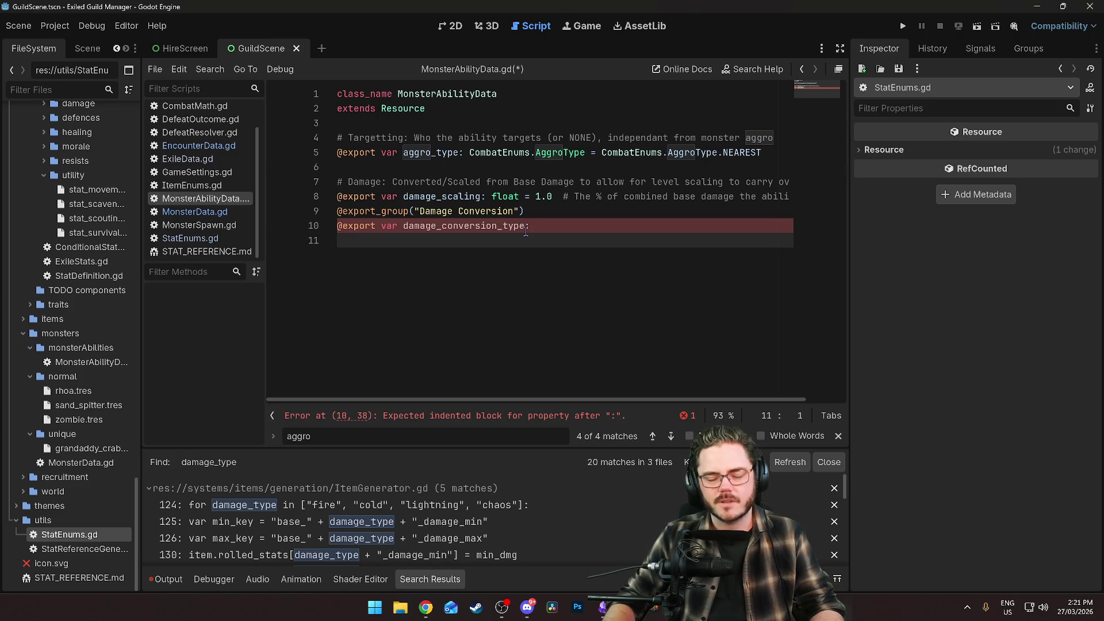
{"action": "left_click", "coordinate": [525, 227]}
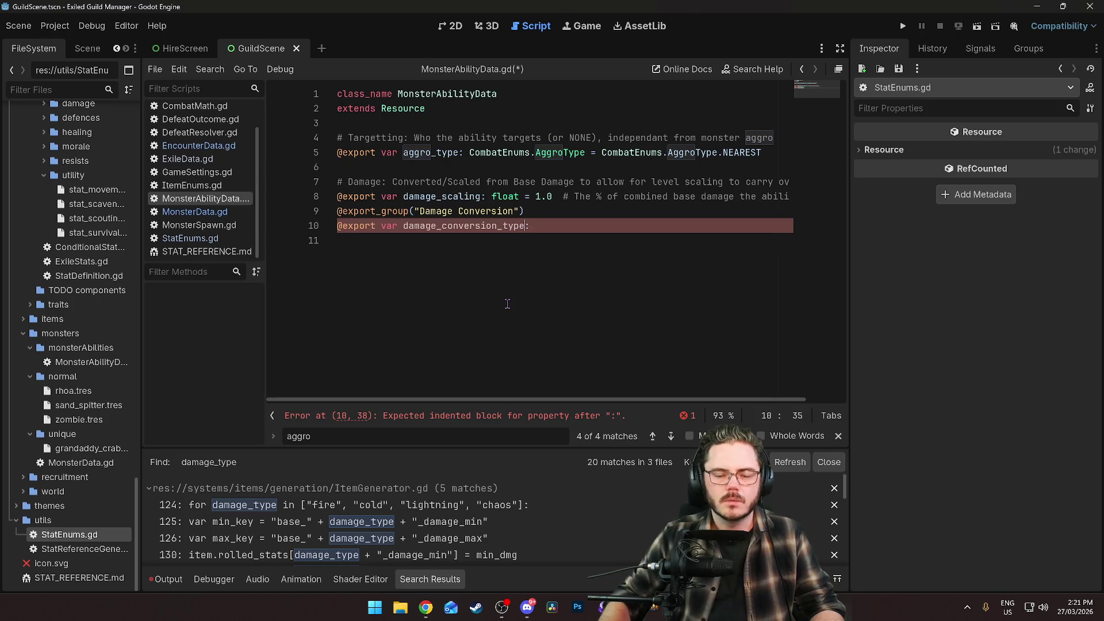
{"action": "left_click", "coordinate": [550, 210]}
{"action": "type", "text": "="}
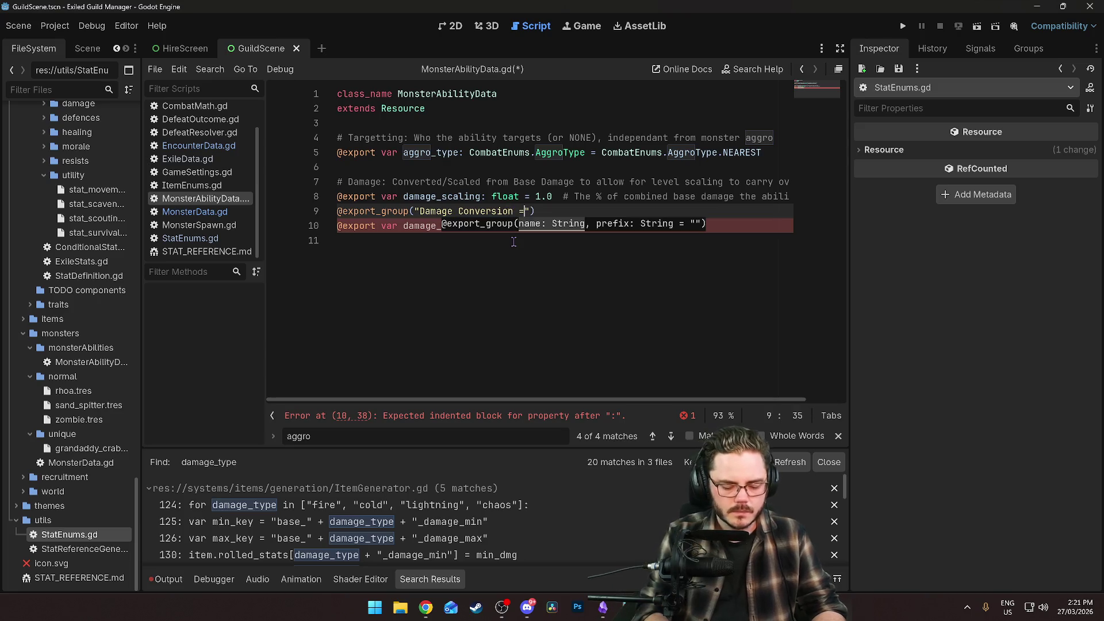
{"action": "type", "text": " 100"}
{"action": "left_click", "coordinate": [514, 242]}
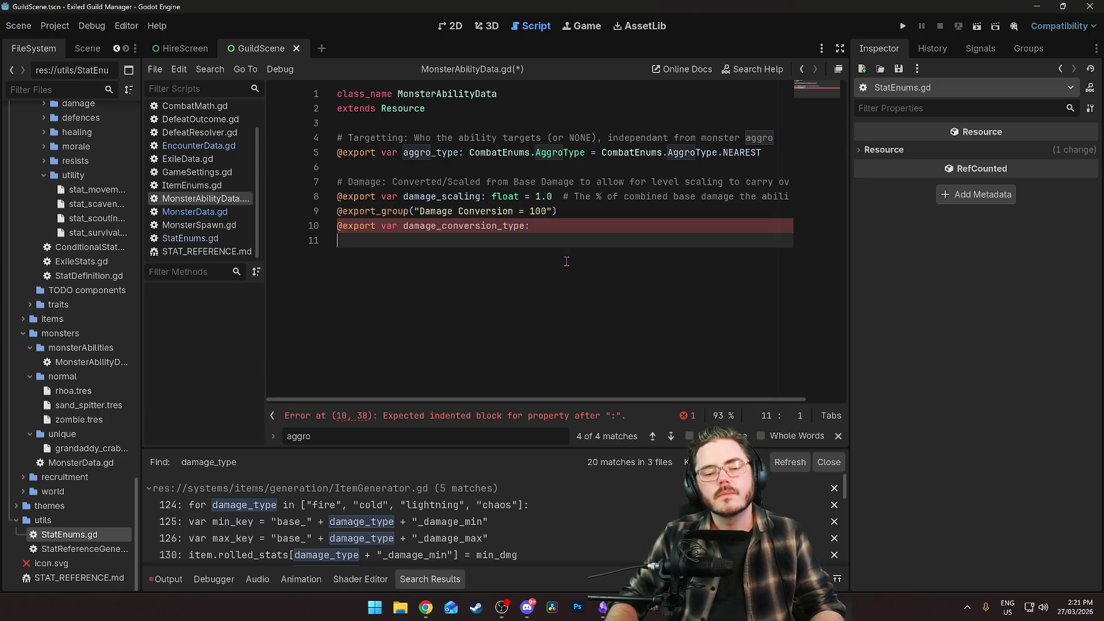
- Change the group's value from 100 to 1.0, giving 'Damage Conversion = 1.0'
{"action": "left_click_drag", "start_coordinate": [547, 211], "coordinate": [532, 211]}
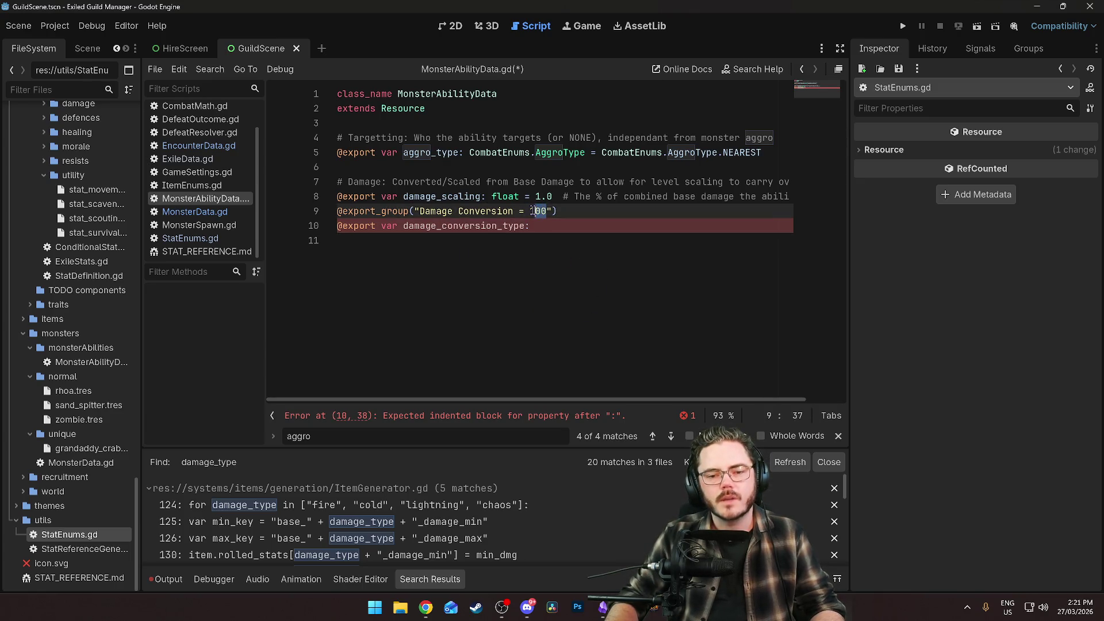
{"action": "left_click", "coordinate": [531, 212]}
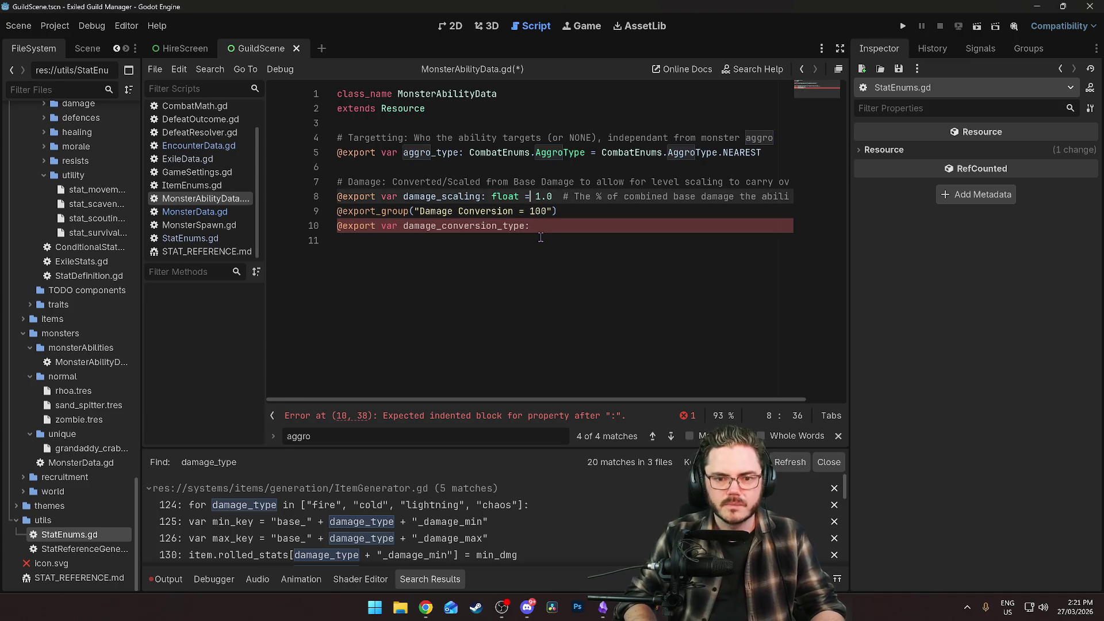
{"action": "key", "text": "Delete"}
{"action": "key", "text": "Delete"}
{"action": "key", "text": "Delete"}
{"action": "type", "text": "1.0"}
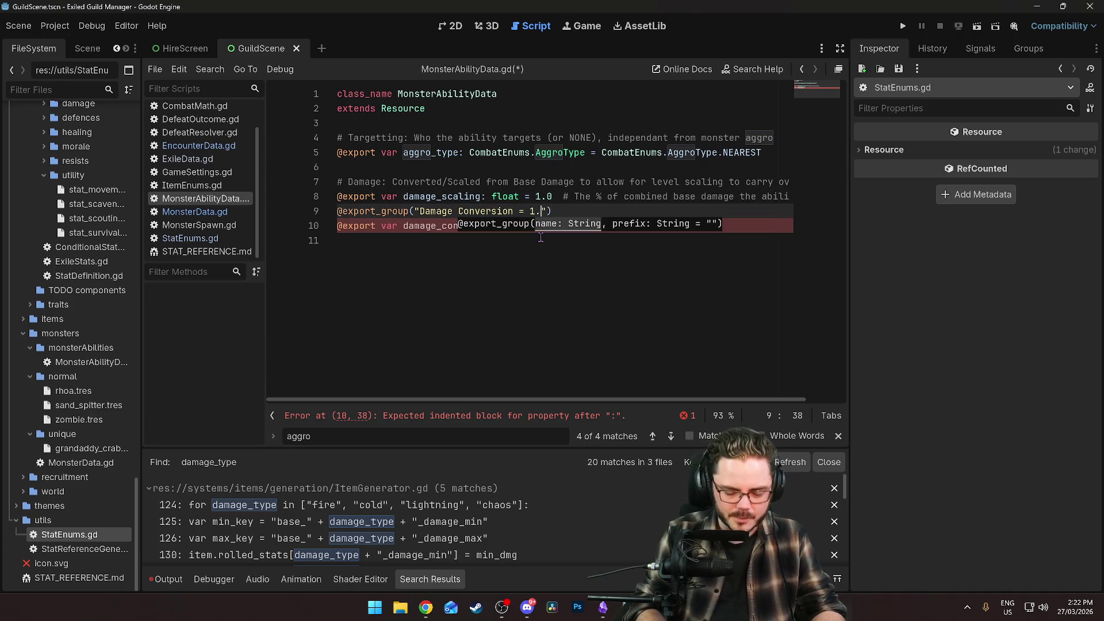
{"action": "left_click", "coordinate": [554, 253]}
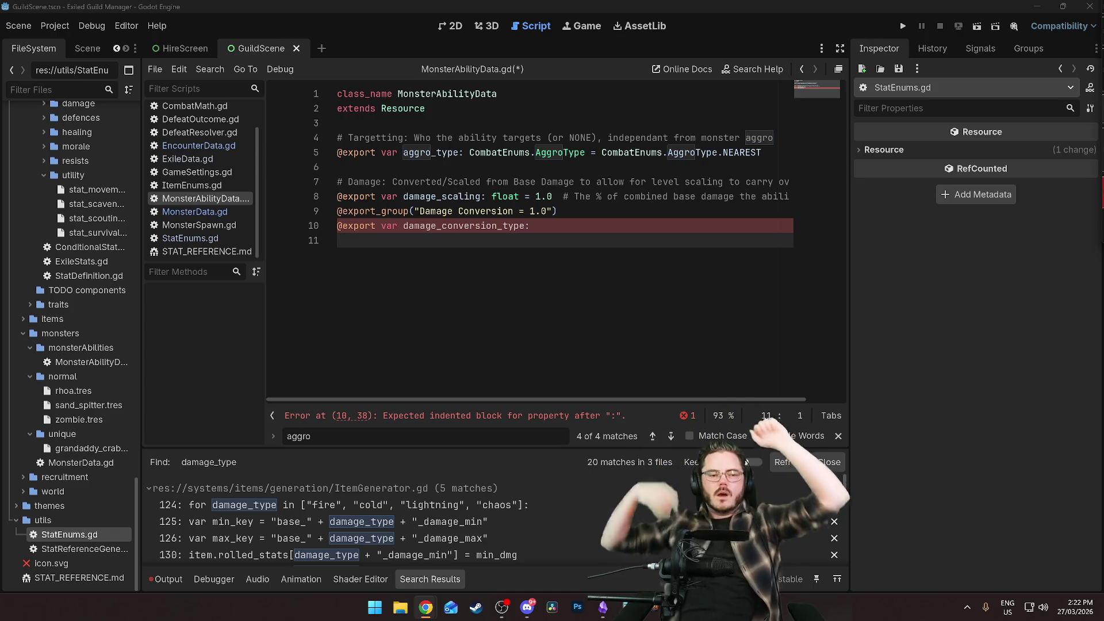
{"action": "left_click", "coordinate": [430, 225]}
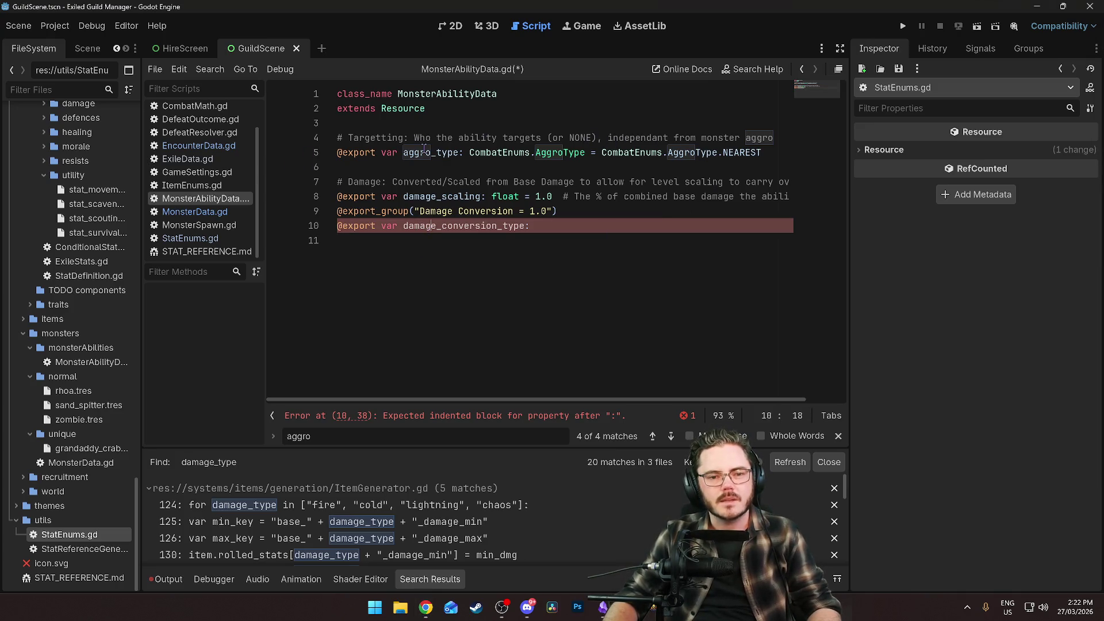
{"action": "left_click", "coordinate": [462, 166]}
- In CombatEnums.gd, add NONE after RANDOM in the AggroType enum and save
{"action": "left_click", "coordinate": [510, 157], "text": "ctrl"}
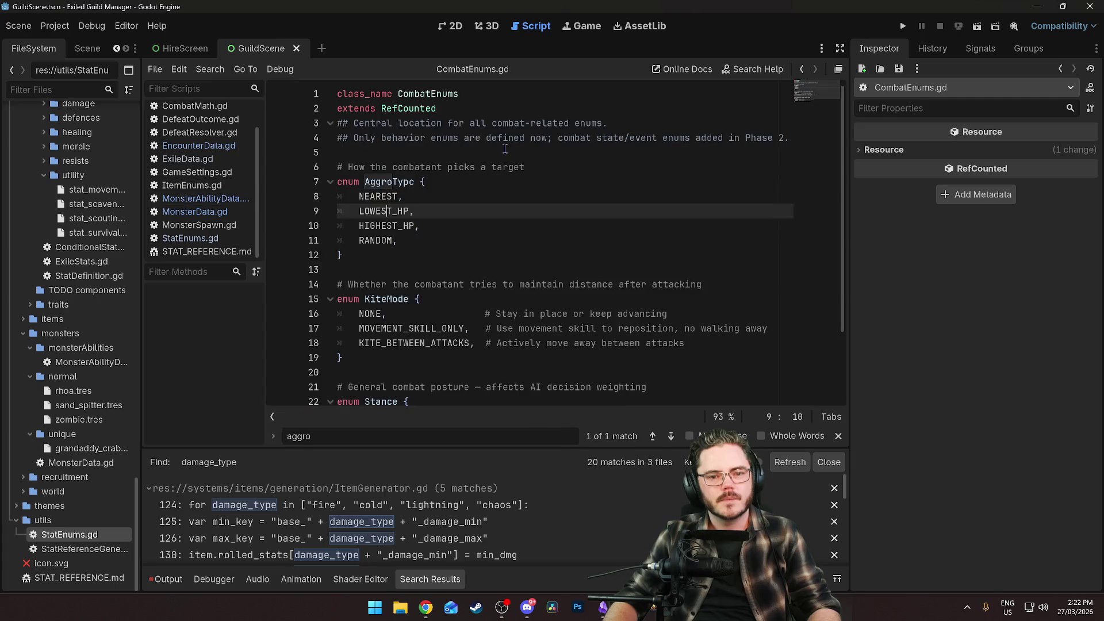
{"action": "scroll", "coordinate": [452, 160], "scroll_direction": "down", "scroll_amount": 2}
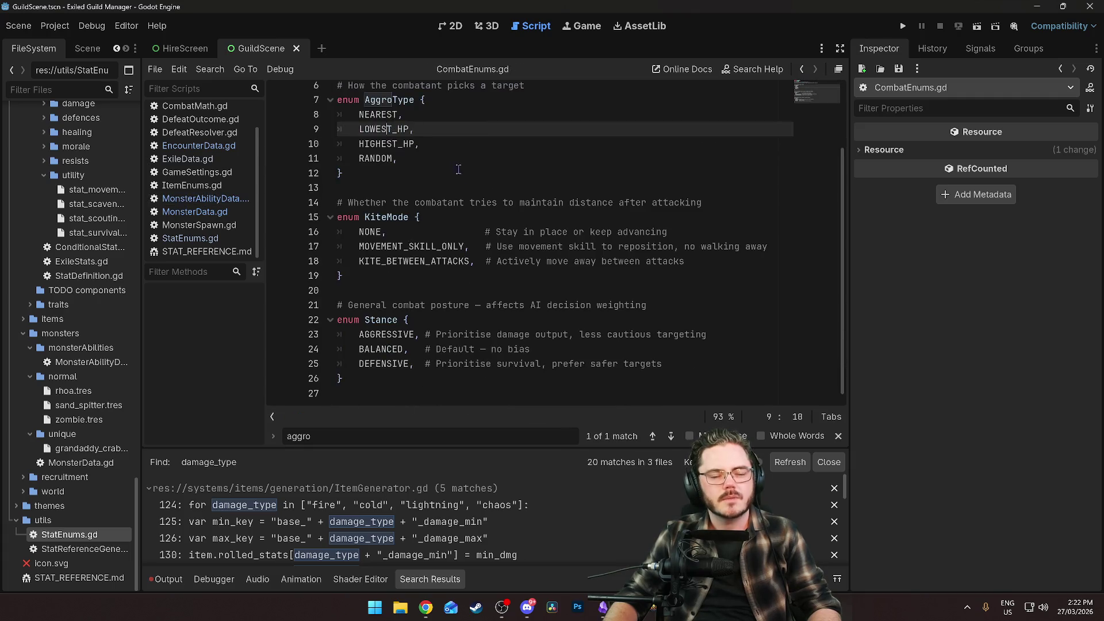
{"action": "scroll", "coordinate": [382, 111], "scroll_direction": "up", "scroll_amount": 3}
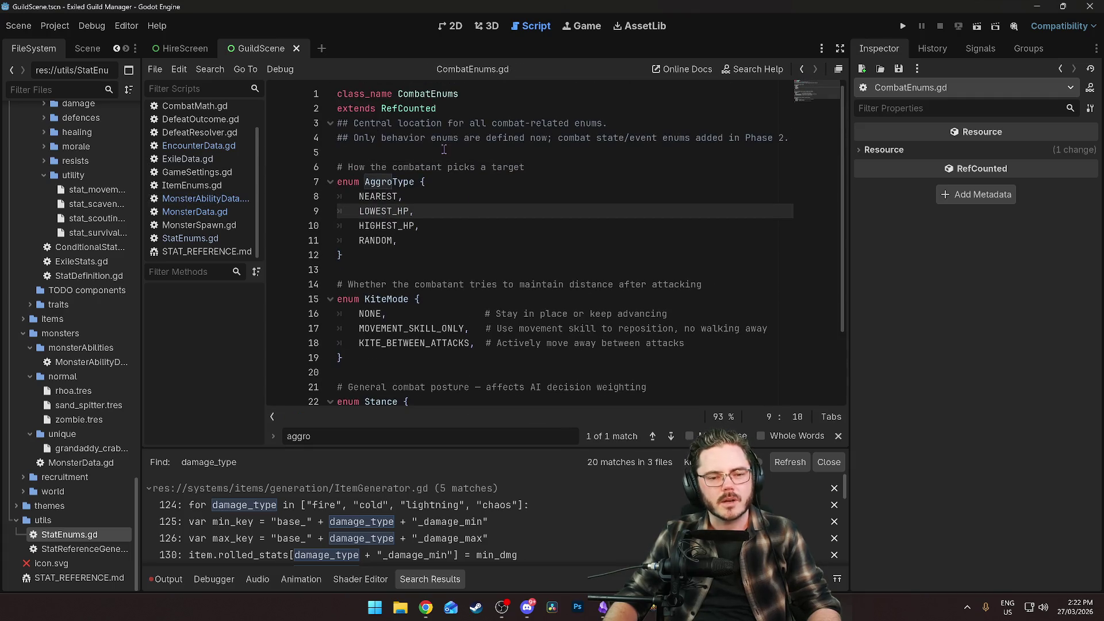
{"action": "left_click", "coordinate": [409, 241]}
{"action": "key", "text": "Return"}
{"action": "type", "text": "NONE,"}
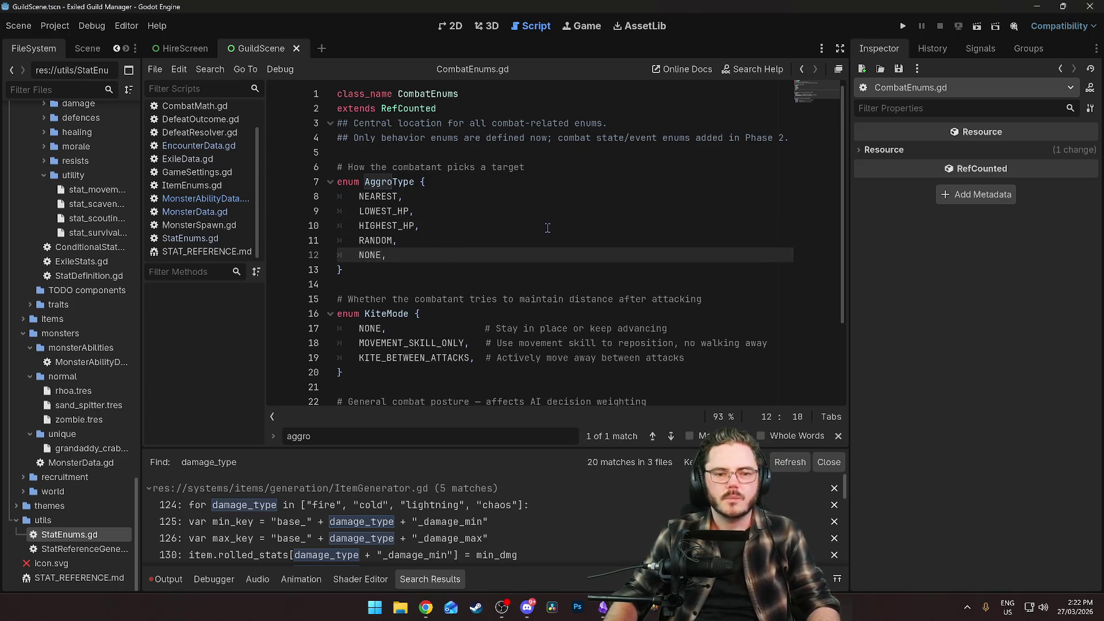
{"action": "key", "text": "ctrl+s"}
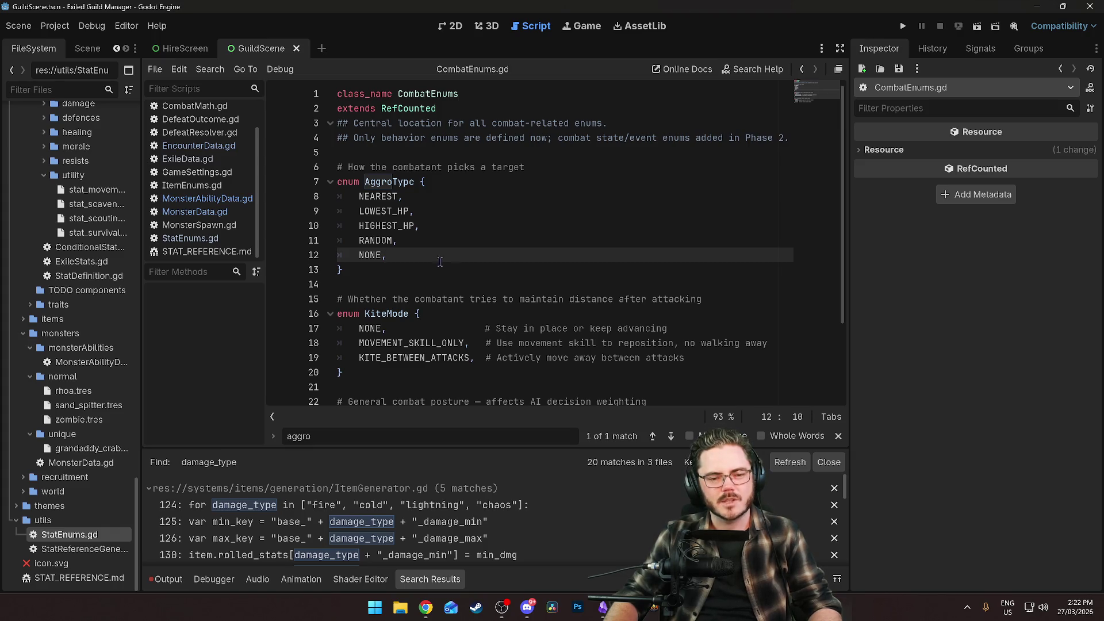
- Declare enum AbilityTarget below AggroType and paste AggroType's entries NEAREST through NONE into it
{"action": "left_click", "coordinate": [440, 262]}
{"action": "key", "text": "Return"}
{"action": "key", "text": "Return"}
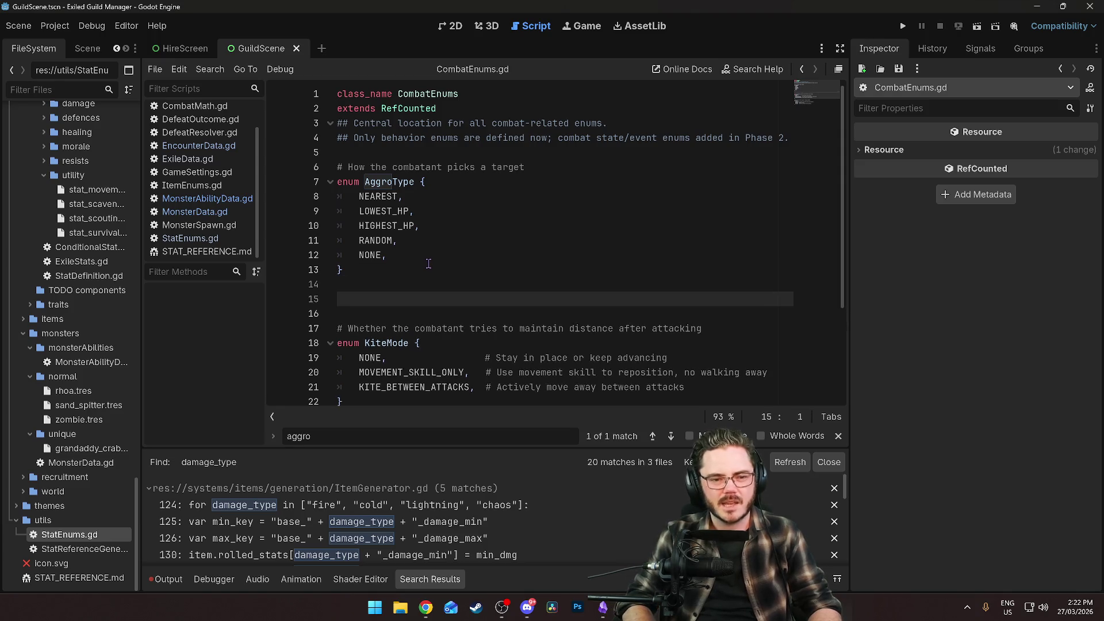
{"action": "type", "text": "enum "}
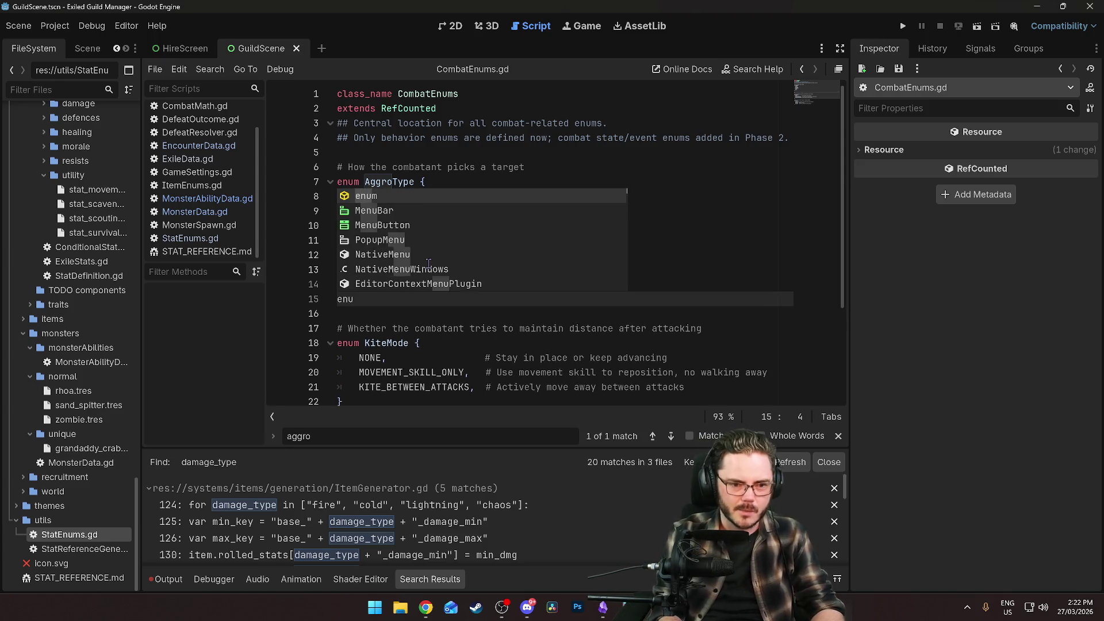
{"action": "type", "text": "Abiu"}
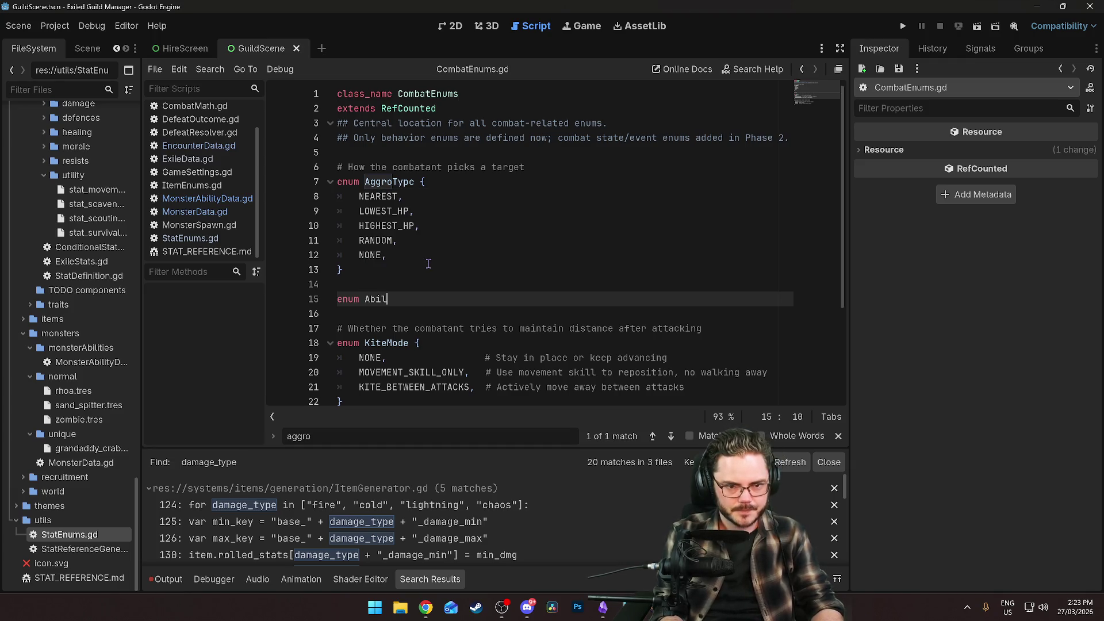
{"action": "type", "text": "ity"}
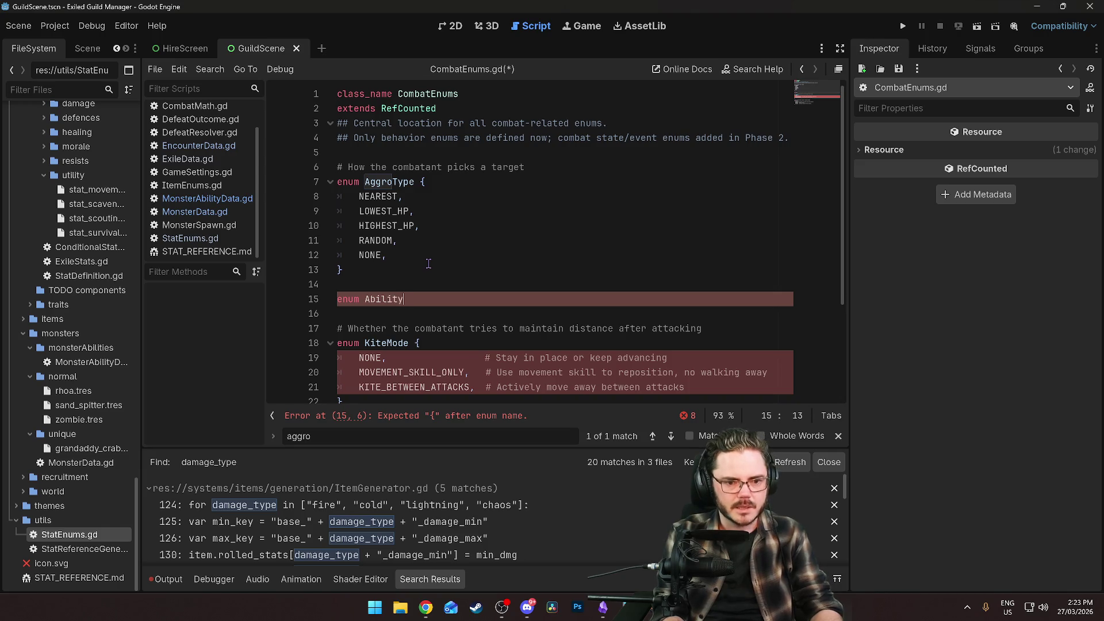
{"action": "type", "text": "Target"}
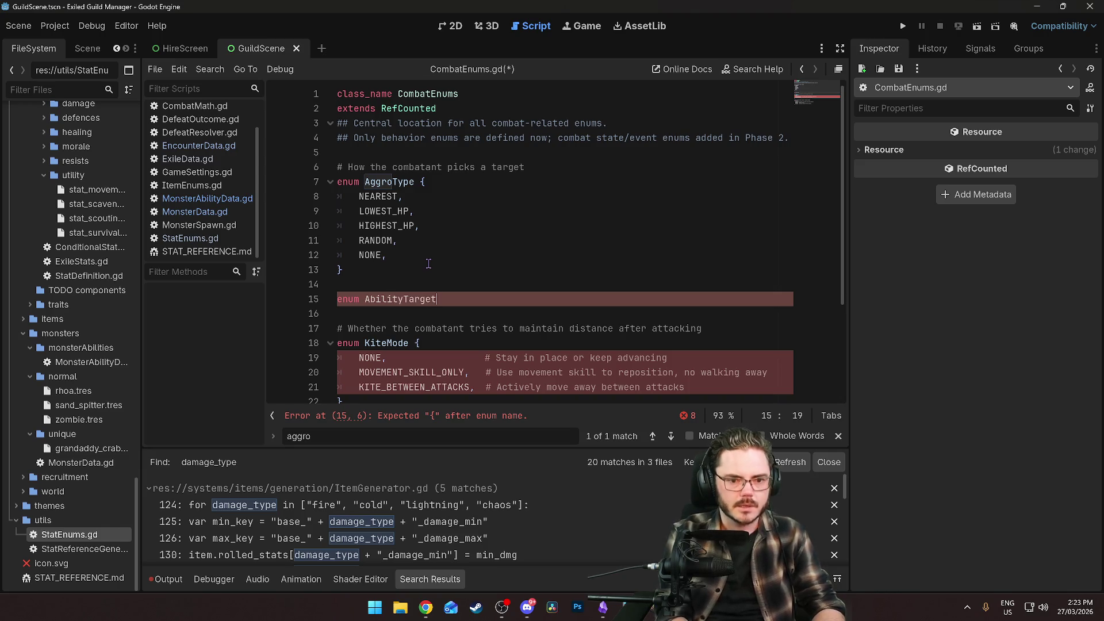
{"action": "type", "text": "{"}
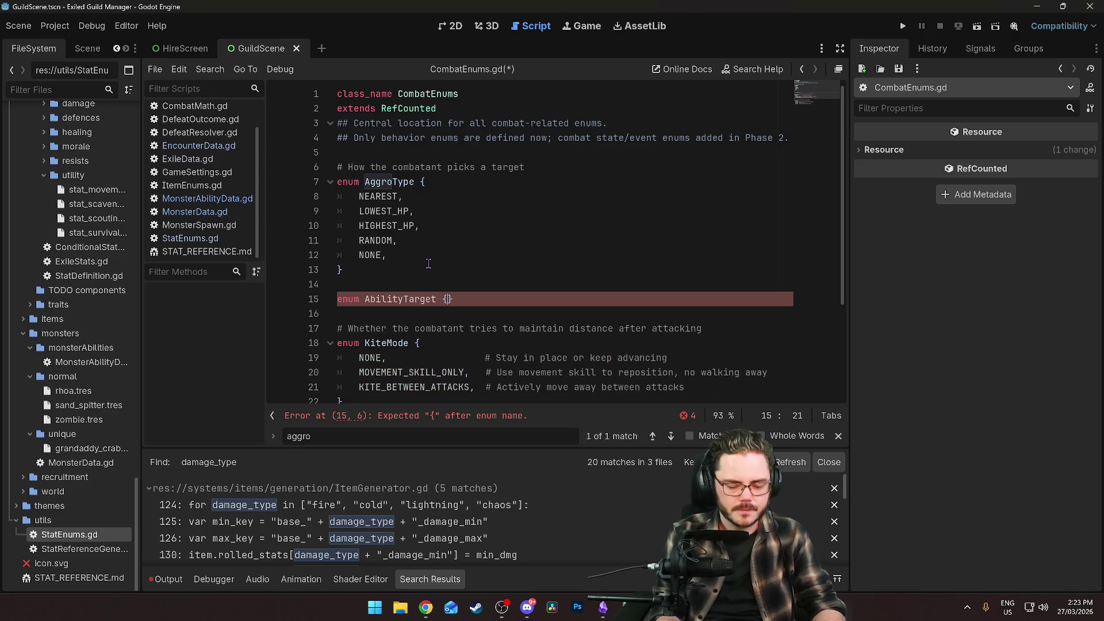
{"action": "key", "text": "Return"}
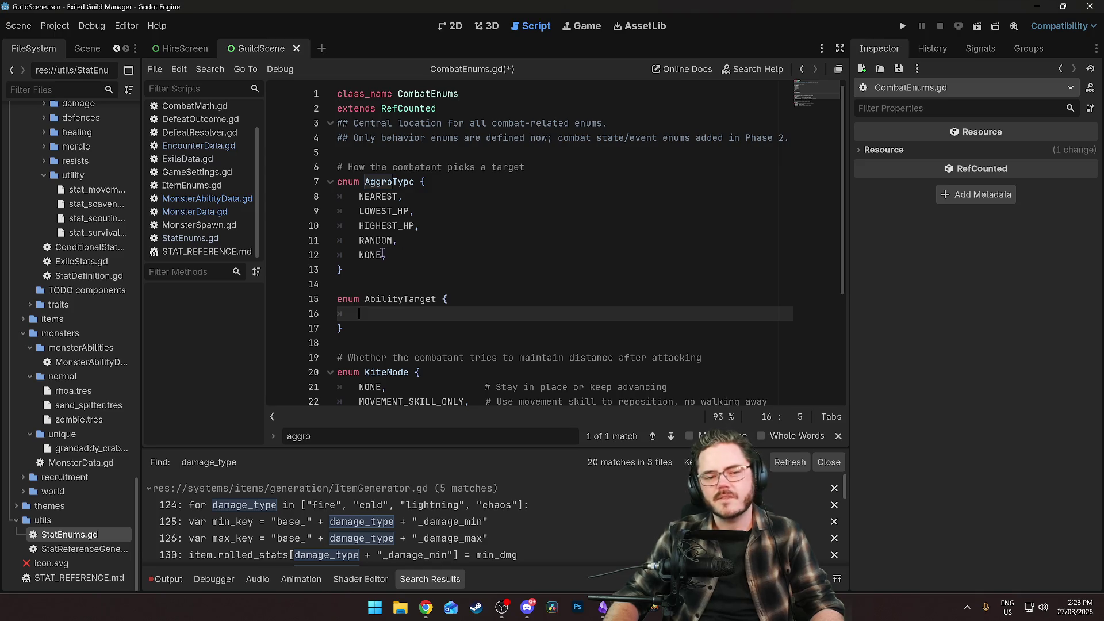
{"action": "mouse_move", "coordinate": [396, 255]}
{"action": "left_mouse_down"}
{"action": "mouse_move", "coordinate": [326, 217]}
{"action": "mouse_move", "coordinate": [315, 197]}
{"action": "left_mouse_up"}
{"action": "key", "text": "ctrl+c"}
{"action": "left_click", "coordinate": [394, 315]}
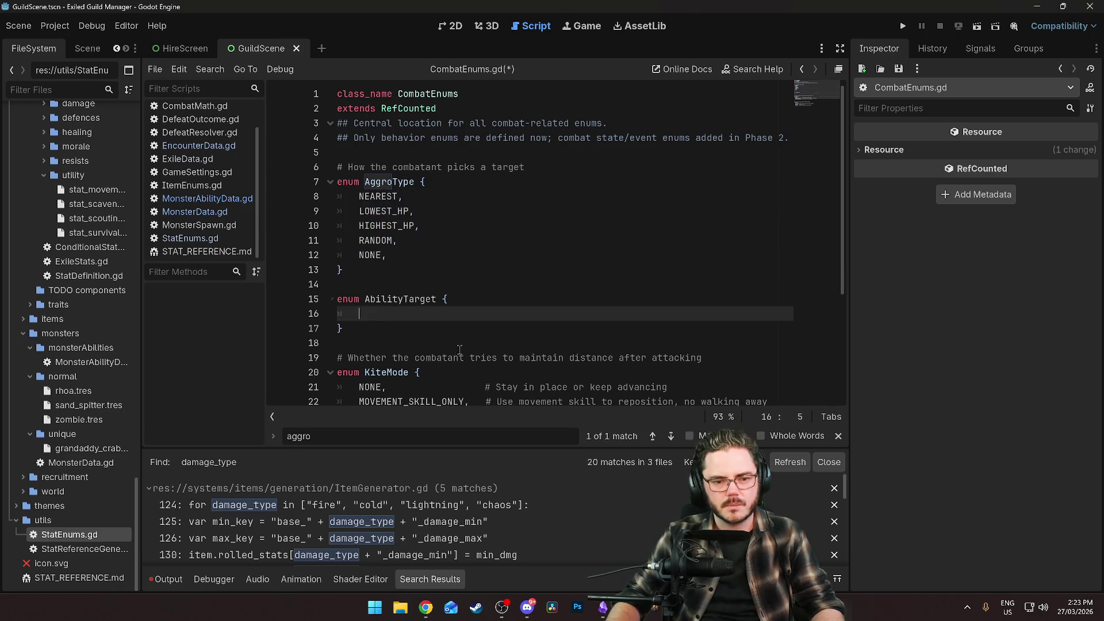
{"action": "key", "text": "ctrl+v"}
{"action": "left_click", "coordinate": [421, 331]}
- Insert SELF after RANDOM in AbilityTarget, check the entries, and save CombatEnums.gd
{"action": "left_click", "coordinate": [412, 371]}
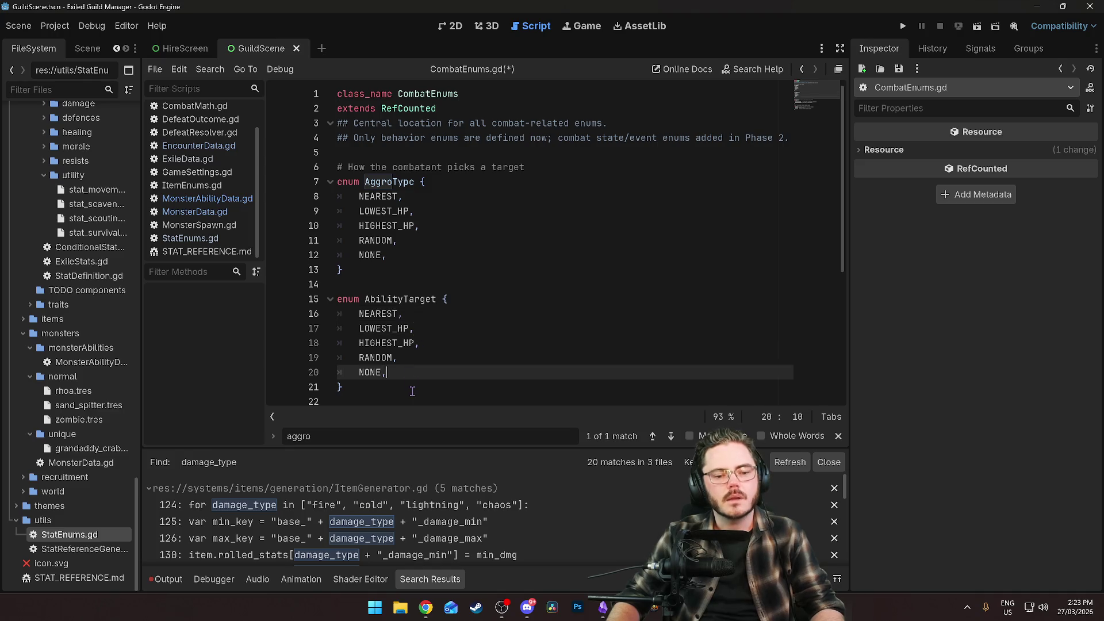
{"action": "left_click", "coordinate": [410, 359]}
{"action": "key", "text": "Return"}
{"action": "type", "text": "SLE"}
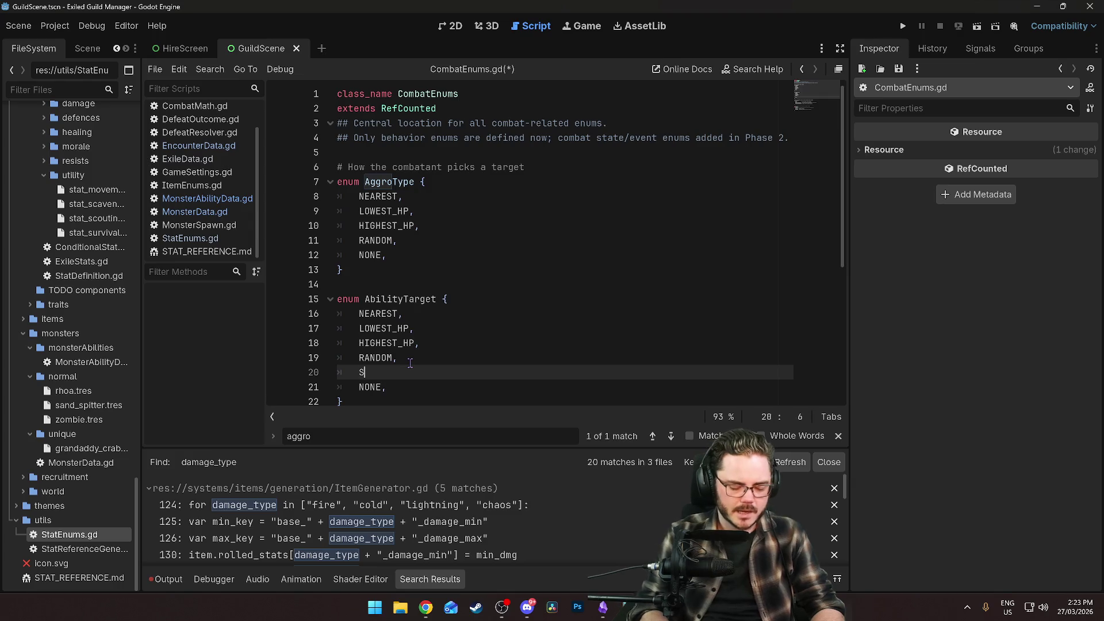
{"action": "key", "text": "BackSpace"}
{"action": "key", "text": "BackSpace"}
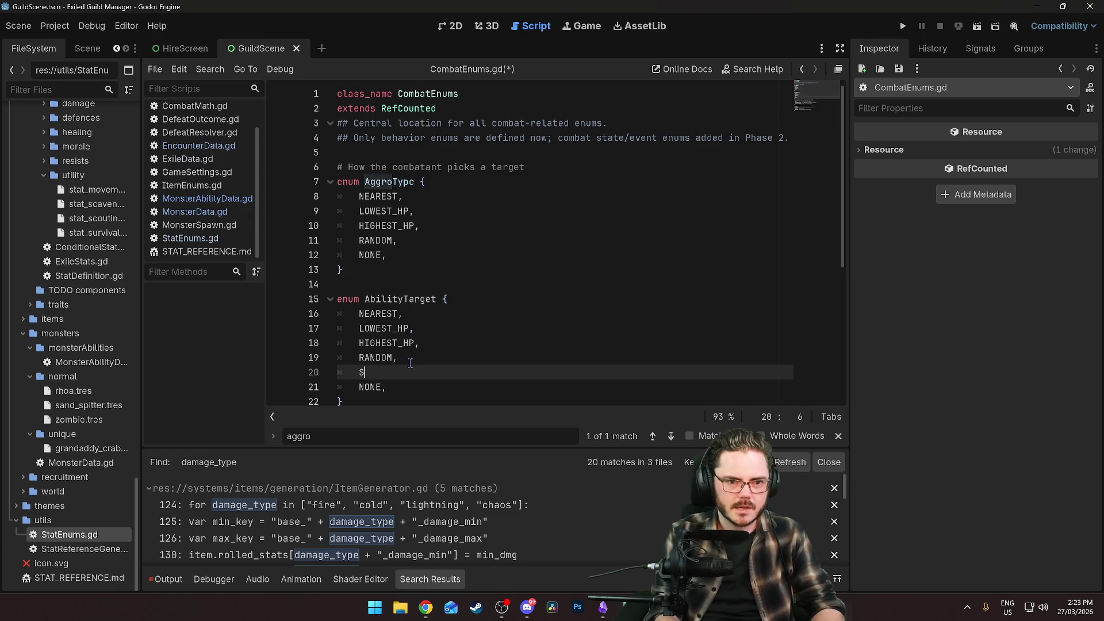
{"action": "type", "text": ","}
{"action": "left_click", "coordinate": [410, 359]}
{"action": "scroll", "coordinate": [451, 227], "scroll_direction": "down", "scroll_amount": 3}
{"action": "scroll", "coordinate": [450, 227], "scroll_direction": "up", "scroll_amount": 2}
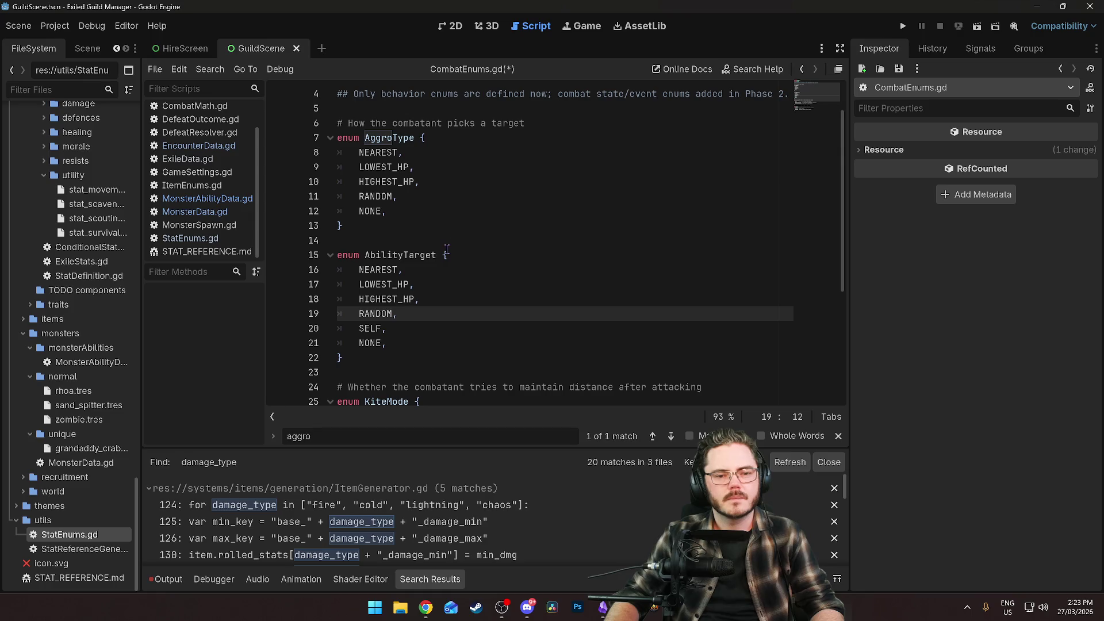
{"action": "left_click", "coordinate": [432, 231]}
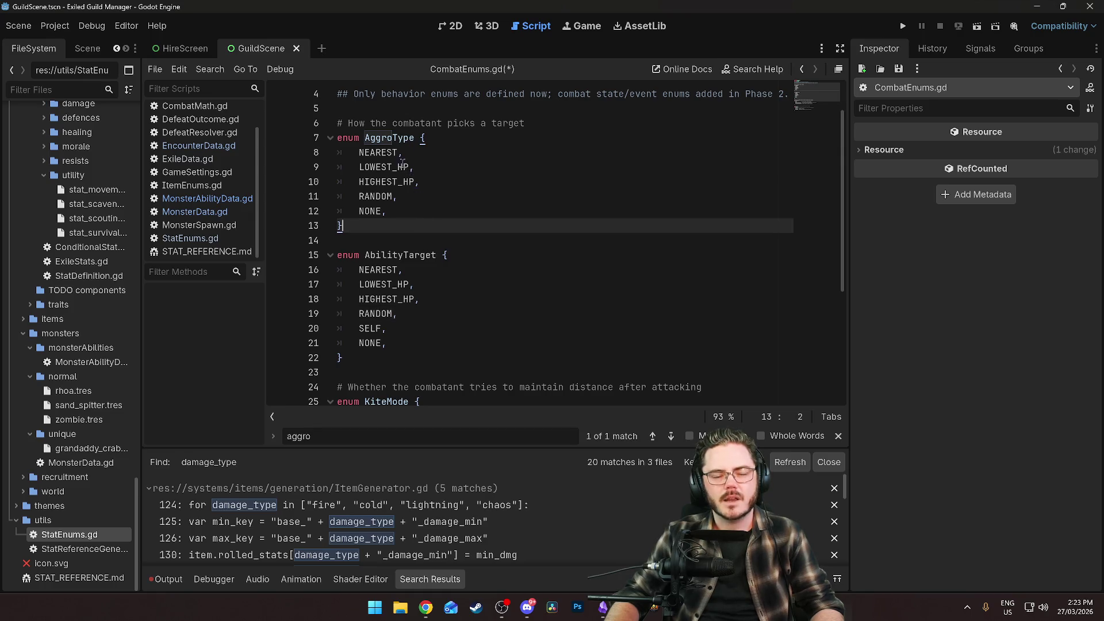
{"action": "left_click", "coordinate": [416, 289]}
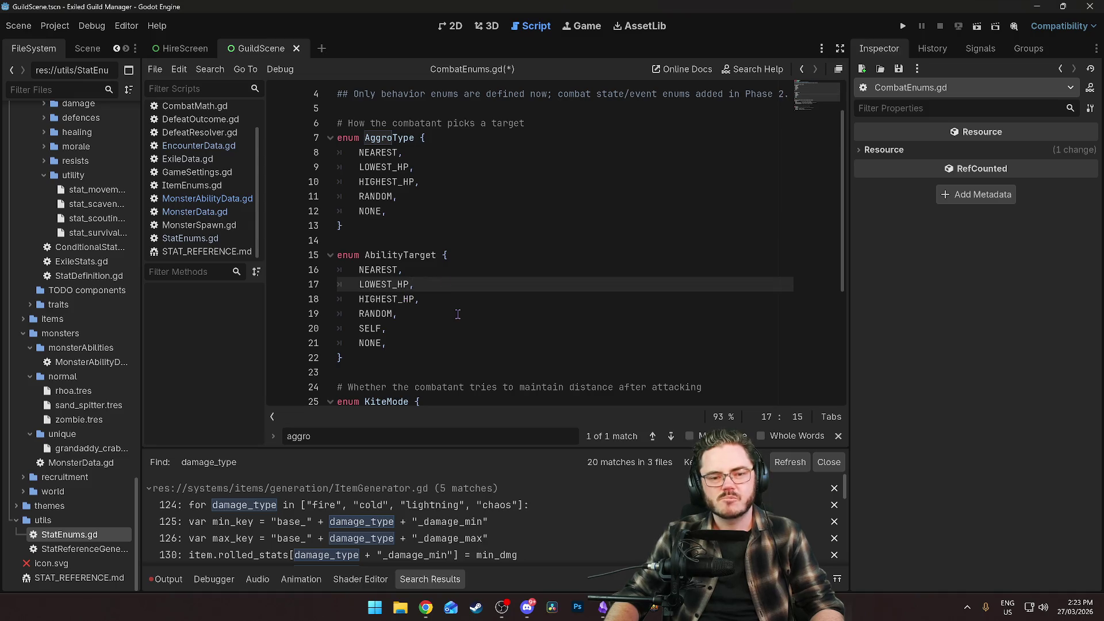
{"action": "left_click", "coordinate": [409, 310]}
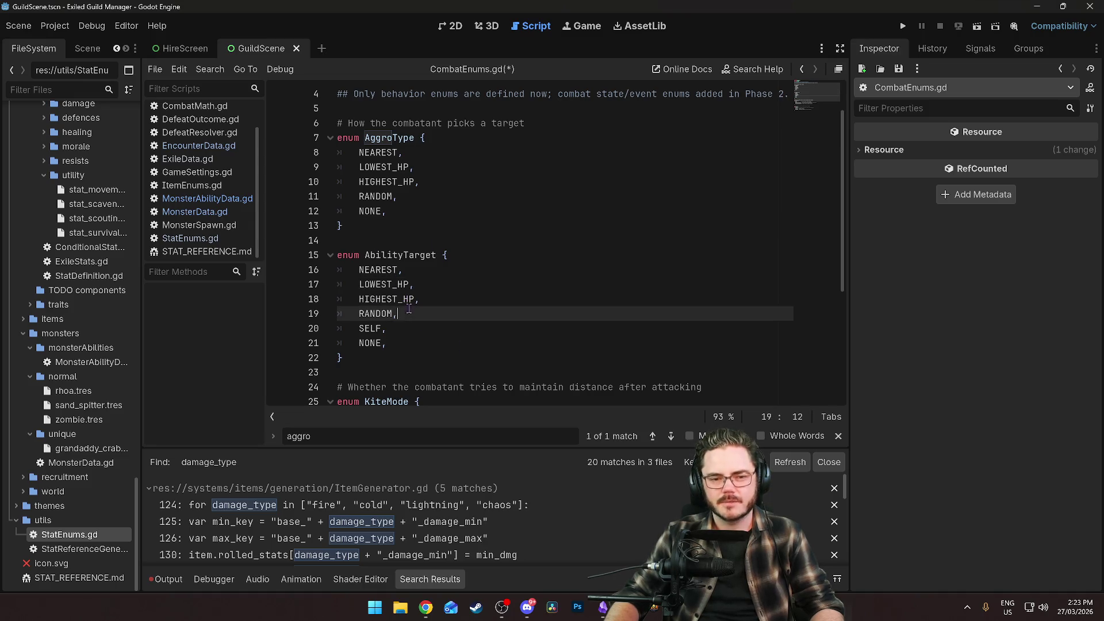
{"action": "key", "text": "ctrl+s"}
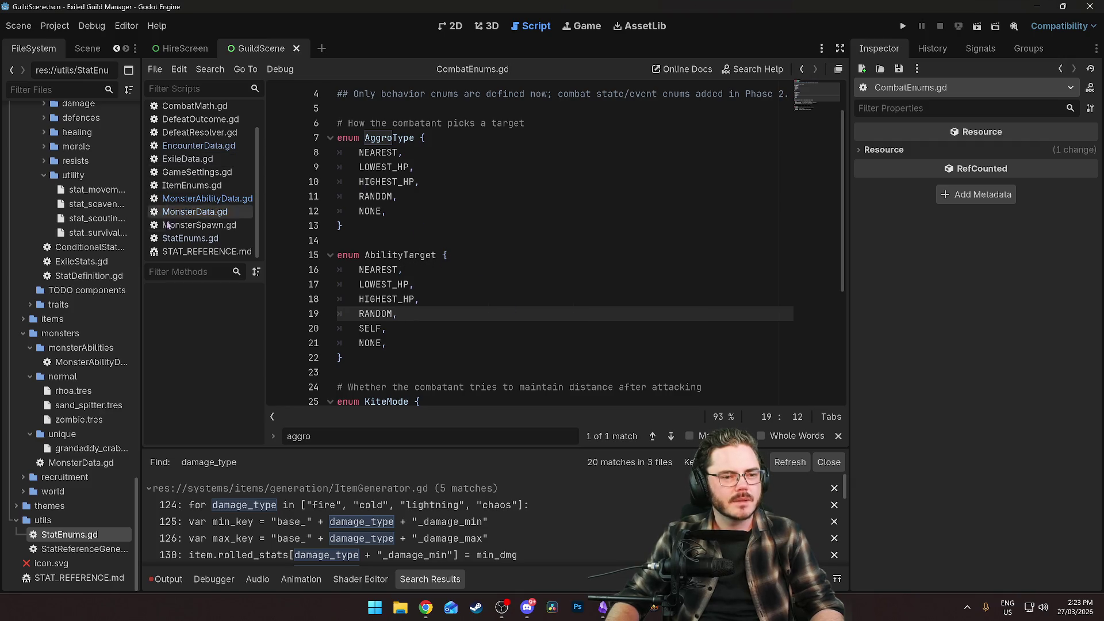
- In MonsterAbilityData.gd, change aggro_type's declared type on line 5 to CombatEnums.AbilityTarget
{"action": "left_click", "coordinate": [185, 200]}
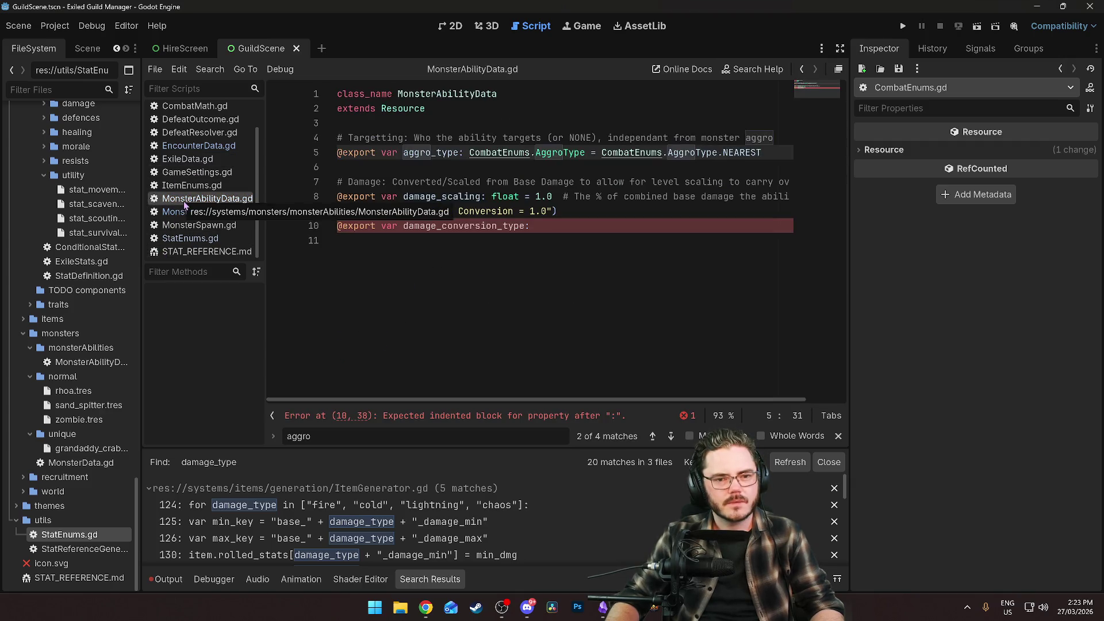
{"action": "left_click", "coordinate": [536, 153]}
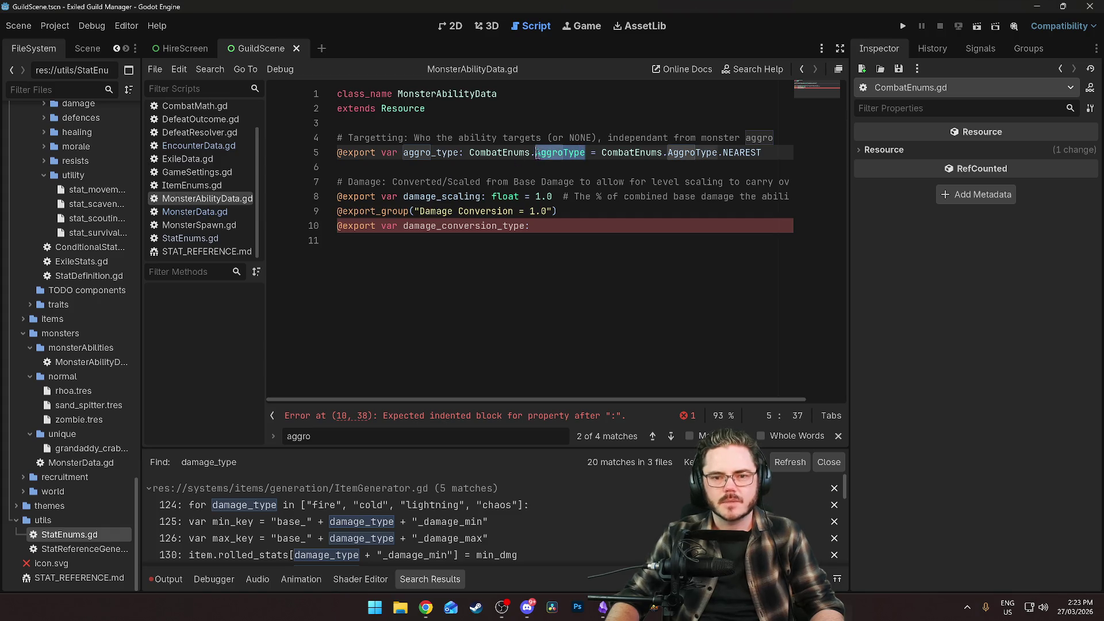
{"action": "type", "text": "AbilityTarget"}
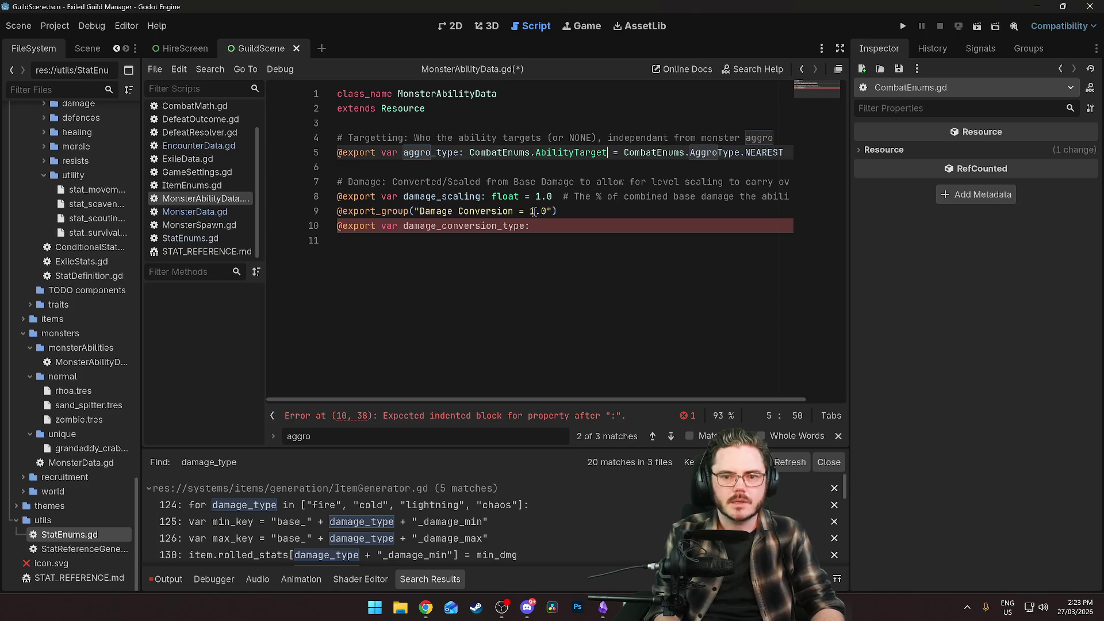
{"action": "key", "text": "Return"}
- Change aggro_type's default to CombatEnums.AbilityTarget.NEAREST and save the script
{"action": "left_click", "coordinate": [707, 152]}
{"action": "left_click_drag", "start_coordinate": [740, 154], "coordinate": [689, 154]}
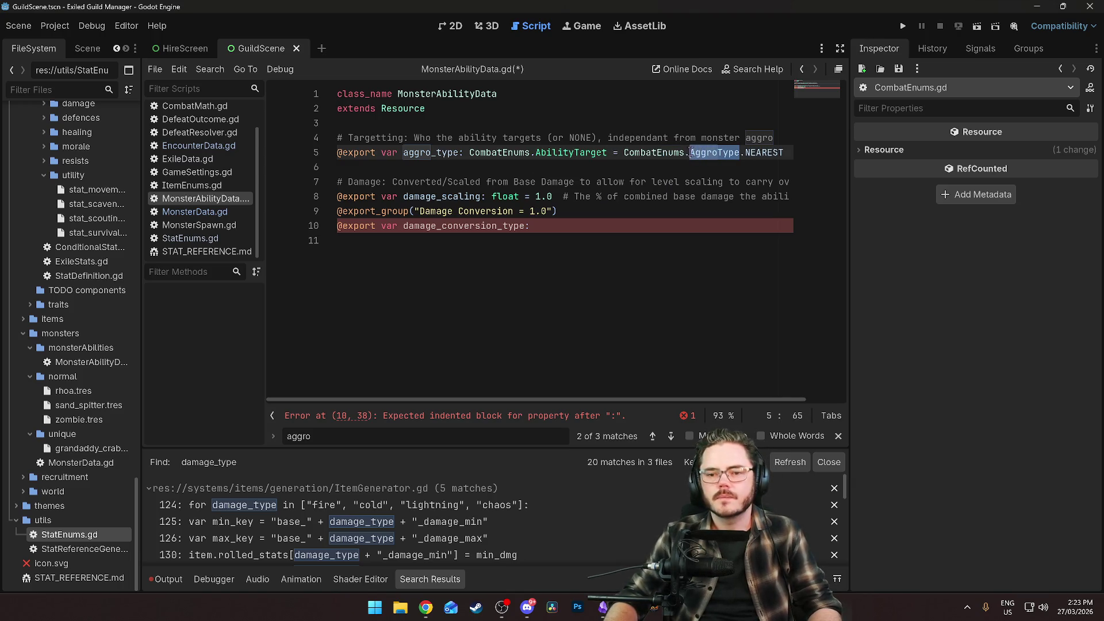
{"action": "type", "text": "Abilit"}
{"action": "key", "text": "Return"}
{"action": "left_click", "coordinate": [583, 170]}
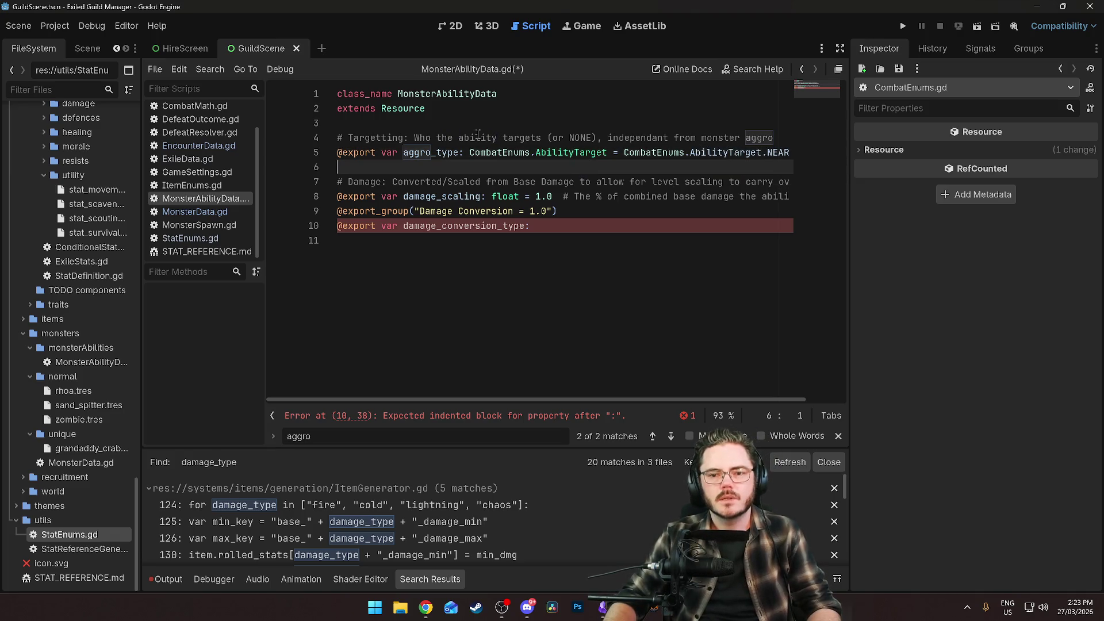
{"action": "scroll", "coordinate": [572, 399], "scroll_direction": "right", "scroll_amount": 2}
{"action": "left_click_drag", "start_coordinate": [744, 140], "coordinate": [577, 140]}
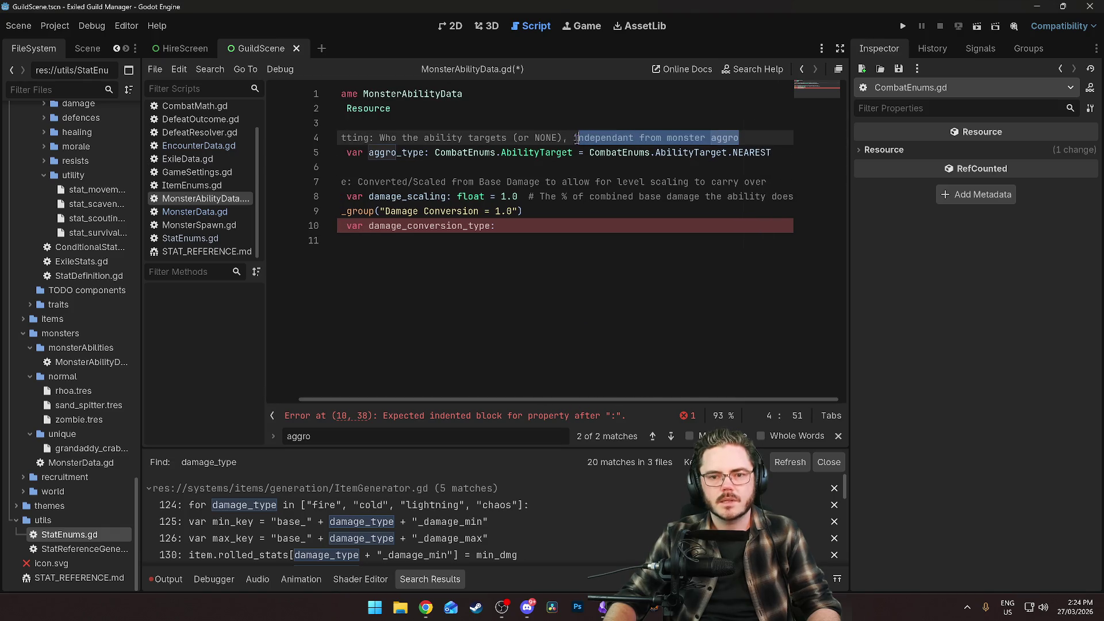
{"action": "left_click", "coordinate": [557, 262]}
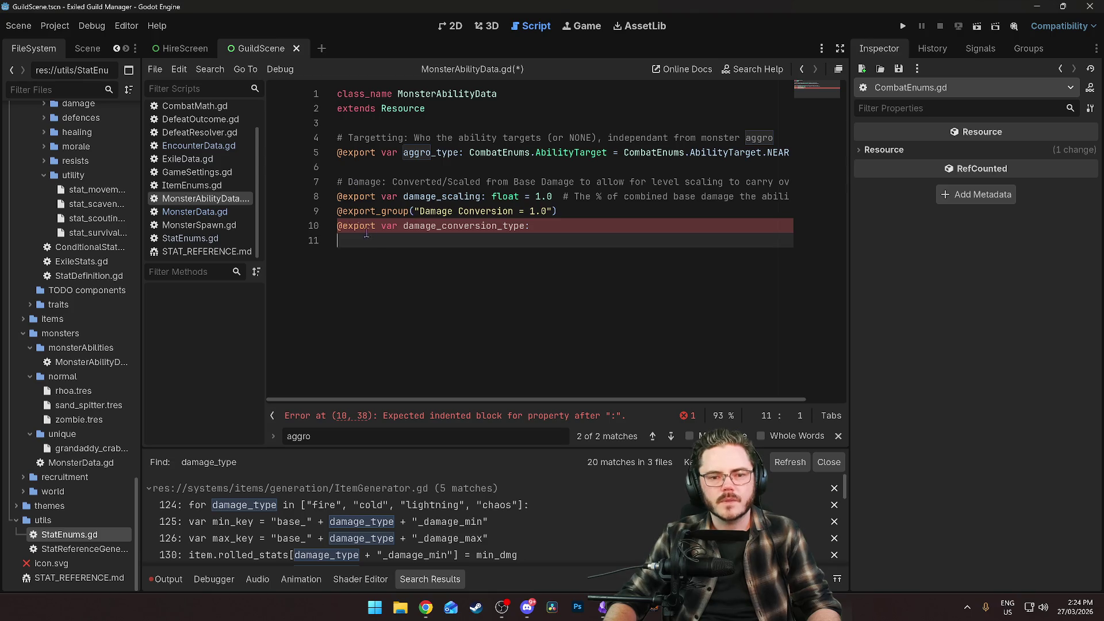
{"action": "key", "text": "ctrl+s"}
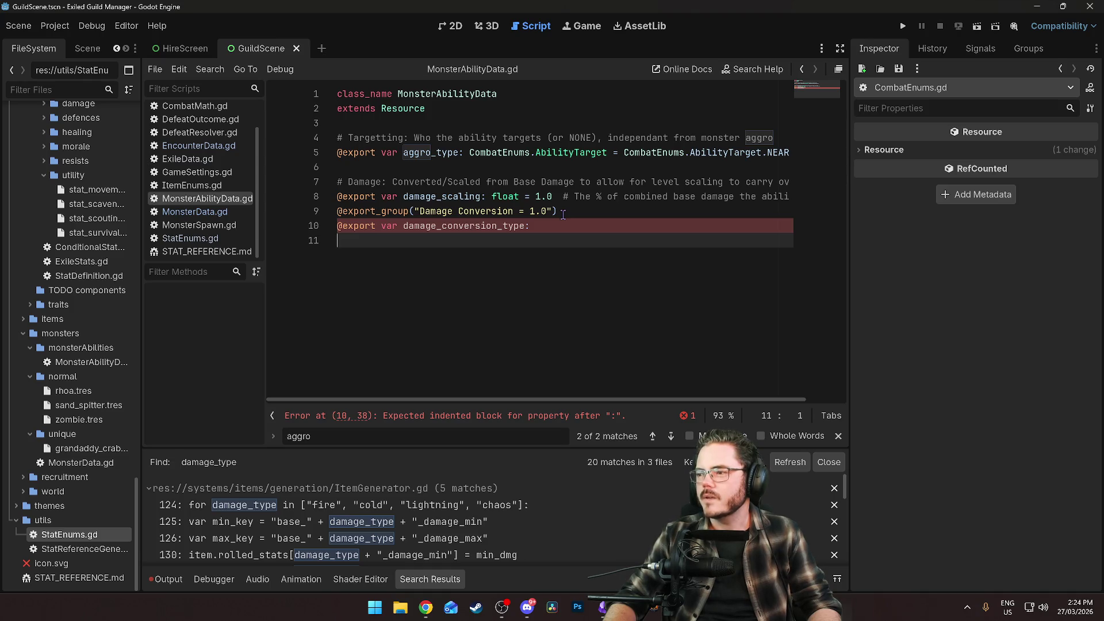
- Look over the edited MonsterAbilityData.gd and run the game in debug mode
{"action": "left_click", "coordinate": [609, 172]}
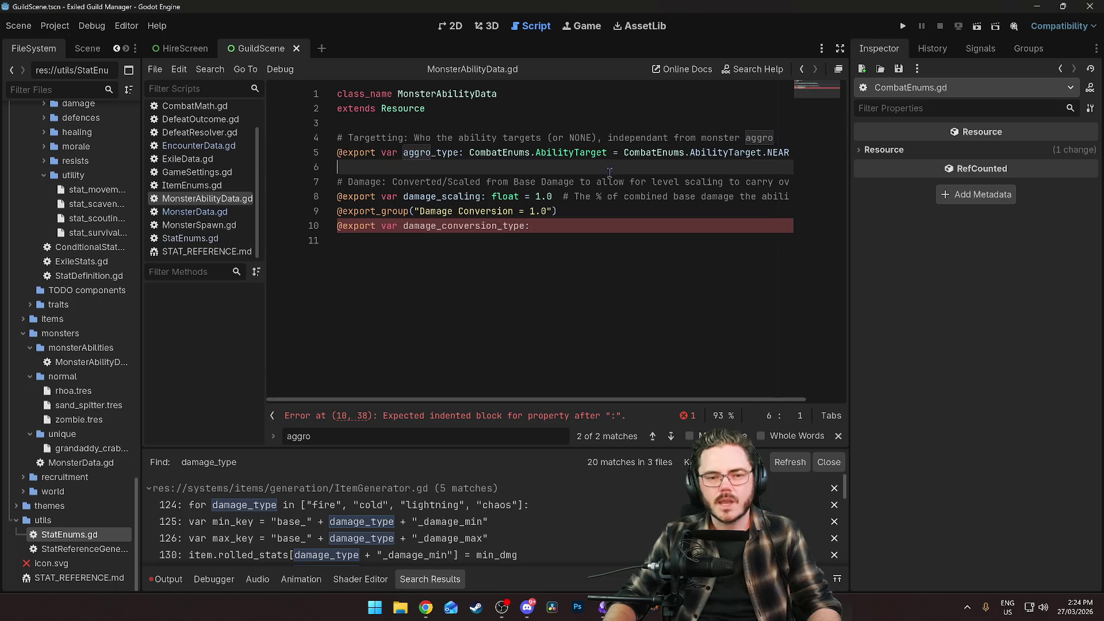
{"action": "mouse_move", "coordinate": [348, 213]}
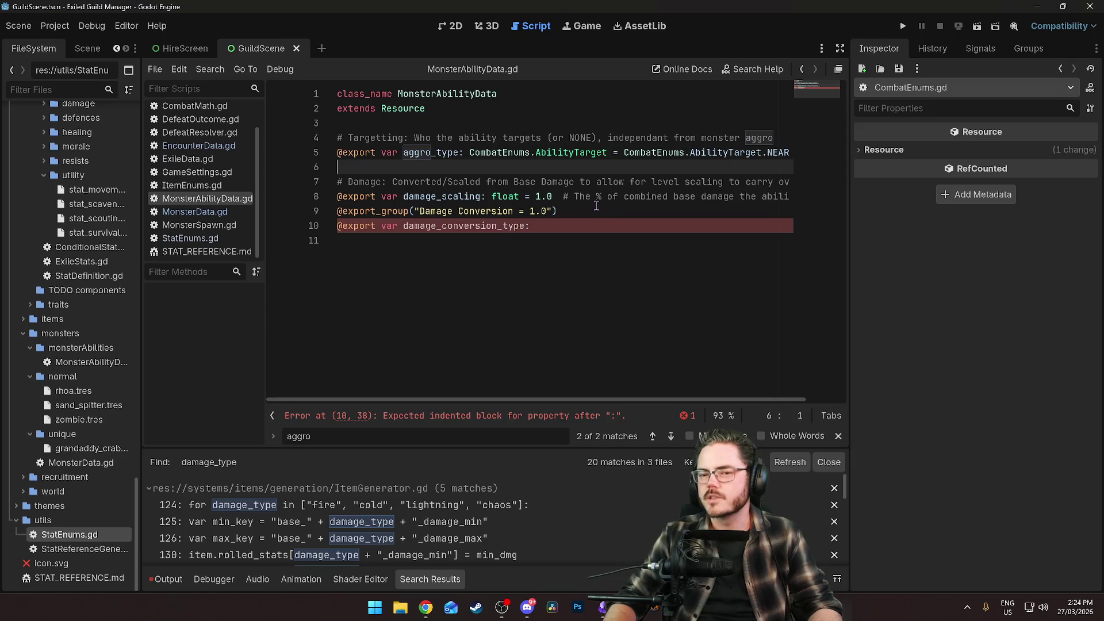
{"action": "left_click", "coordinate": [533, 294]}
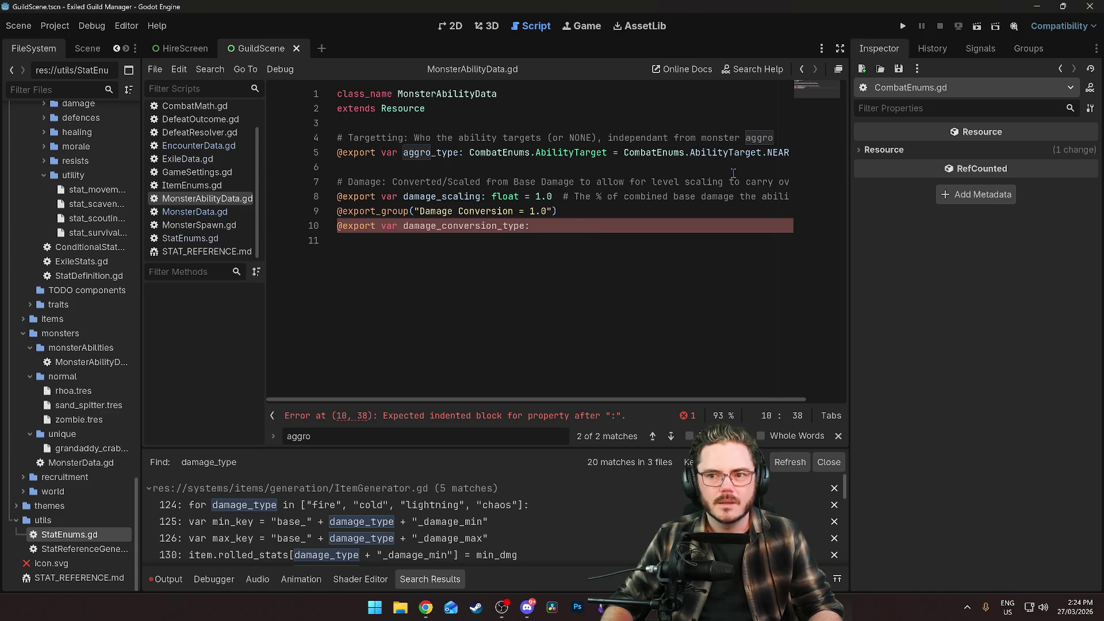
{"action": "left_click", "coordinate": [902, 26]}
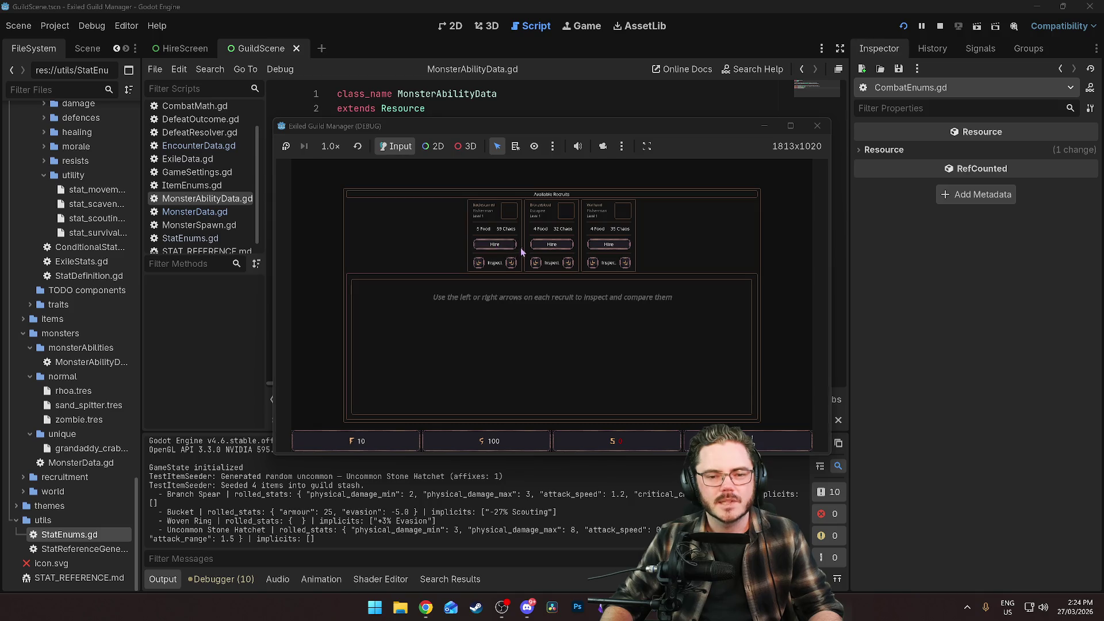
- Hire Battlescarred, maximize the game window, and show its character sheet and the guild stash
{"action": "left_click", "coordinate": [502, 244]}
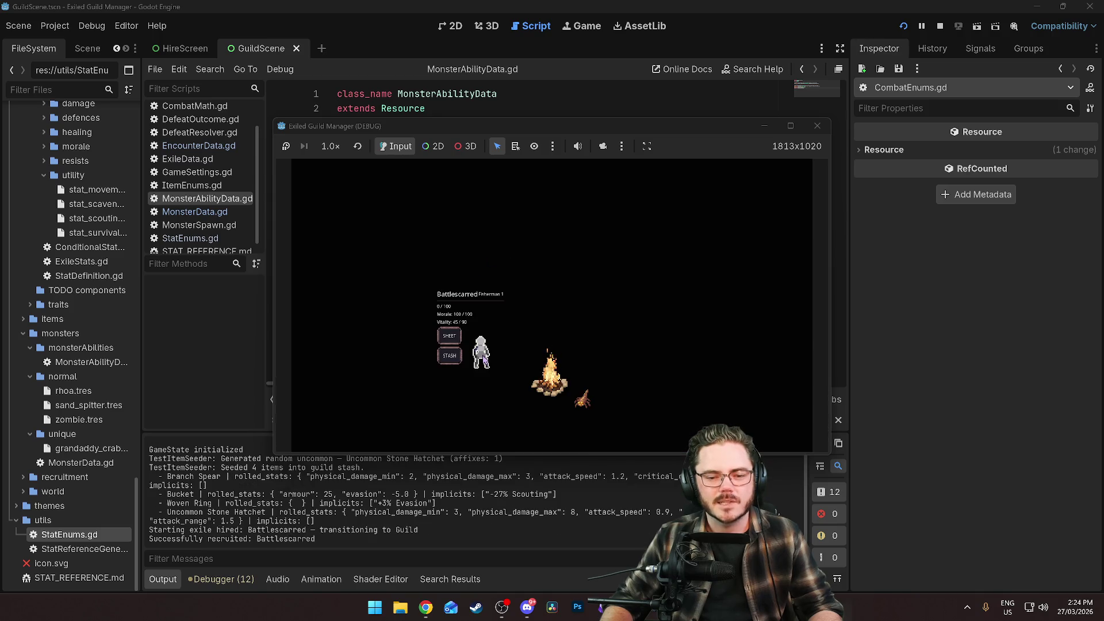
{"action": "left_click", "coordinate": [791, 125]}
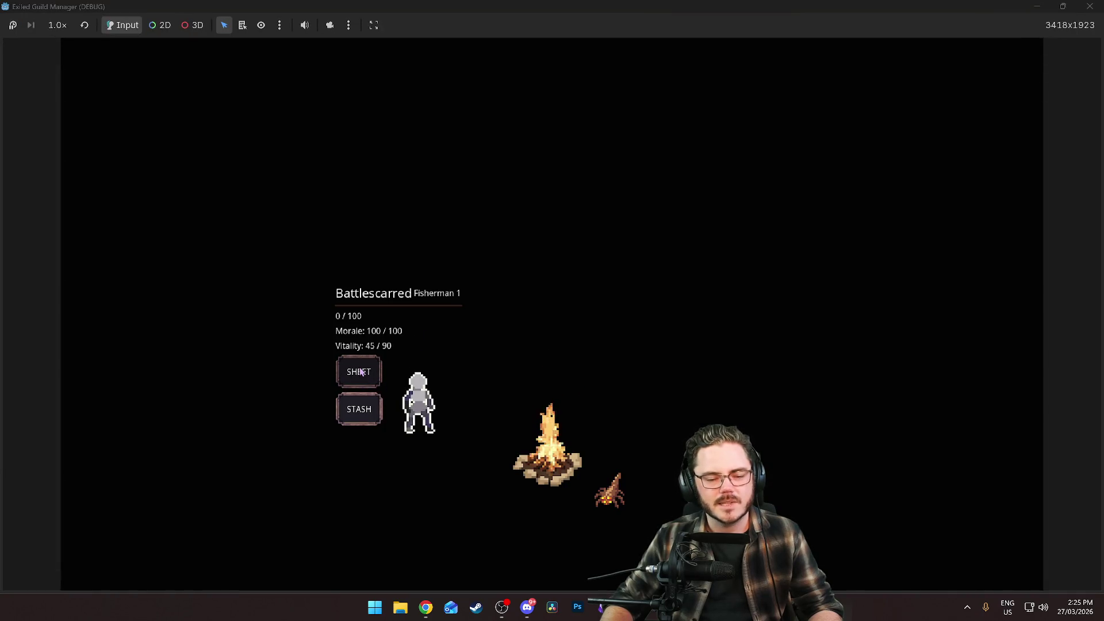
{"action": "left_click", "coordinate": [376, 410]}
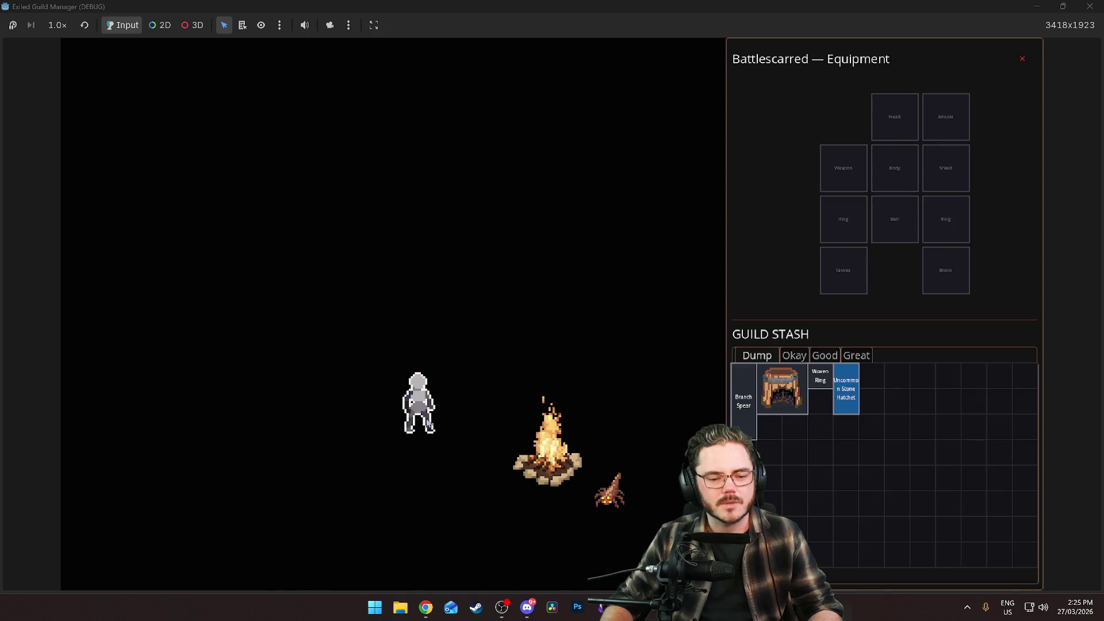
{"action": "left_click", "coordinate": [359, 371]}
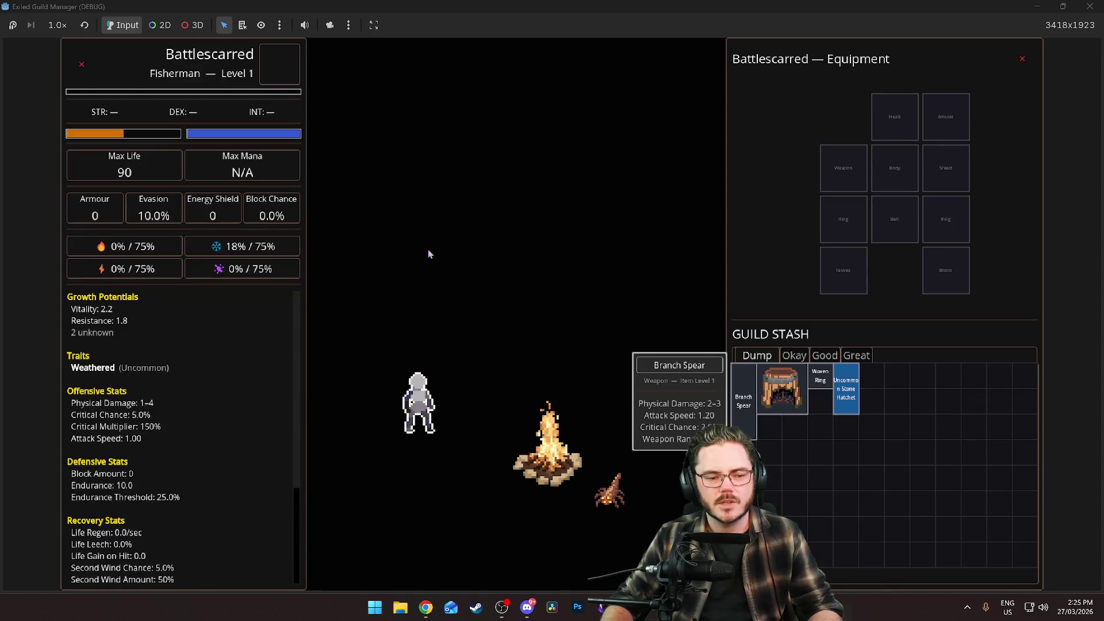
- Equip the Stone Hatchet, helmet, Branch Spear and Woven Ring from the stash, then stop the game
{"action": "left_click", "coordinate": [846, 388]}
{"action": "left_click", "coordinate": [785, 393]}
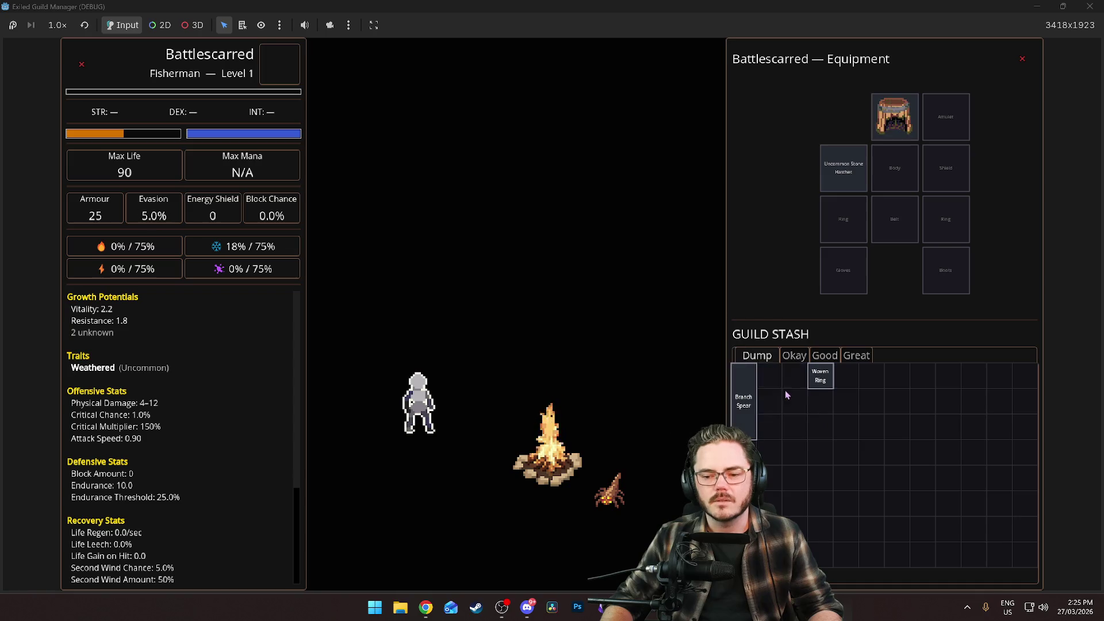
{"action": "left_click", "coordinate": [820, 376]}
{"action": "left_click", "coordinate": [744, 401]}
{"action": "scroll", "coordinate": [185, 370], "scroll_direction": "down", "scroll_amount": 3}
{"action": "scroll", "coordinate": [230, 391], "scroll_direction": "up", "scroll_amount": 3}
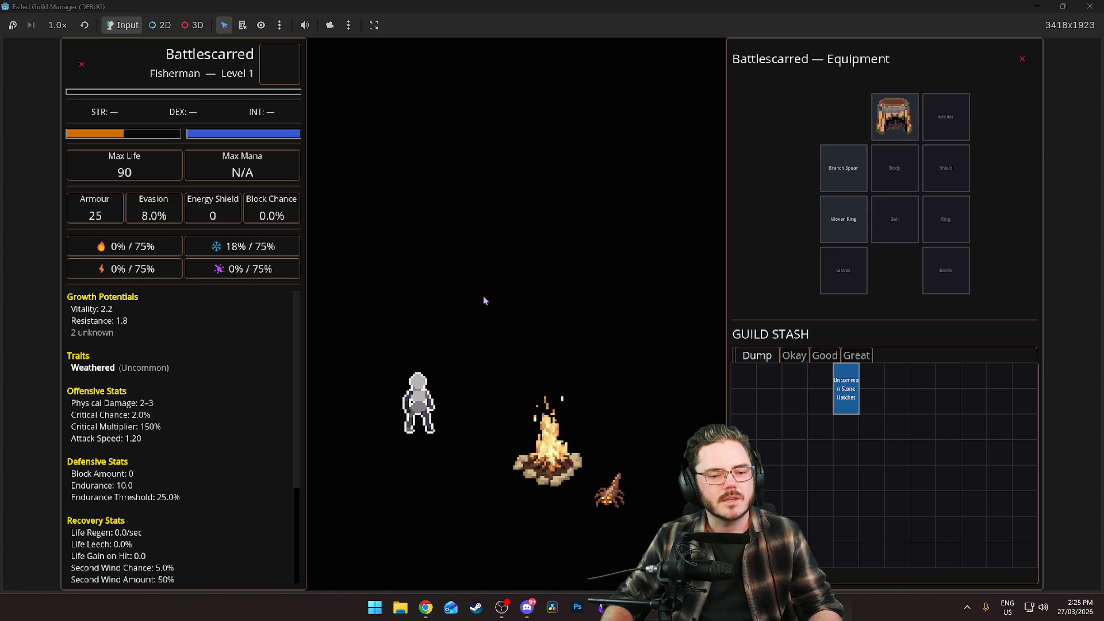
{"action": "key", "text": "F8"}
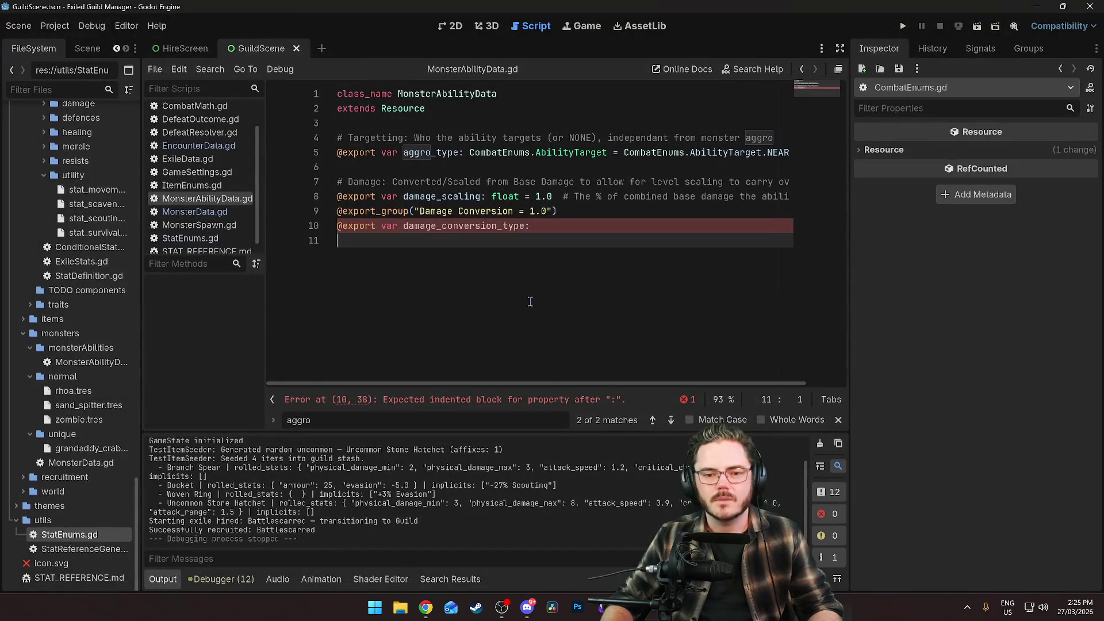
- Replace damage_conversion_type on line 10 with 'physical_conversion: float = 0.0' and start a new line
{"action": "key", "text": "Left"}
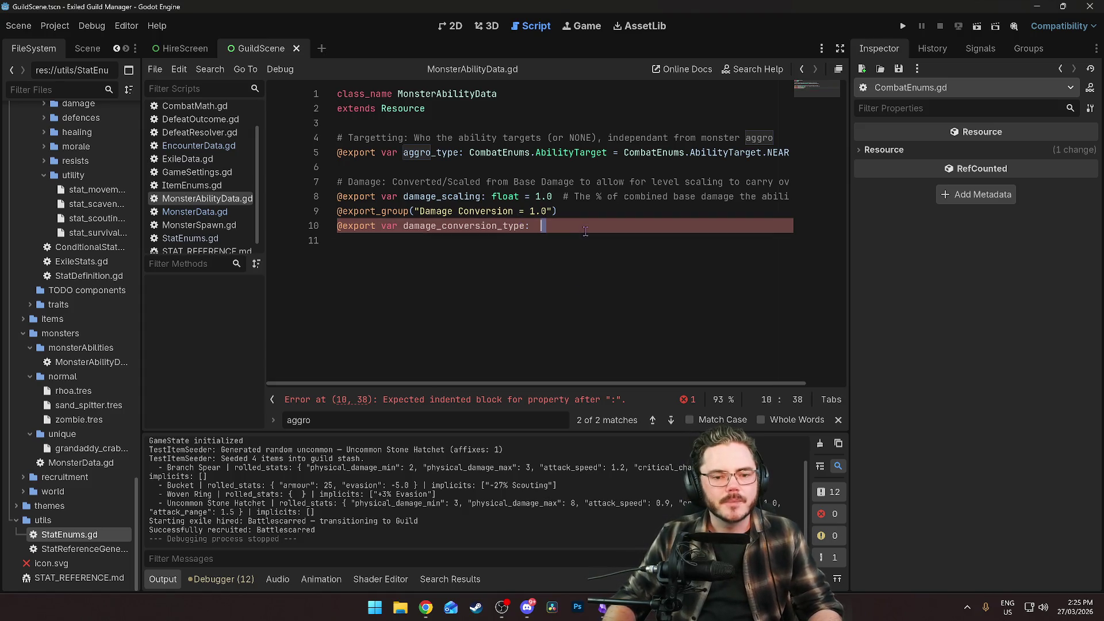
{"action": "key", "text": "Right"}
{"action": "left_click_drag", "start_coordinate": [525, 227], "coordinate": [403, 227]}
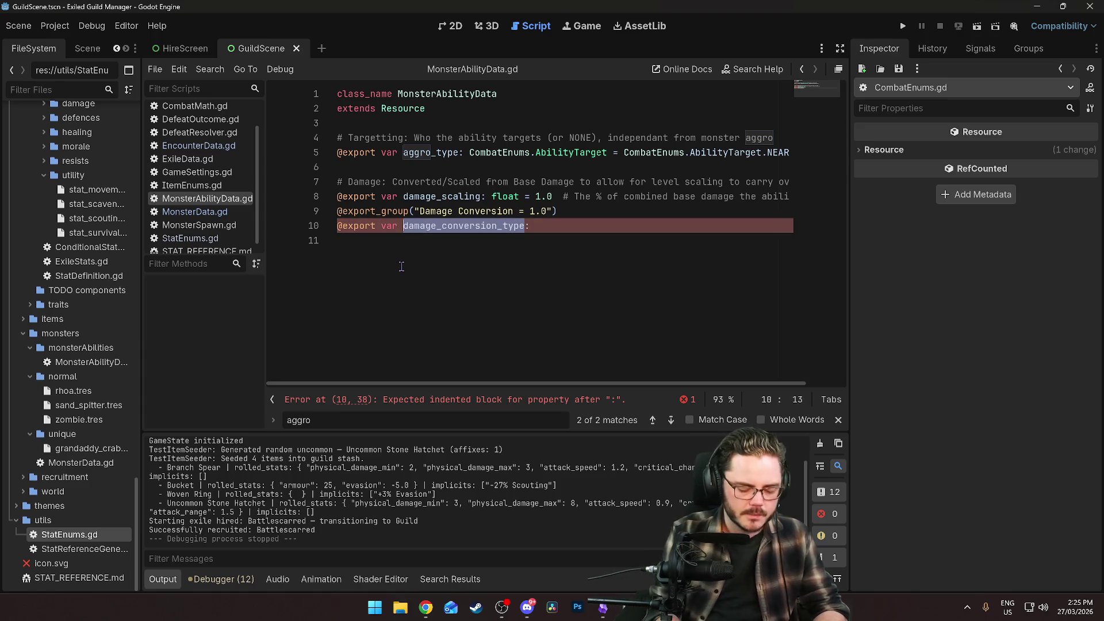
{"action": "key", "text": "BackSpace"}
{"action": "type", "text": "physical:"}
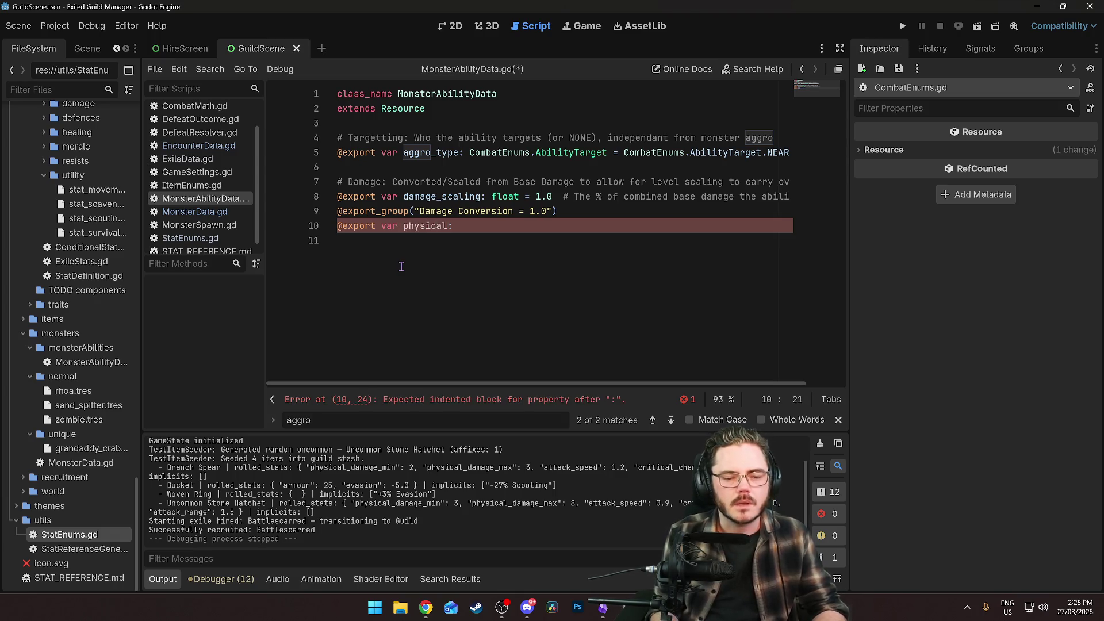
{"action": "key", "text": "ctrl+Right"}
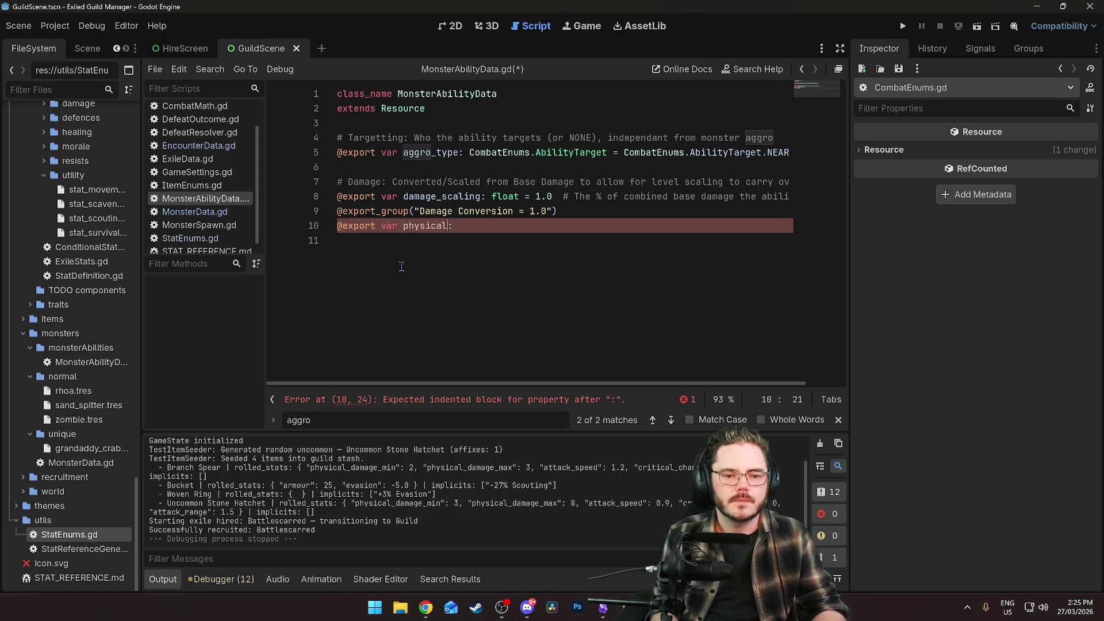
{"action": "type", "text": "_conversion"}
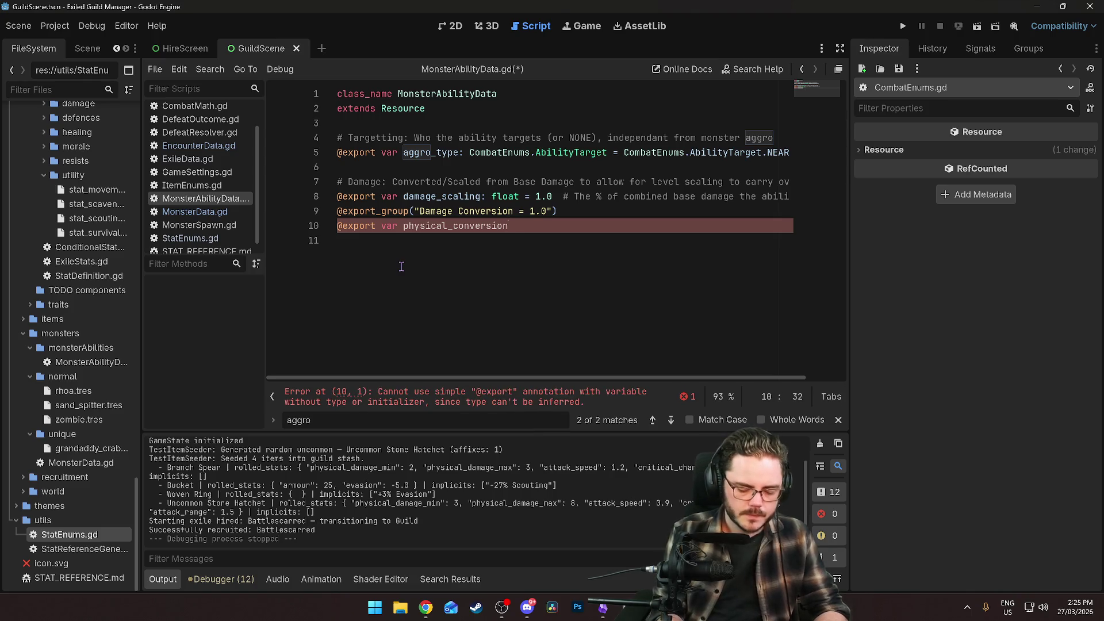
{"action": "type", "text": "float = "}
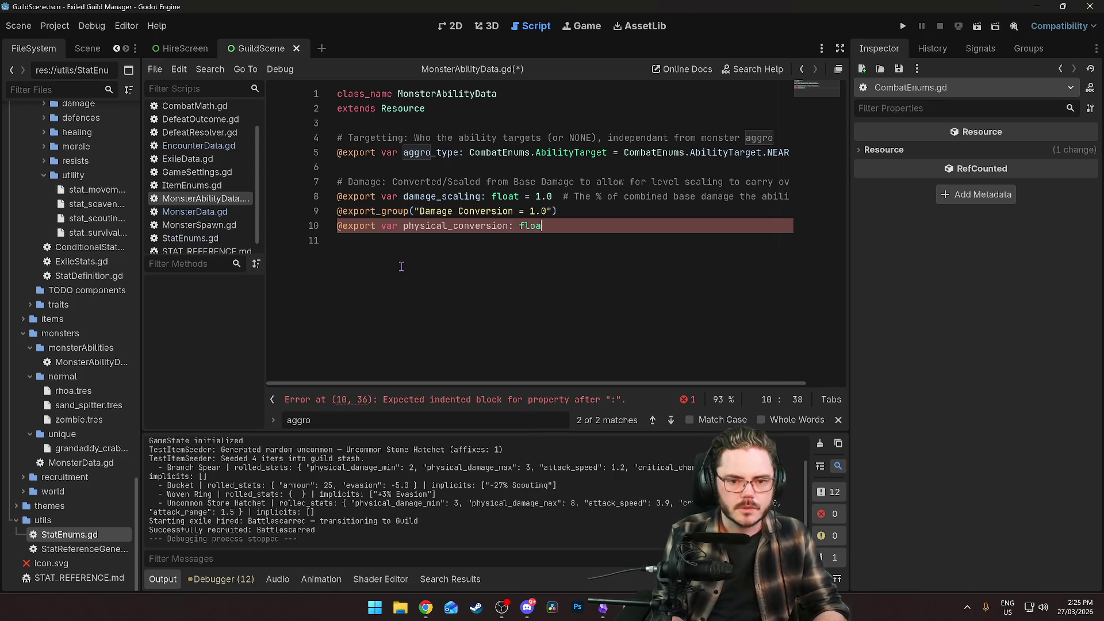
{"action": "type", "text": "0.0"}
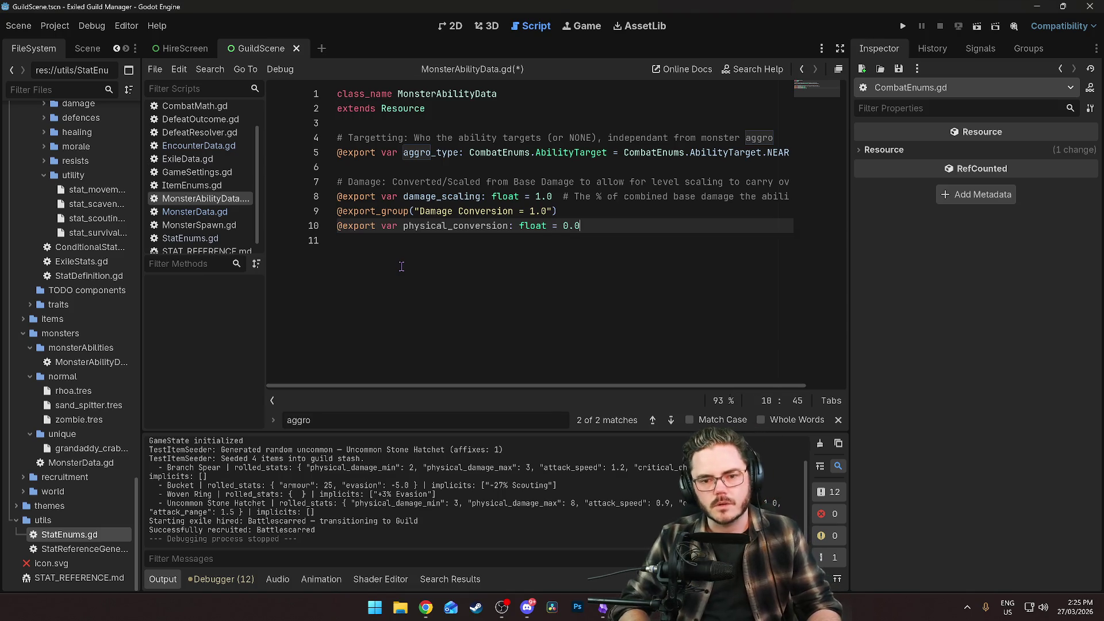
{"action": "key", "text": "Return"}
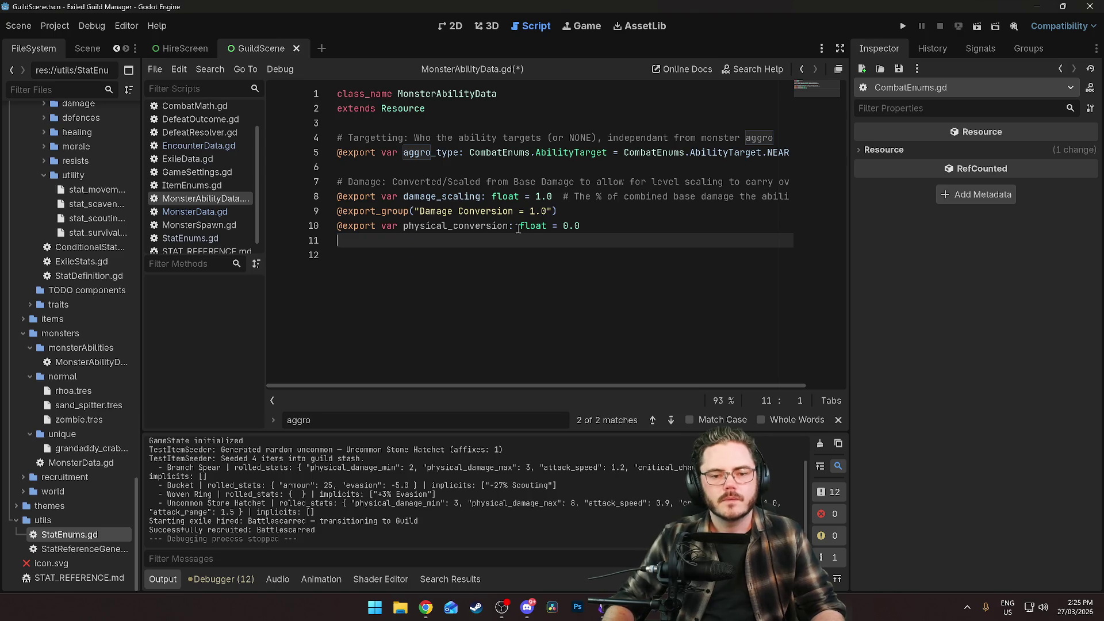
- Duplicate the physical_conversion declaration into four more lines below it
{"action": "mouse_move", "coordinate": [512, 225]}
{"action": "left_mouse_down"}
{"action": "mouse_move", "coordinate": [581, 225]}
{"action": "mouse_move", "coordinate": [337, 227]}
{"action": "left_mouse_up"}
{"action": "left_click", "coordinate": [574, 238]}
{"action": "triple_click", "coordinate": [460, 225]}
{"action": "key", "text": "ctrl+c"}
{"action": "left_click", "coordinate": [454, 240]}
{"action": "key", "text": "ctrl+v"}
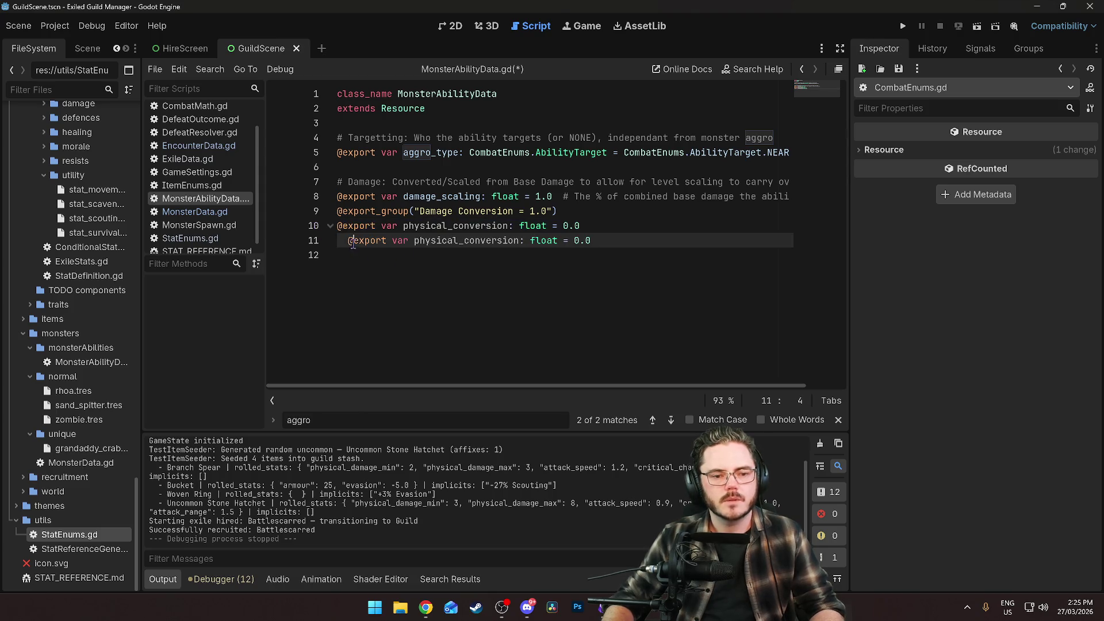
{"action": "key", "text": "Home"}
{"action": "key", "text": "BackSpace"}
{"action": "key", "text": "BackSpace"}
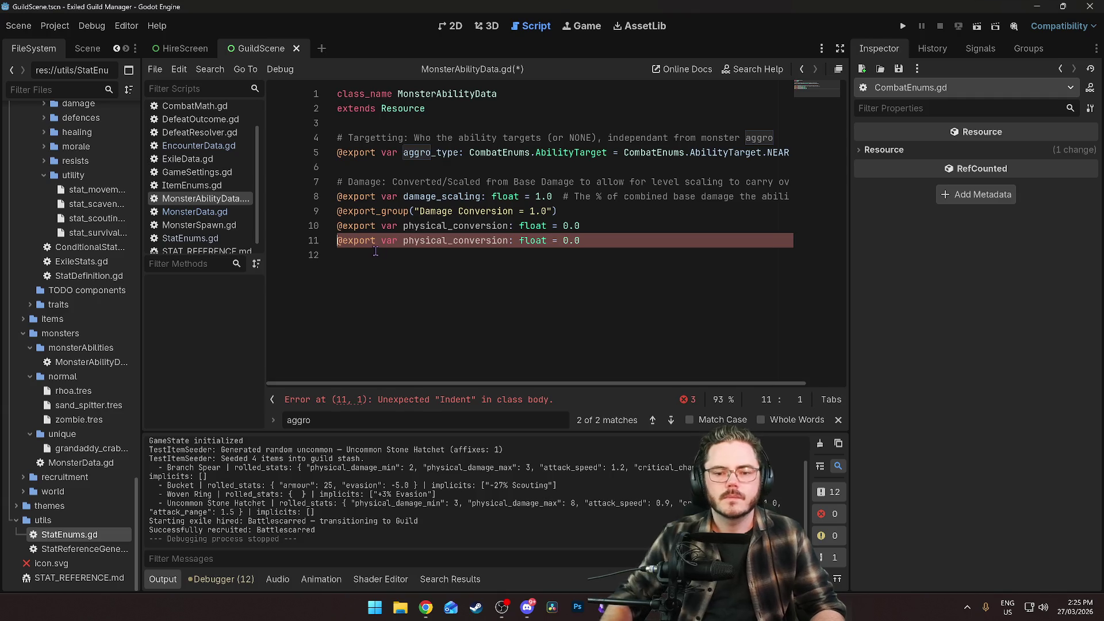
{"action": "left_click", "coordinate": [663, 244]}
{"action": "key", "text": "Return"}
{"action": "key", "text": "ctrl+v"}
{"action": "key", "text": "Return"}
{"action": "key", "text": "ctrl+v"}
{"action": "key", "text": "Return"}
{"action": "key", "text": "ctrl+v"}
{"action": "key", "text": "Return"}
- Rename the copies to fire_conversion, cold_conversion, lightning_conversion and chaos_conversion
{"action": "left_click", "coordinate": [469, 242]}
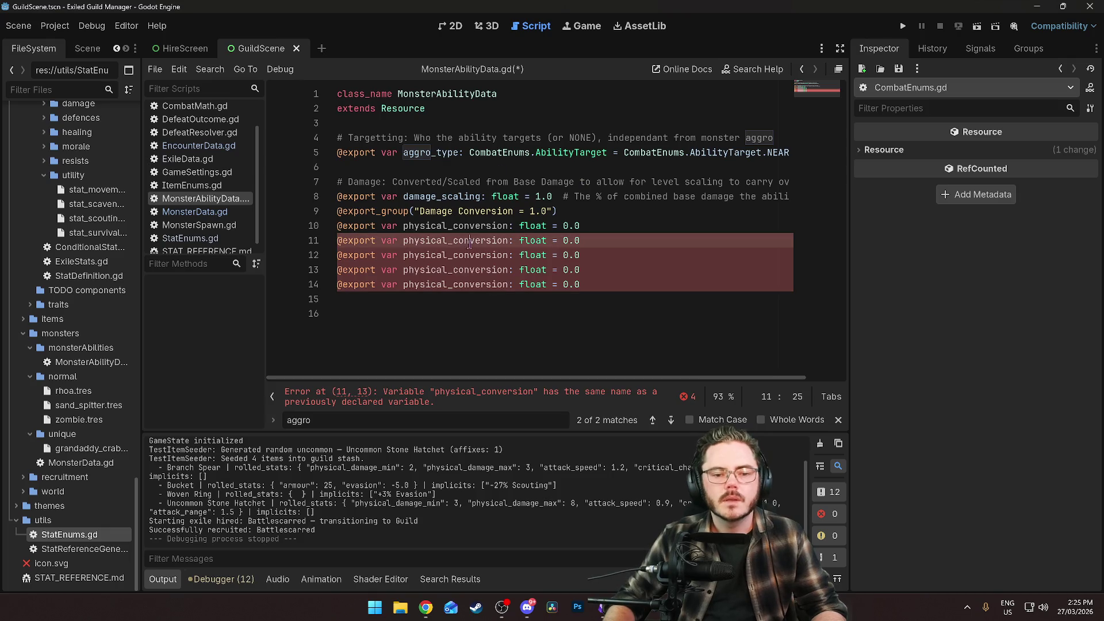
{"action": "left_click_drag", "start_coordinate": [461, 241], "coordinate": [403, 240]}
{"action": "type", "text": "fire"}
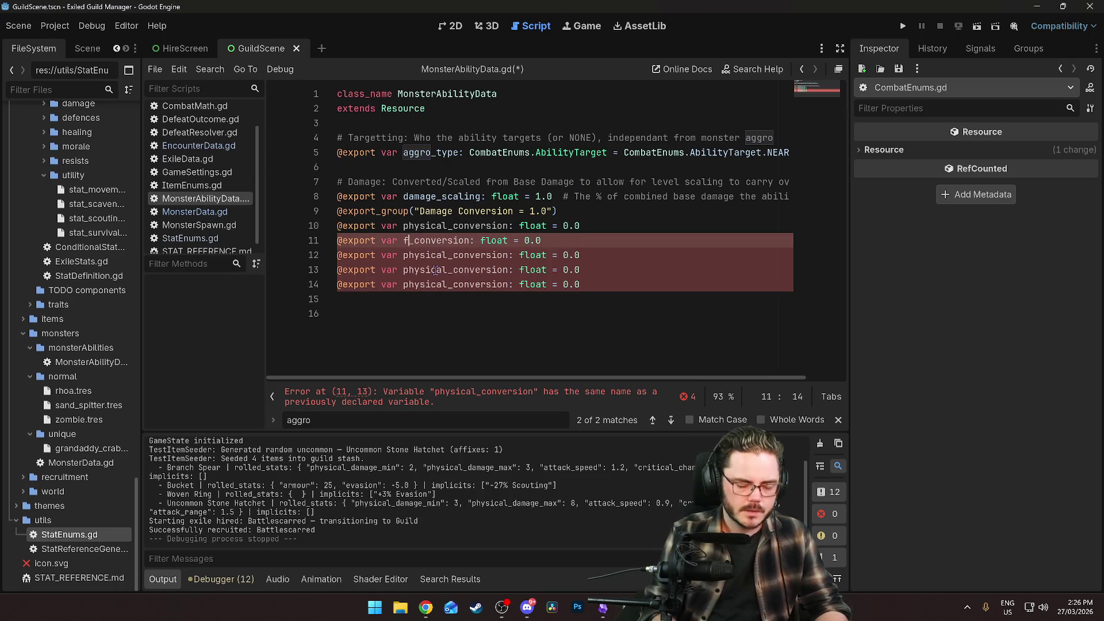
{"action": "left_click", "coordinate": [497, 242]}
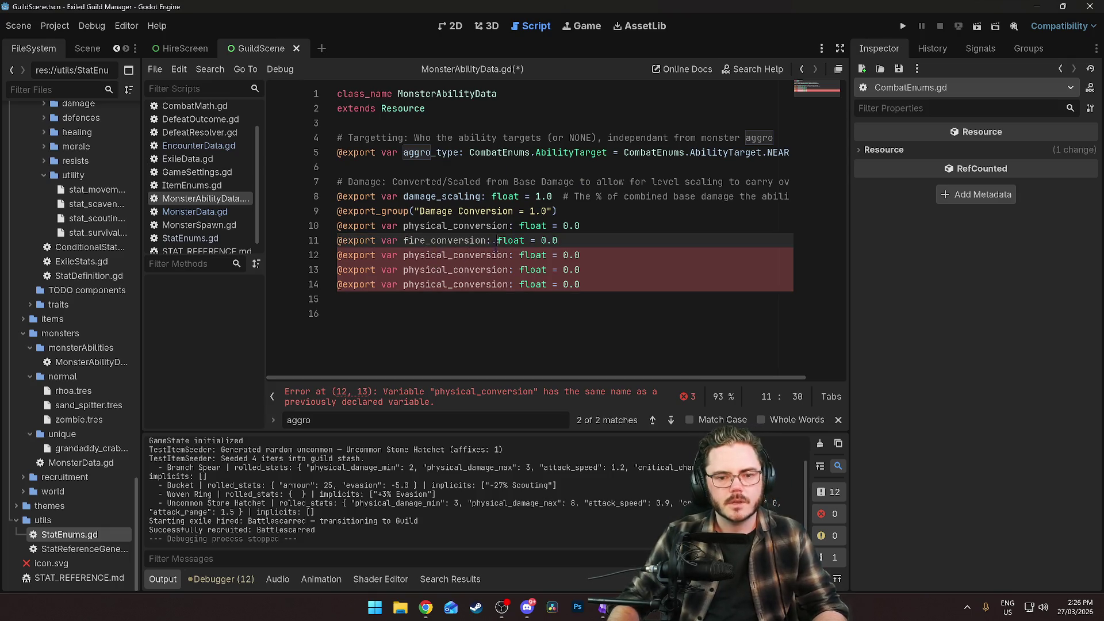
{"action": "double_click", "coordinate": [525, 242]}
{"action": "left_click", "coordinate": [514, 241]}
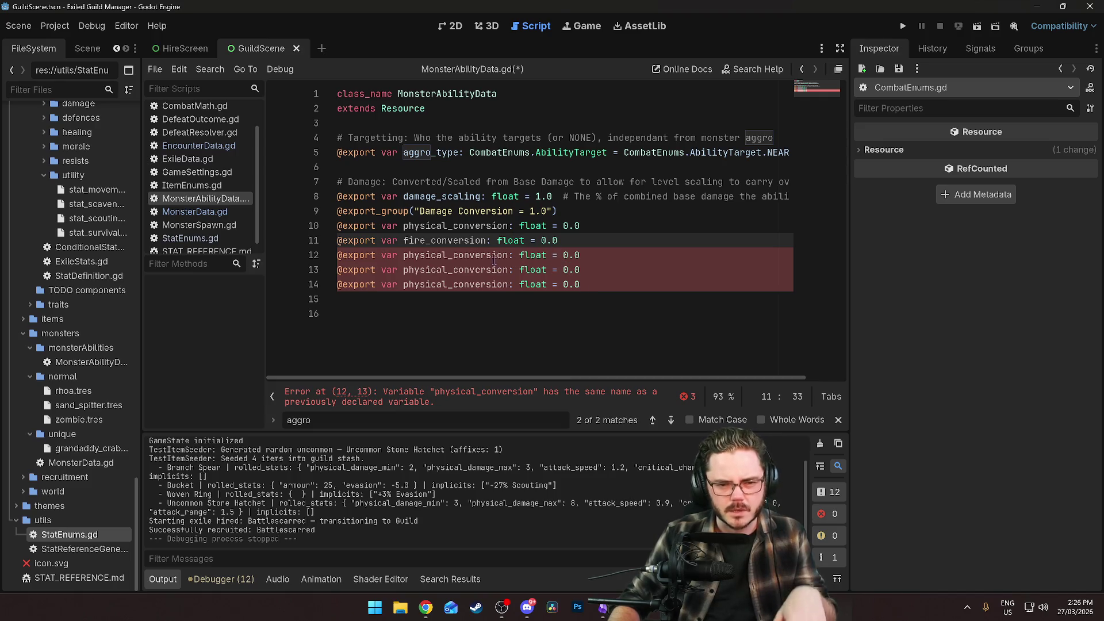
{"action": "left_click_drag", "start_coordinate": [448, 255], "coordinate": [392, 257]}
{"action": "key", "text": "shift+Right"}
{"action": "key", "text": "shift+Right"}
{"action": "type", "text": "cold"}
{"action": "left_click_drag", "start_coordinate": [448, 270], "coordinate": [403, 271]}
{"action": "type", "text": "lightning"}
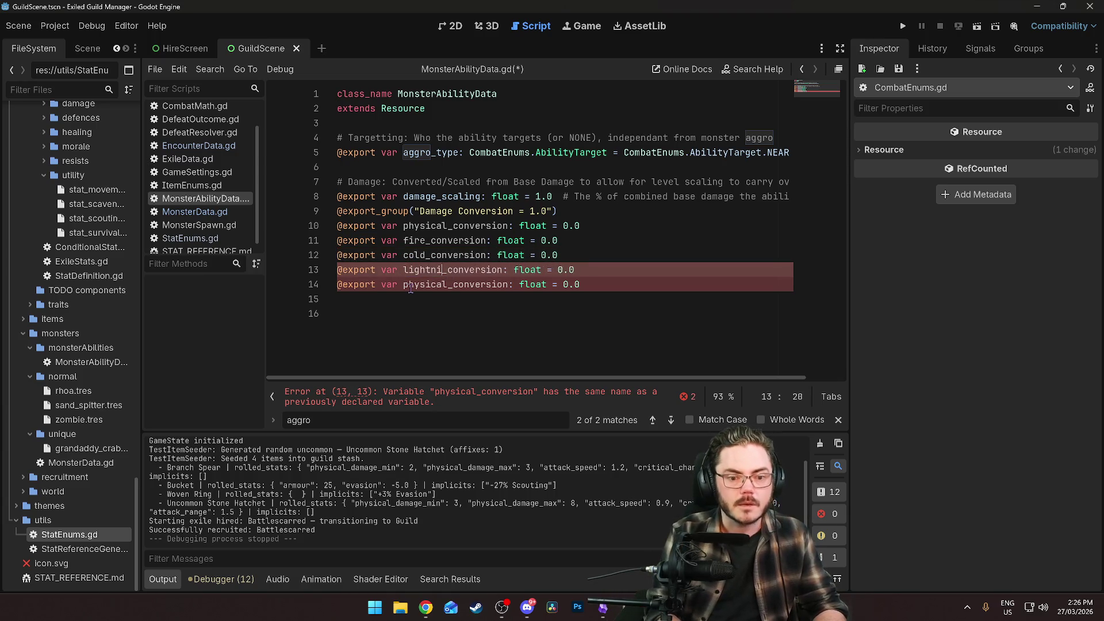
{"action": "left_click_drag", "start_coordinate": [448, 285], "coordinate": [404, 285]}
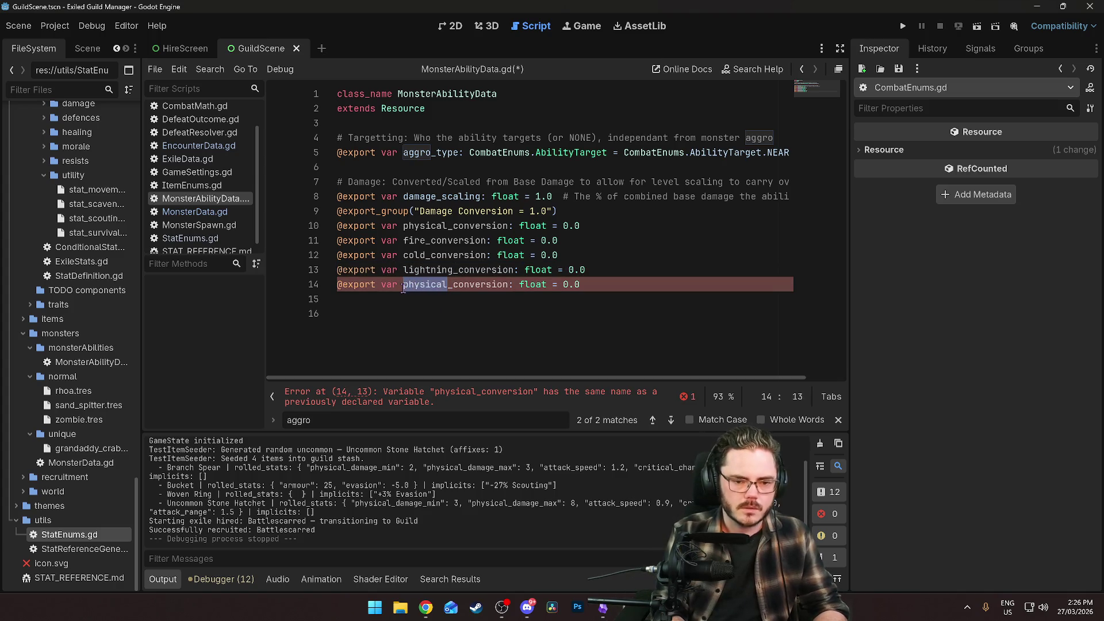
{"action": "type", "text": "chaos"}
{"action": "left_click", "coordinate": [610, 255]}
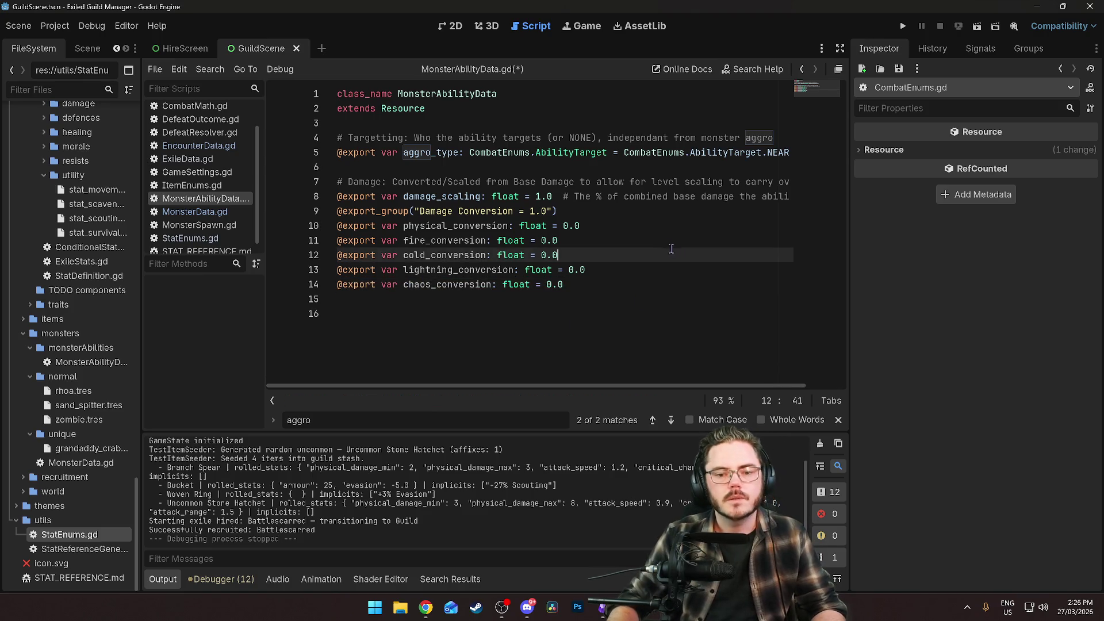
{"action": "left_click", "coordinate": [564, 299]}
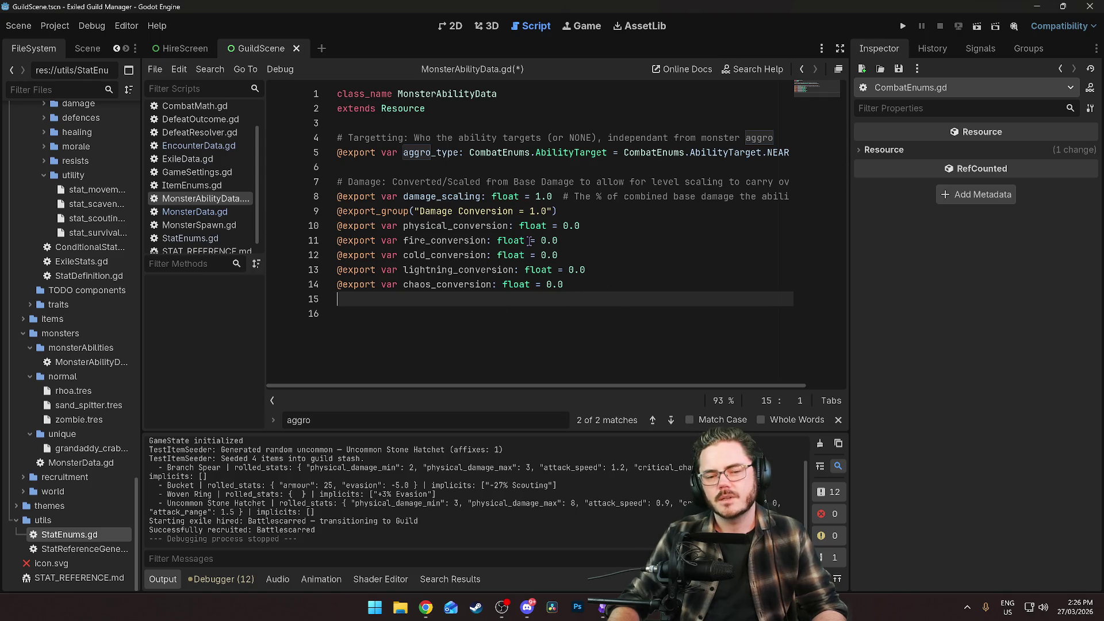
{"action": "mouse_move", "coordinate": [565, 284]}
{"action": "left_mouse_down"}
{"action": "mouse_move", "coordinate": [299, 238]}
{"action": "mouse_move", "coordinate": [299, 226]}
{"action": "left_mouse_up"}
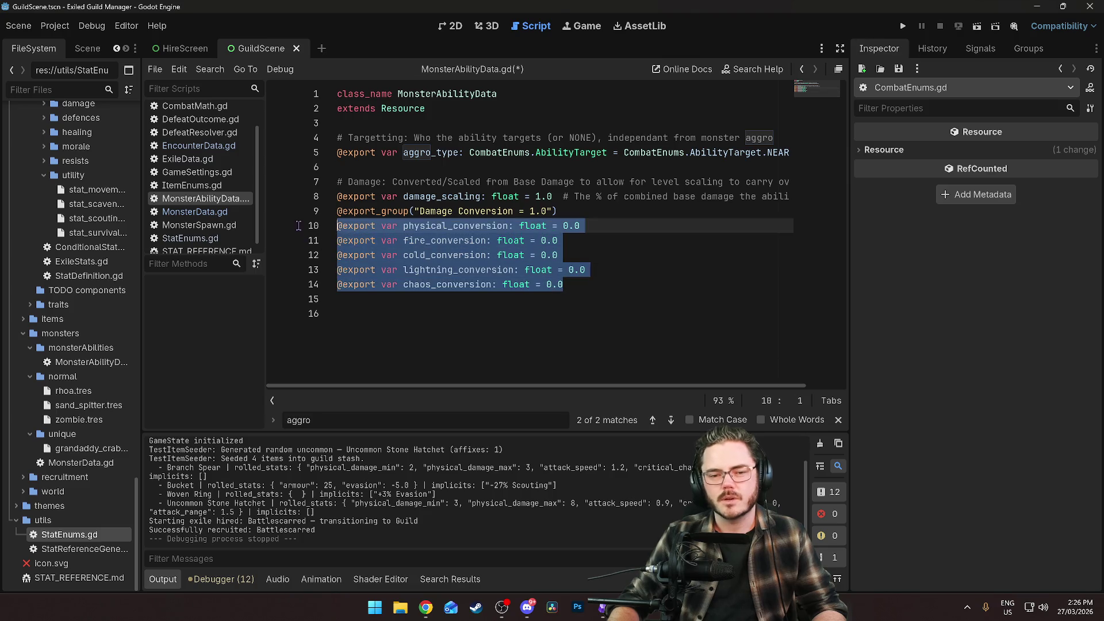
{"action": "left_click", "coordinate": [619, 256]}
{"action": "left_click", "coordinate": [617, 231]}
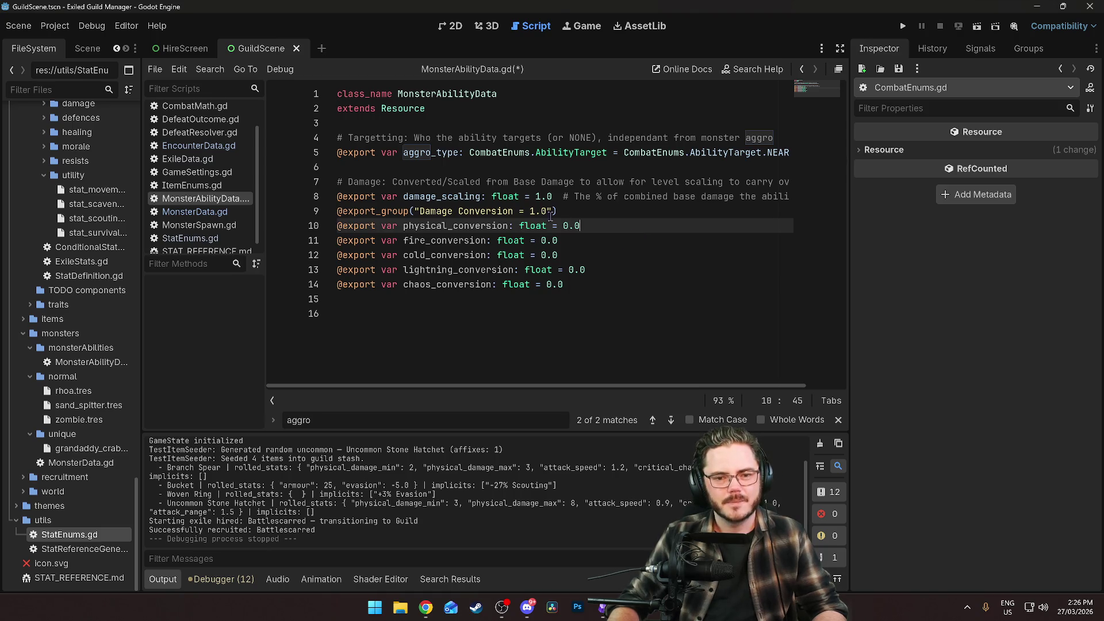
{"action": "left_click_drag", "start_coordinate": [572, 214], "coordinate": [337, 212]}
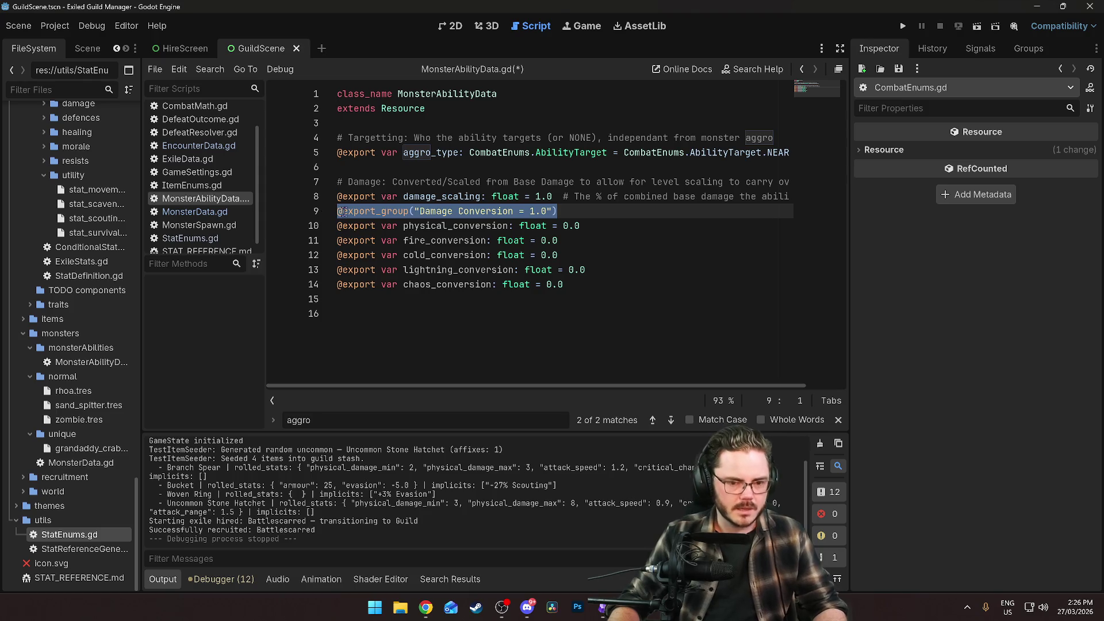
{"action": "key", "text": "BackSpace"}
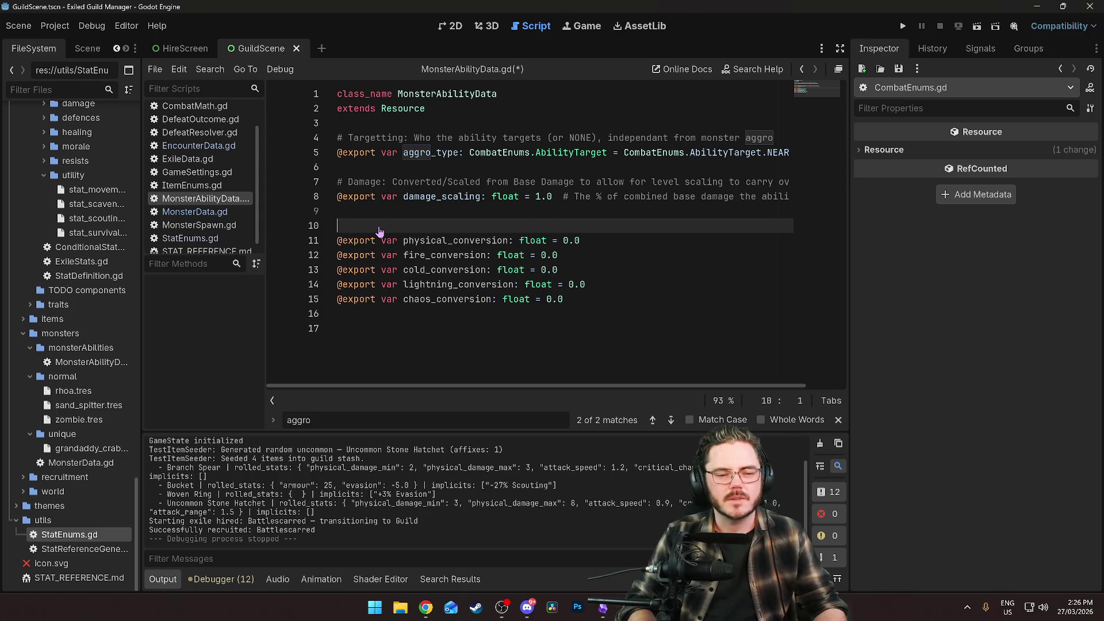
{"action": "key", "text": "Delete"}
{"action": "key", "text": "ctrl+z"}
{"action": "key", "text": "alt+Up"}
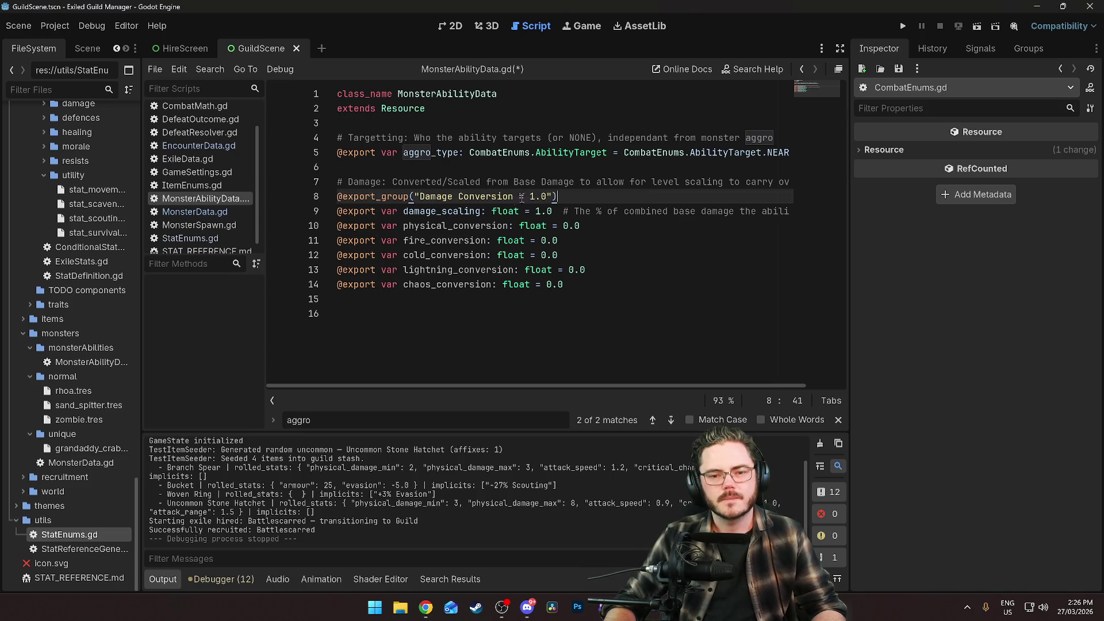
- Rename the group's 'Damage' to 'DAMAGE:' and save the script
{"action": "left_click", "coordinate": [453, 196]}
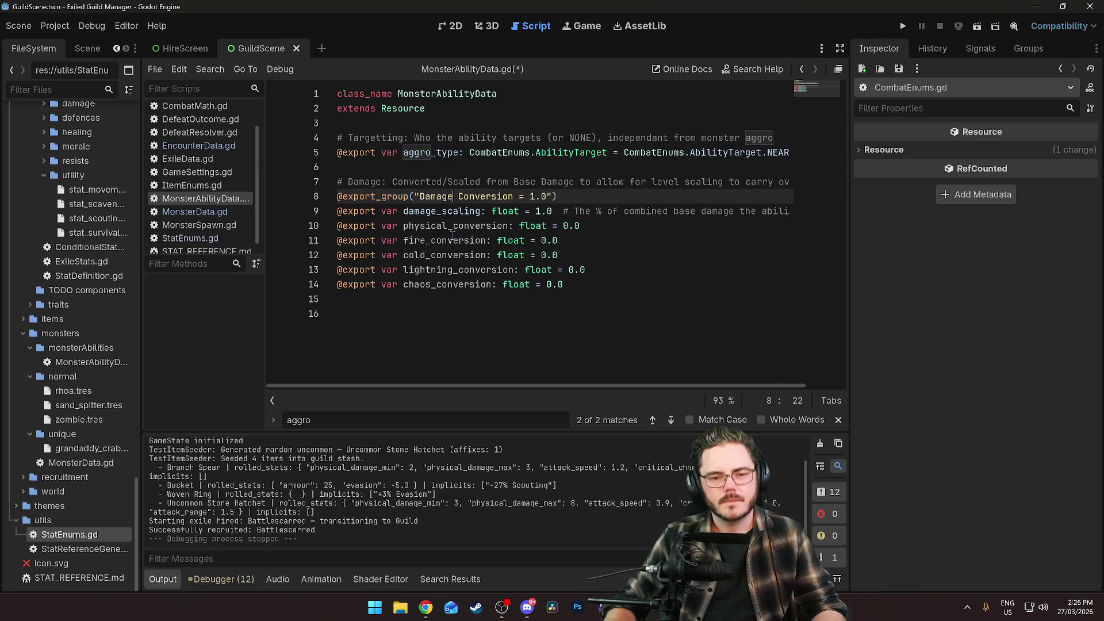
{"action": "key", "text": "ctrl+shift+Left"}
{"action": "type", "text": "DAMAGE"}
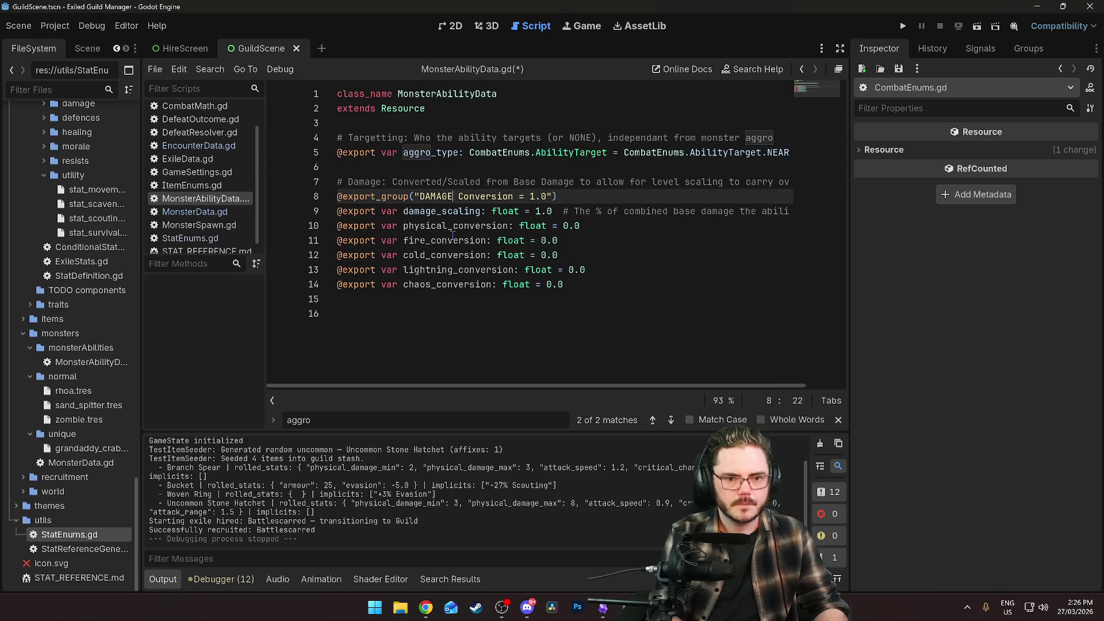
{"action": "key", "text": "ctrl+s"}
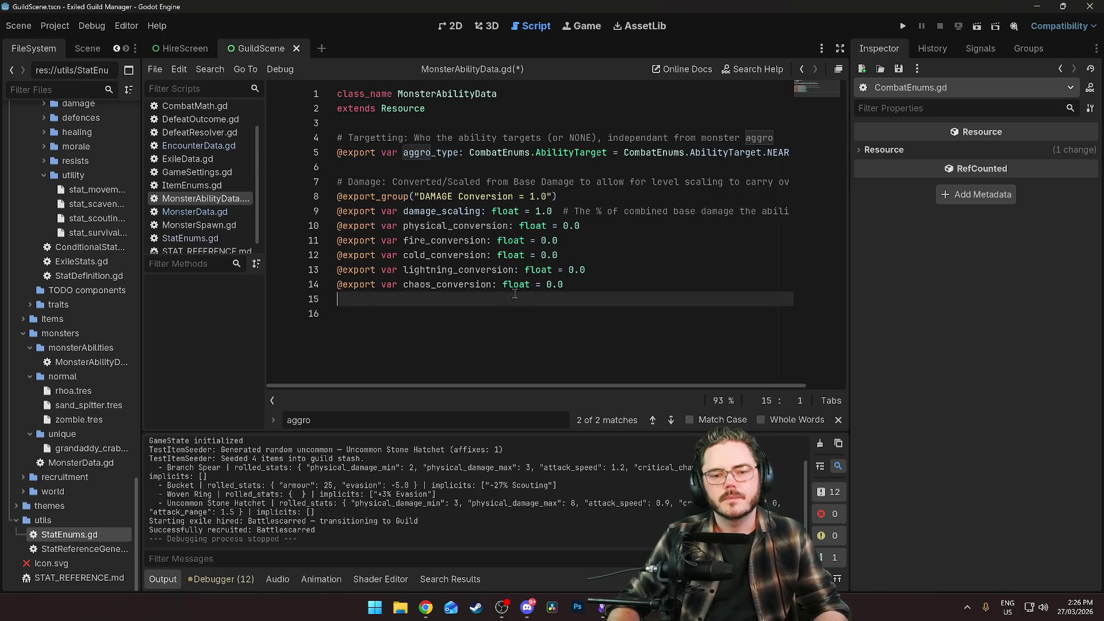
{"action": "left_click", "coordinate": [610, 270]}
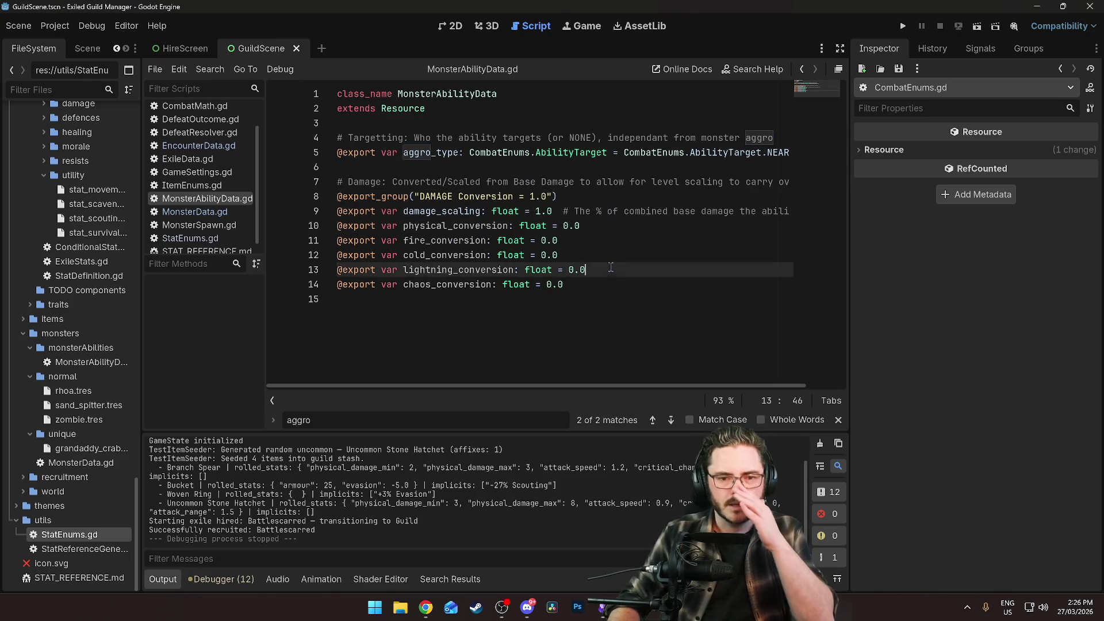
{"action": "left_click", "coordinate": [451, 197]}
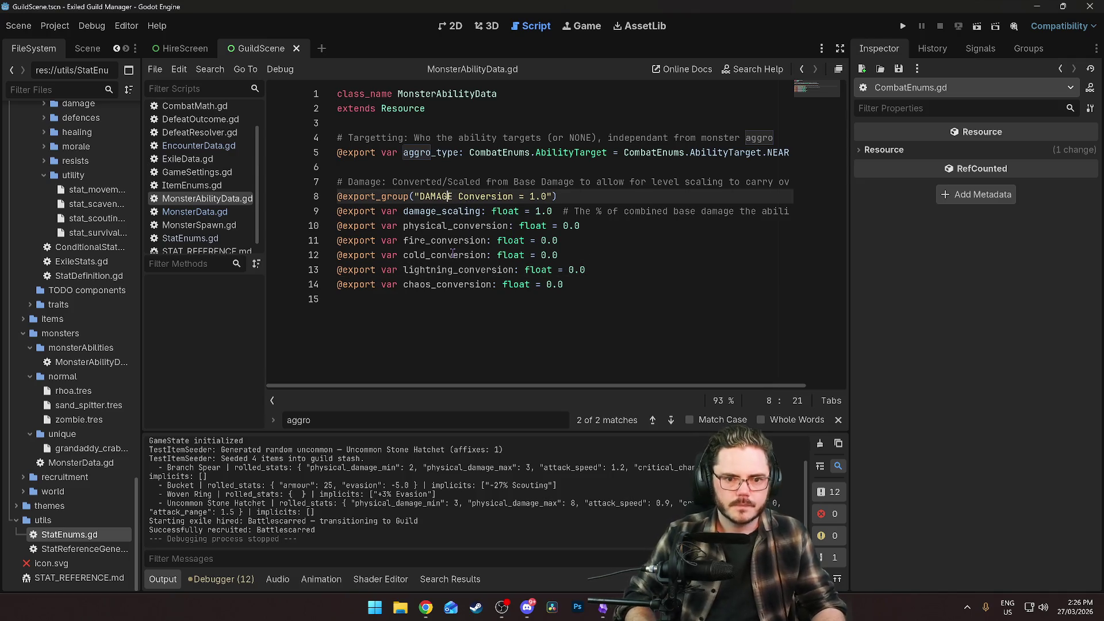
{"action": "key", "text": "Right"}
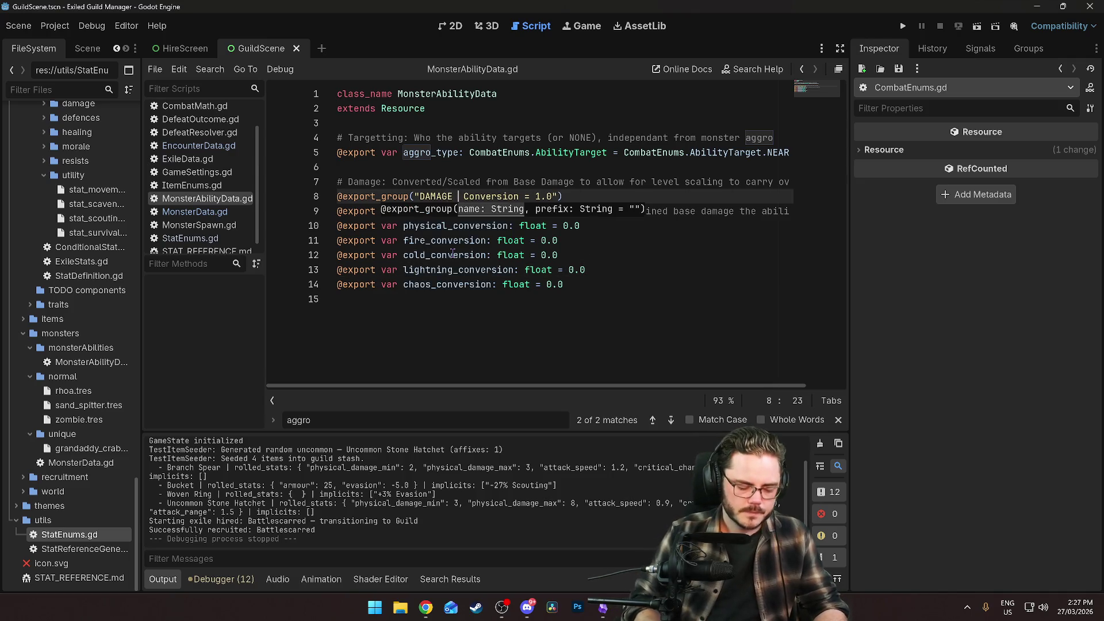
{"action": "key", "text": "BackSpace"}
{"action": "type", "text": ":"}
{"action": "key", "text": "ctrl+s"}
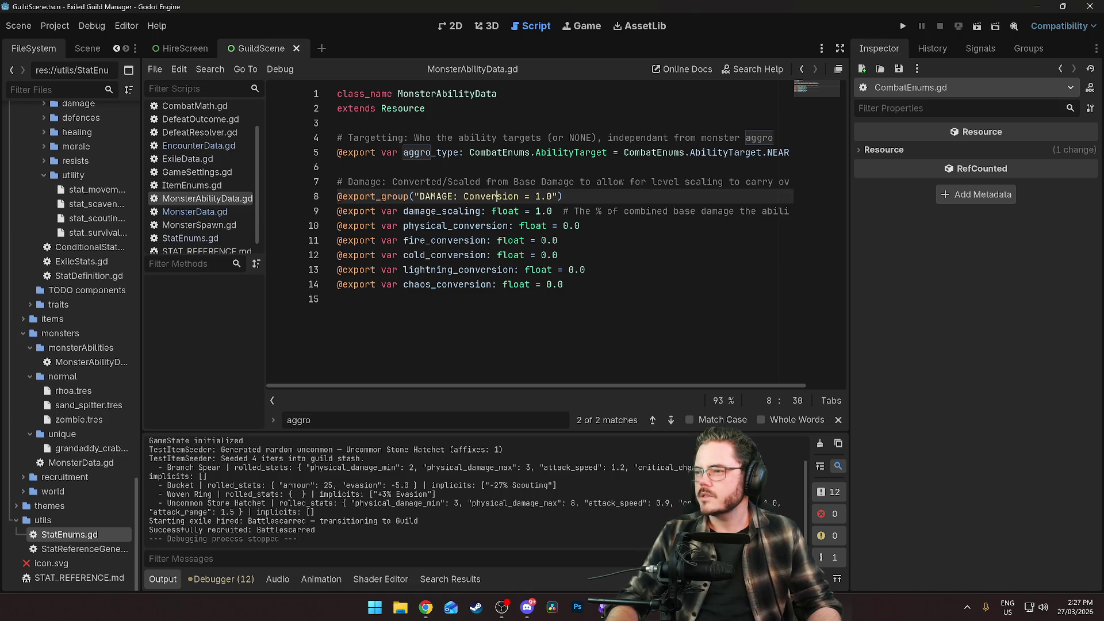
{"action": "key", "text": "alt+Tab"}
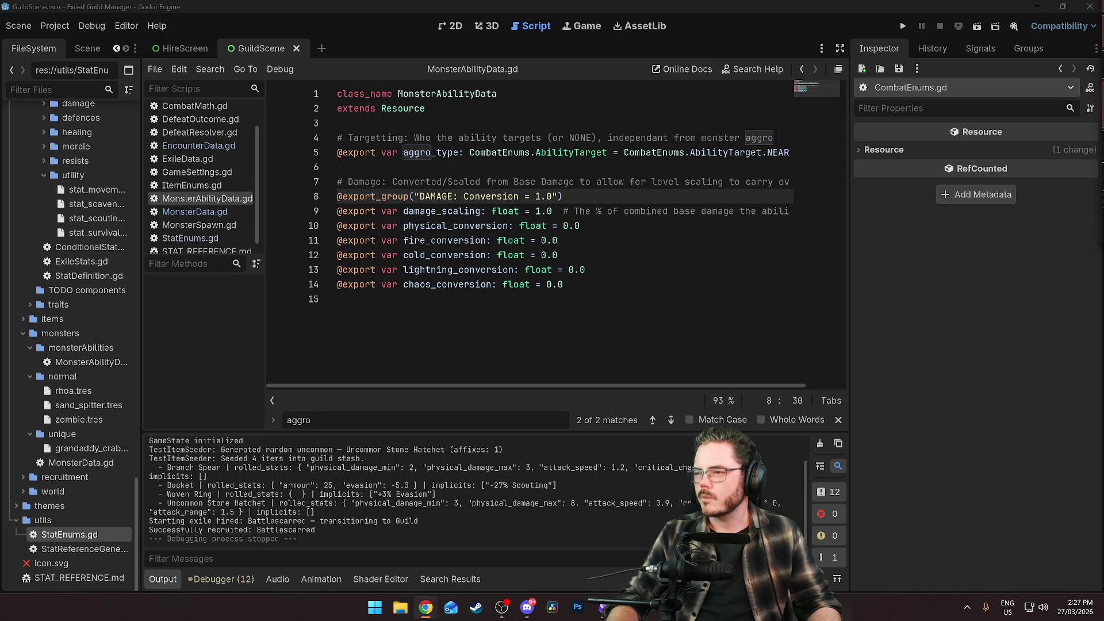
{"action": "left_click", "coordinate": [662, 253]}
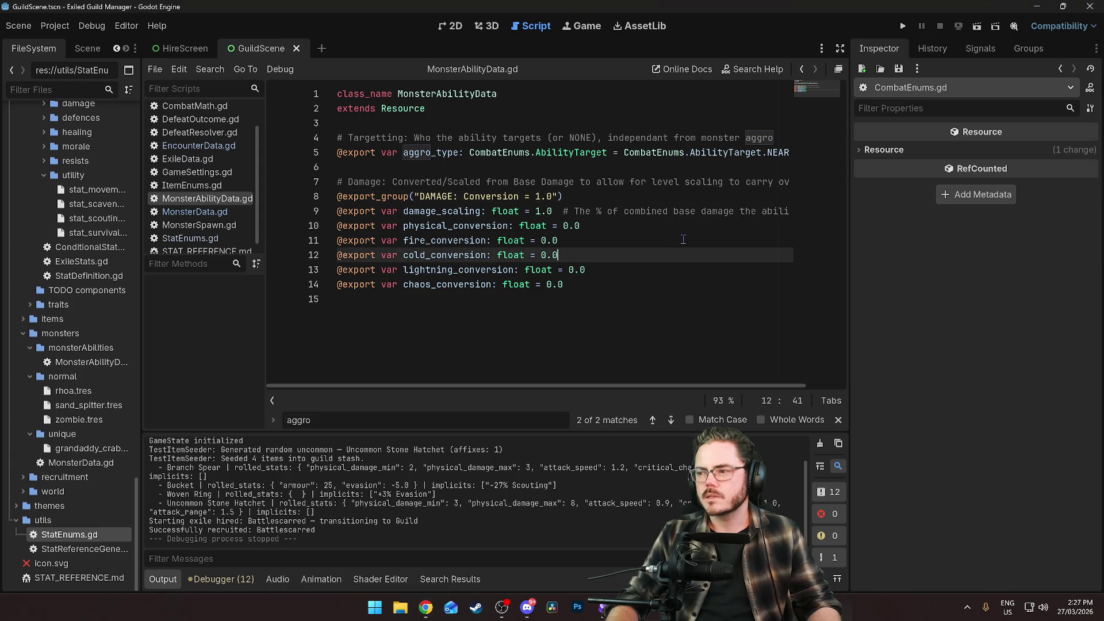
{"action": "left_click", "coordinate": [598, 280]}
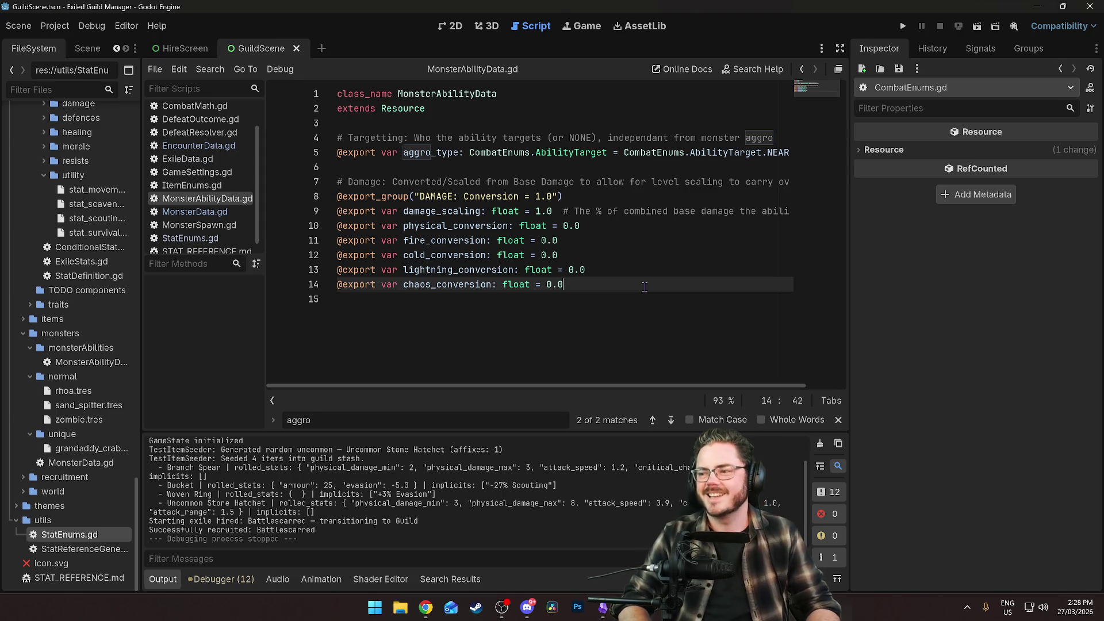
{"action": "key", "text": "Return"}
{"action": "key", "text": "Return"}
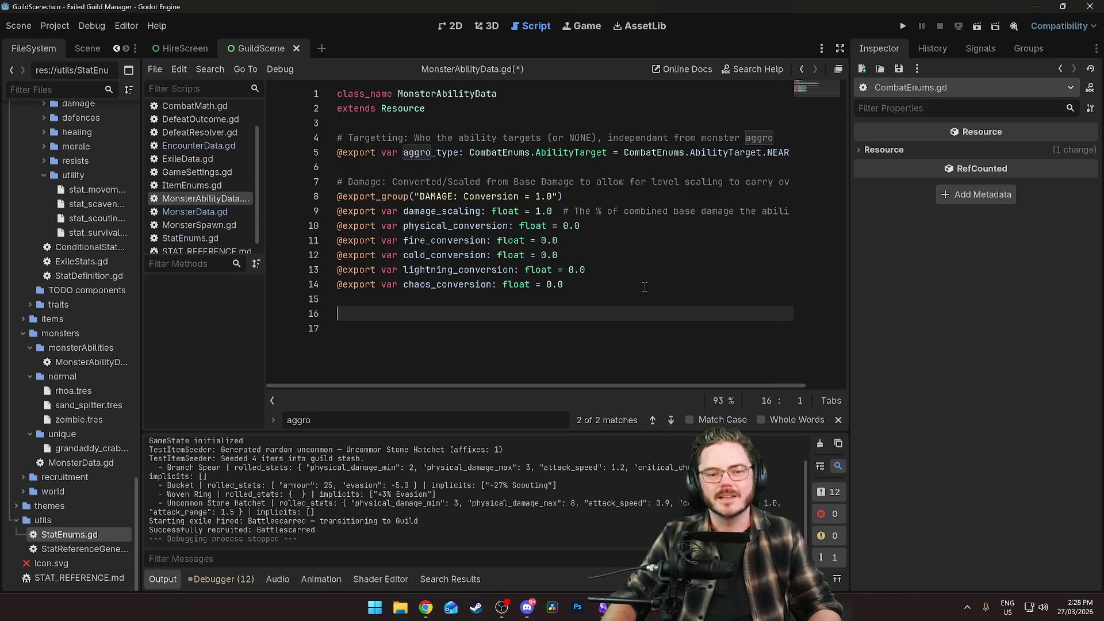
{"action": "key", "text": "ctrl+s"}
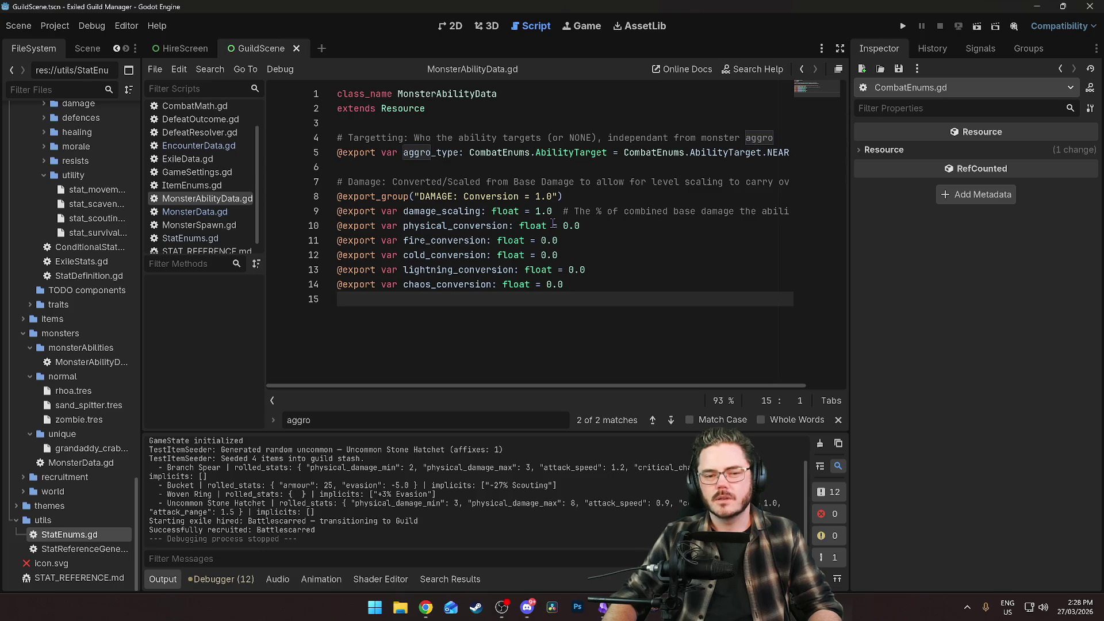
{"action": "mouse_move", "coordinate": [563, 284]}
{"action": "left_mouse_down"}
{"action": "mouse_move", "coordinate": [339, 241]}
{"action": "mouse_move", "coordinate": [326, 221]}
{"action": "left_mouse_up"}
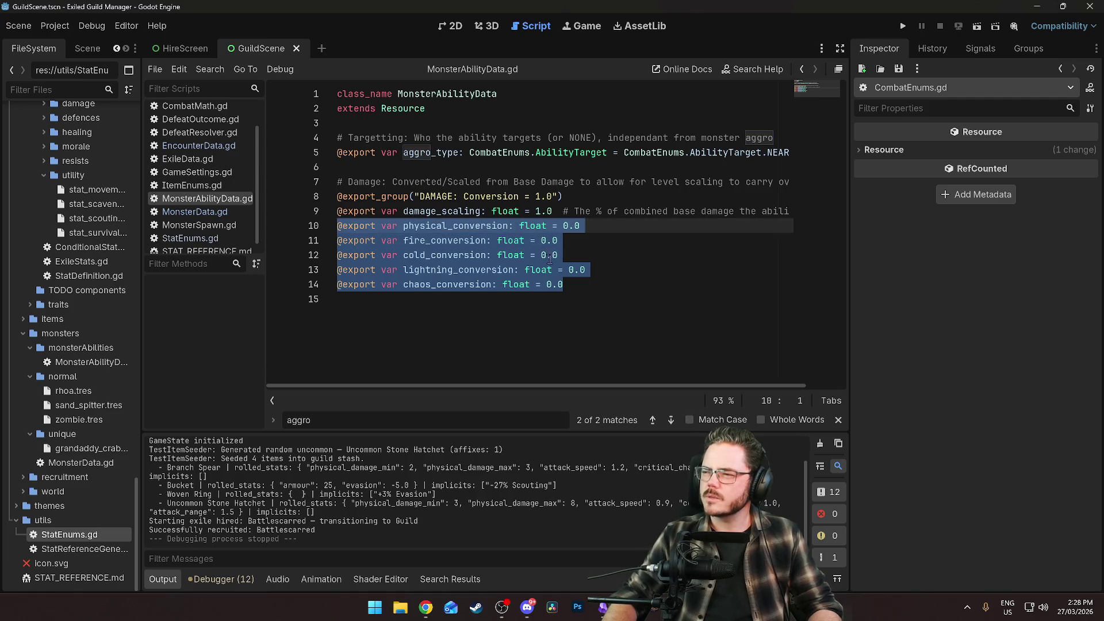
- Add a blank line after the variables, save, and clear 'aggro' from the find bar
{"action": "left_click", "coordinate": [448, 306]}
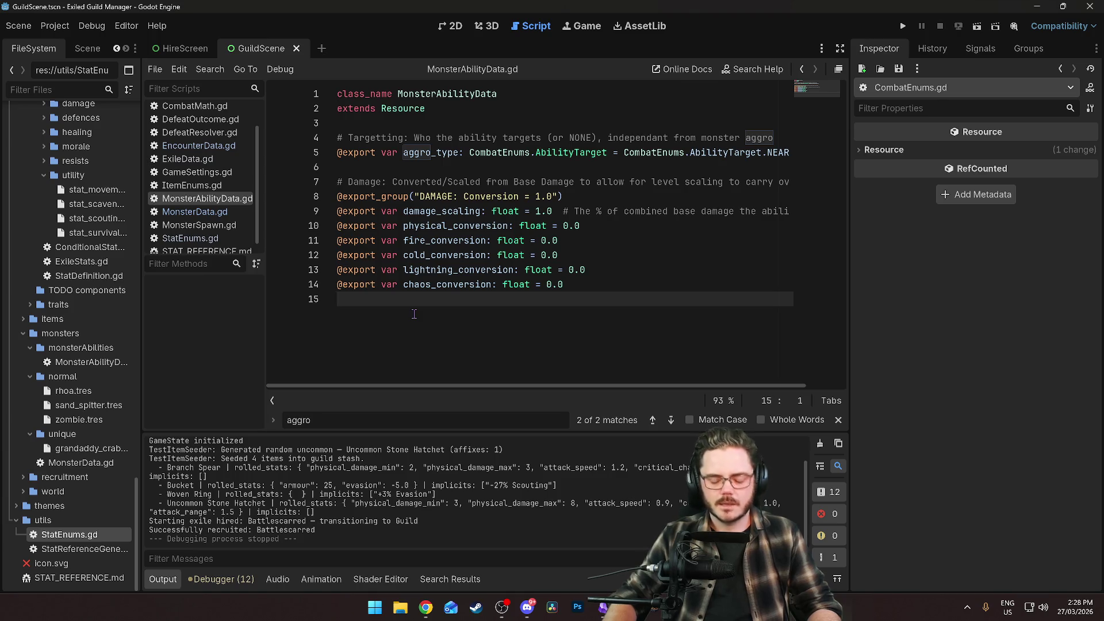
{"action": "key", "text": "Return"}
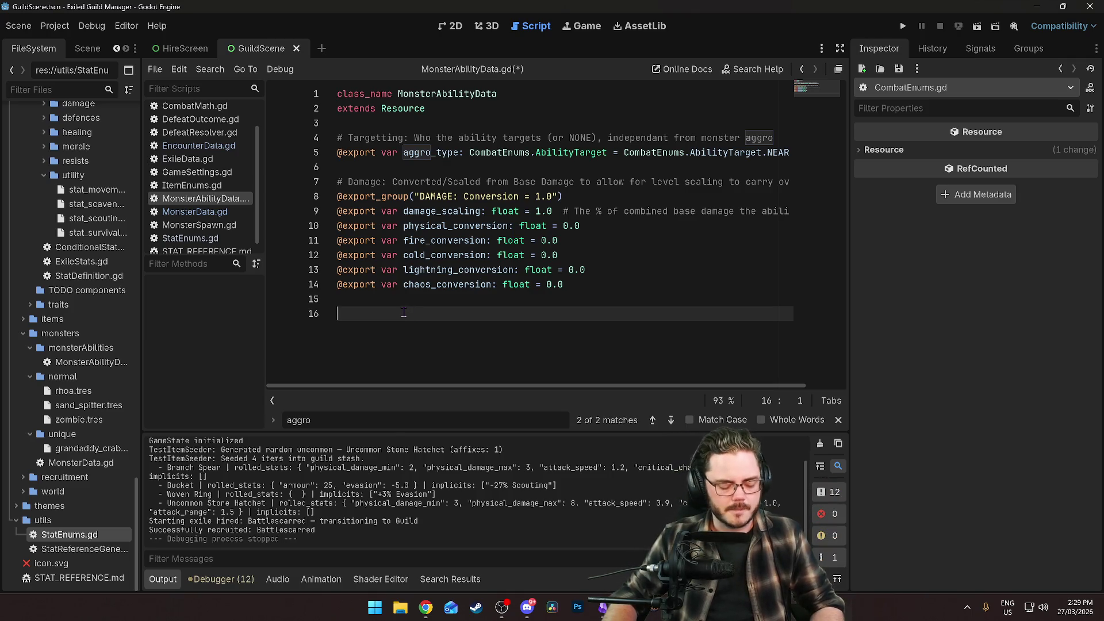
{"action": "key", "text": "ctrl+s"}
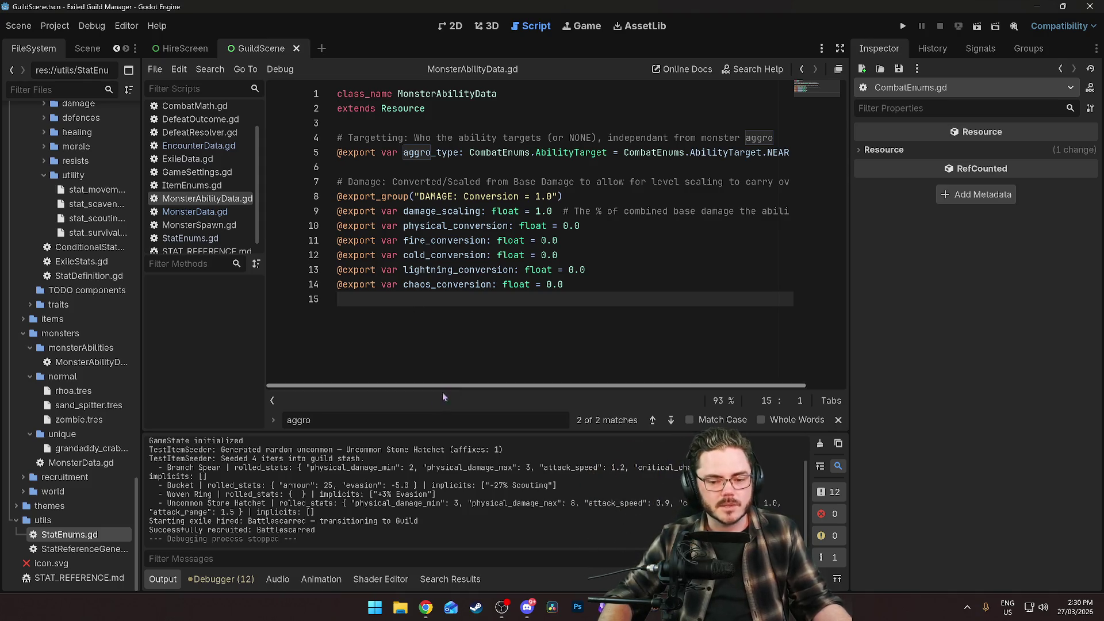
{"action": "key", "text": "ctrl+f"}
{"action": "key", "text": "BackSpace"}
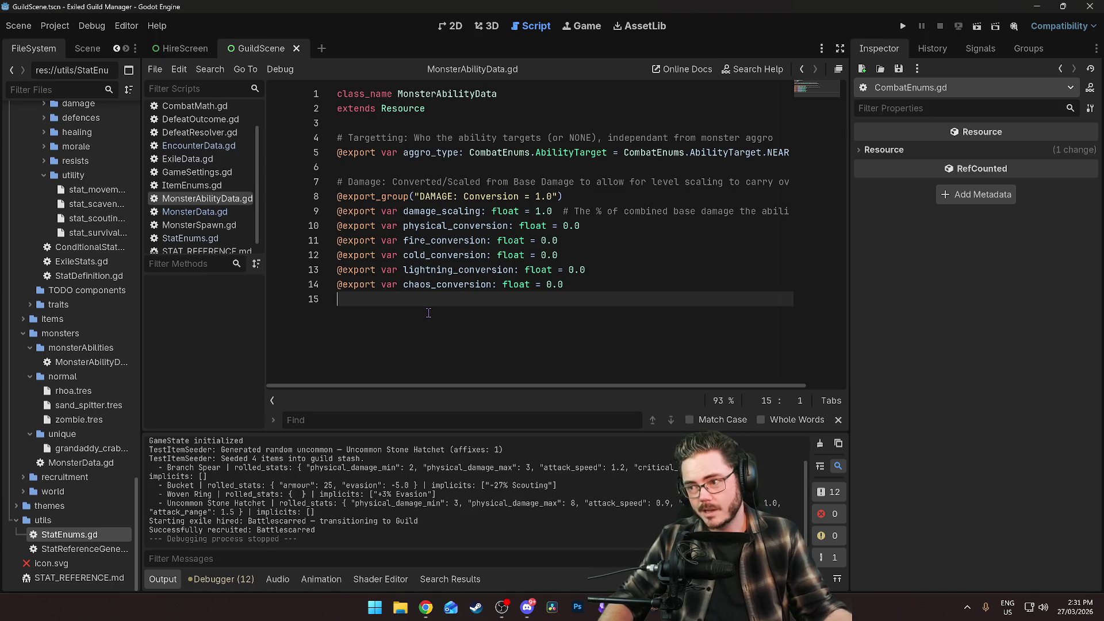
{"action": "key", "text": "alt+Tab"}
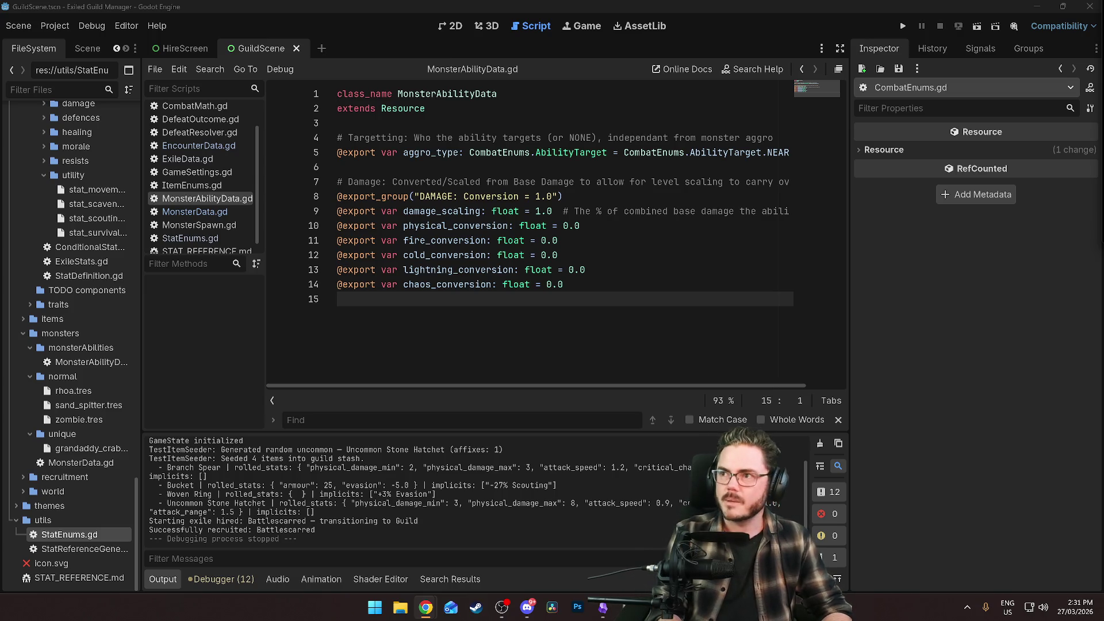
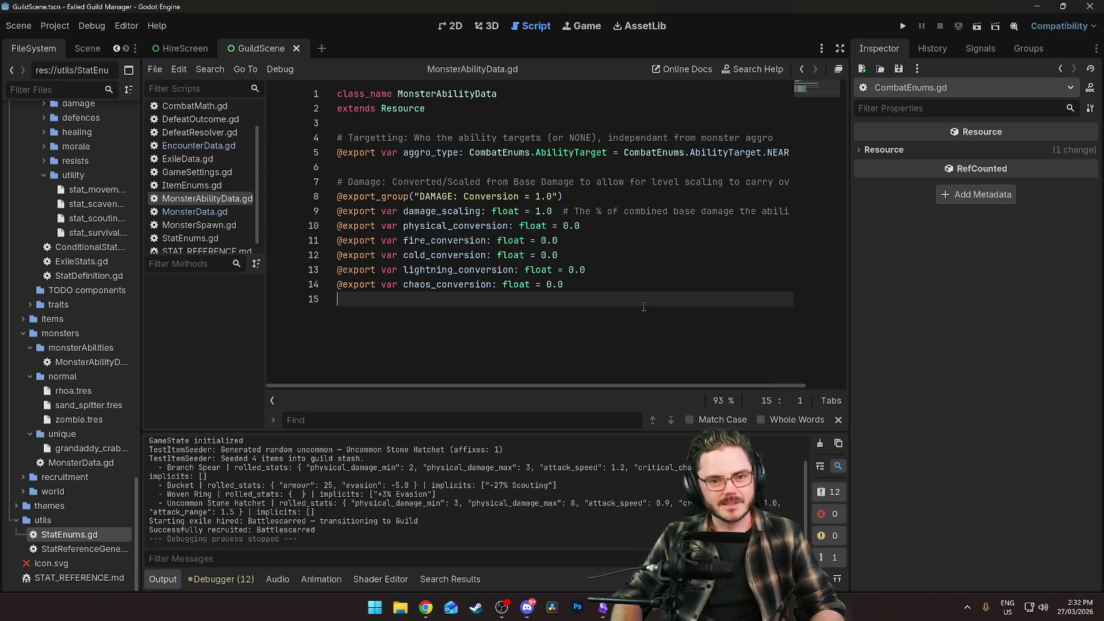
- Save the script and start a new resource in the monsterAbilities folder
{"action": "key", "text": "Return"}
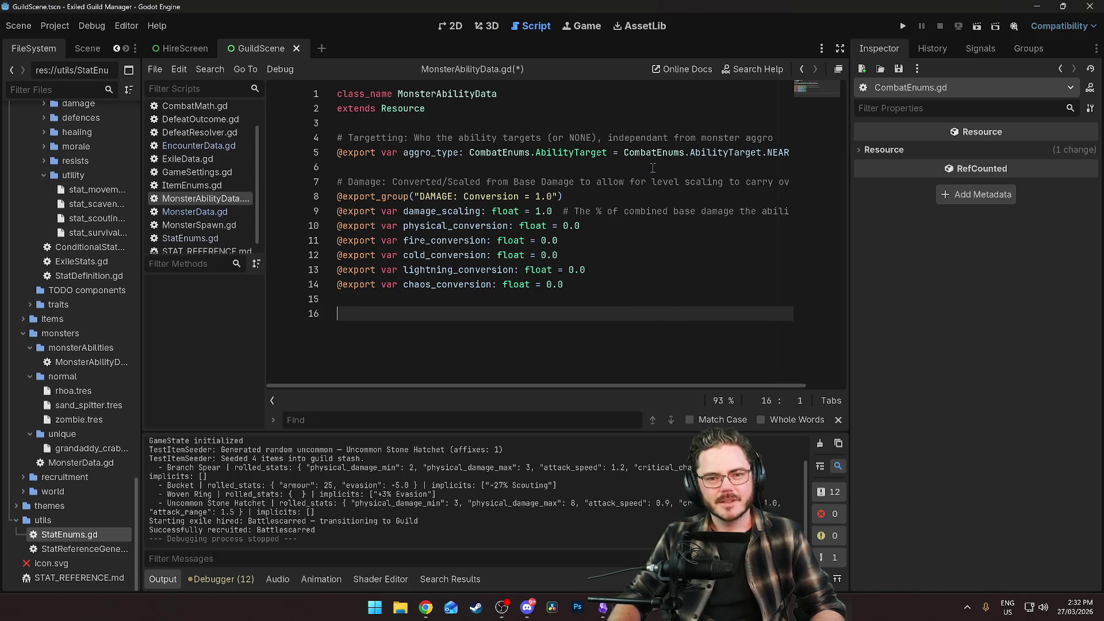
{"action": "key", "text": "ctrl+s"}
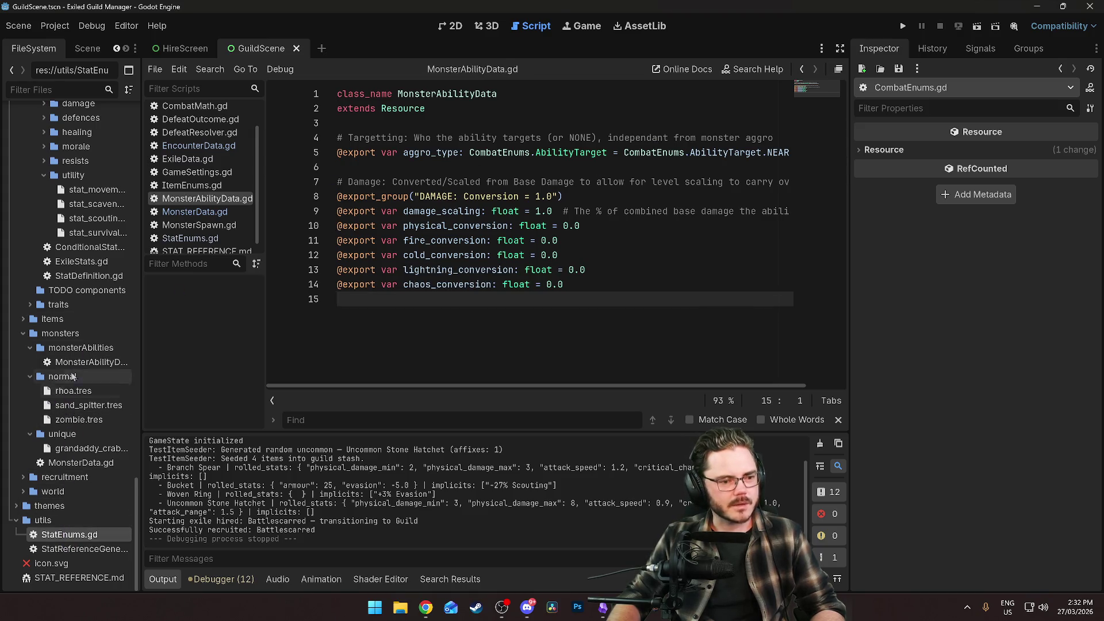
{"action": "left_click", "coordinate": [92, 348]}
{"action": "right_click", "coordinate": [93, 347]}
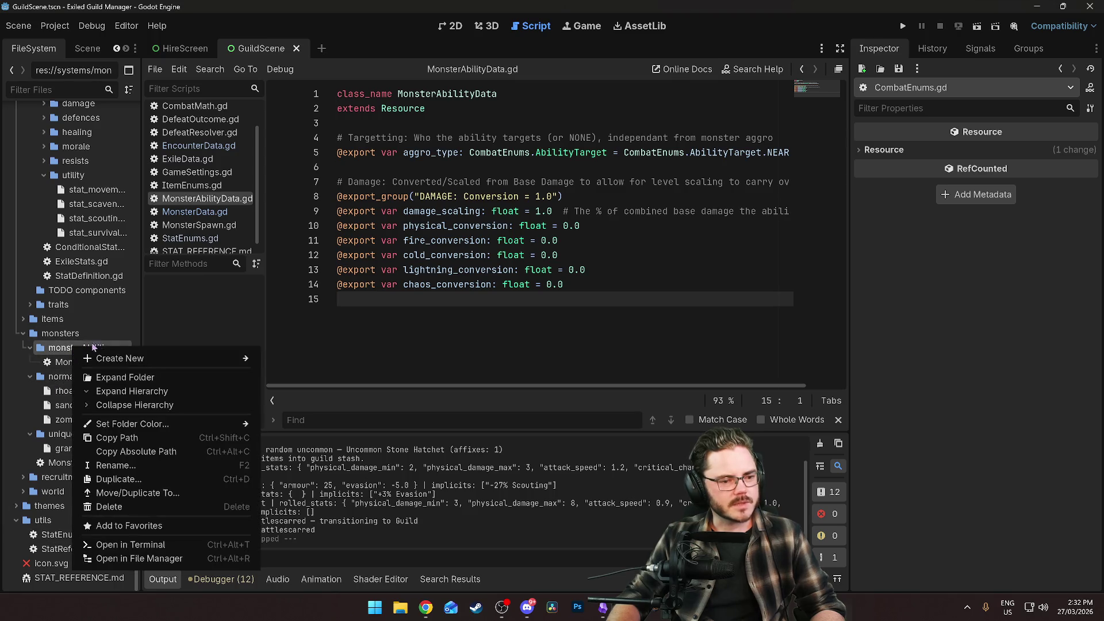
{"action": "mouse_move", "coordinate": [115, 359]}
{"action": "left_click", "coordinate": [288, 398]}
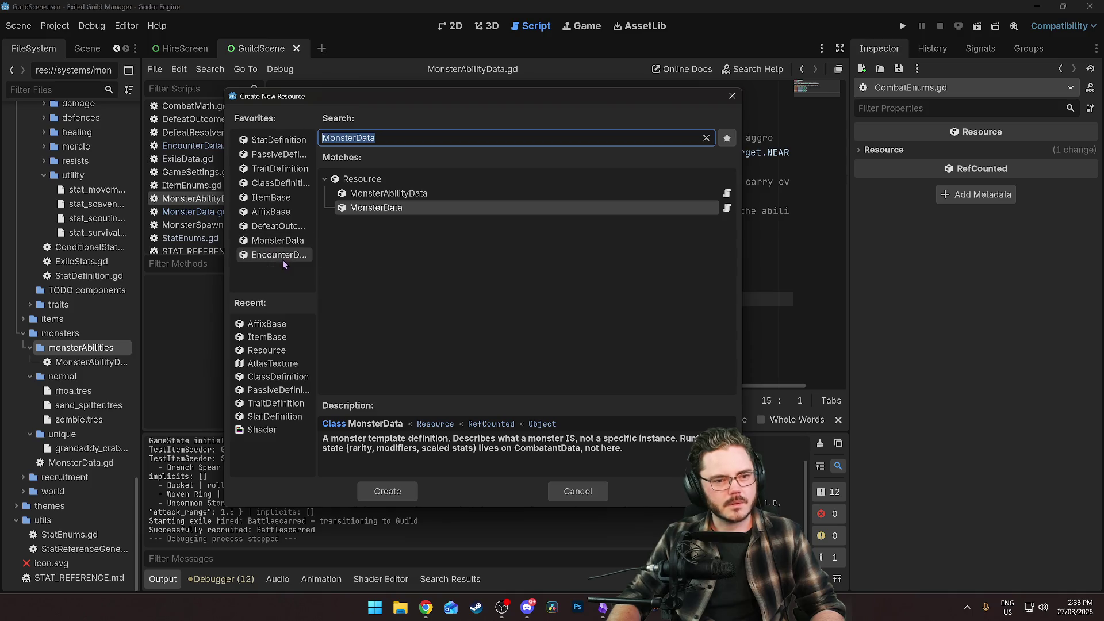
- Make it a MonsterAbilityData resource named rhoa_charge.tres and expand its DAMAGE: Conversion group
{"action": "left_click", "coordinate": [413, 194]}
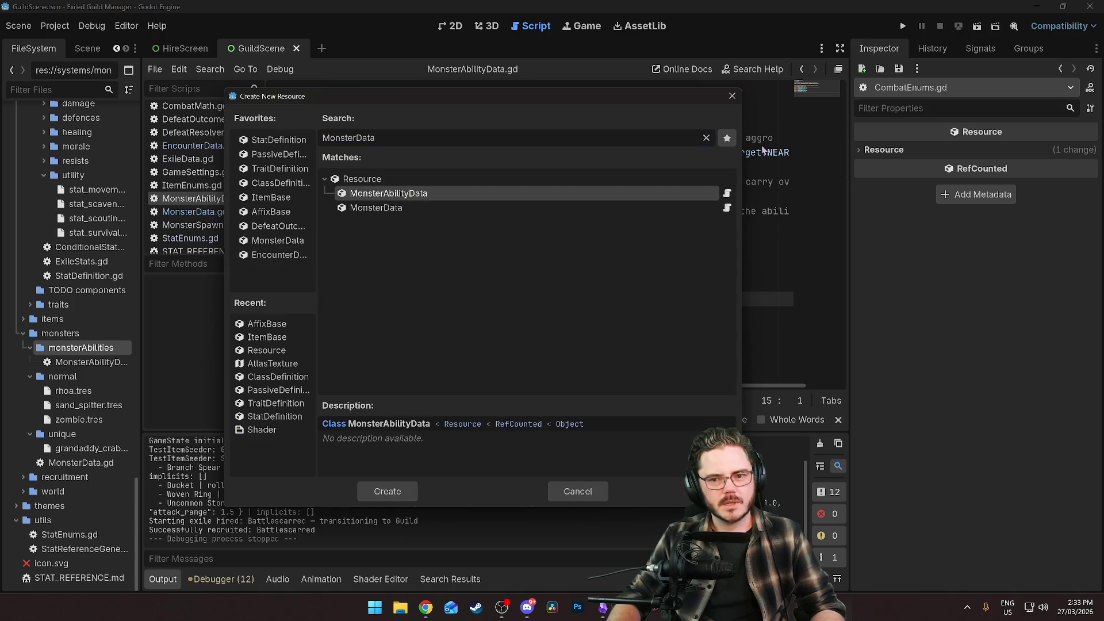
{"action": "double_click", "coordinate": [468, 194]}
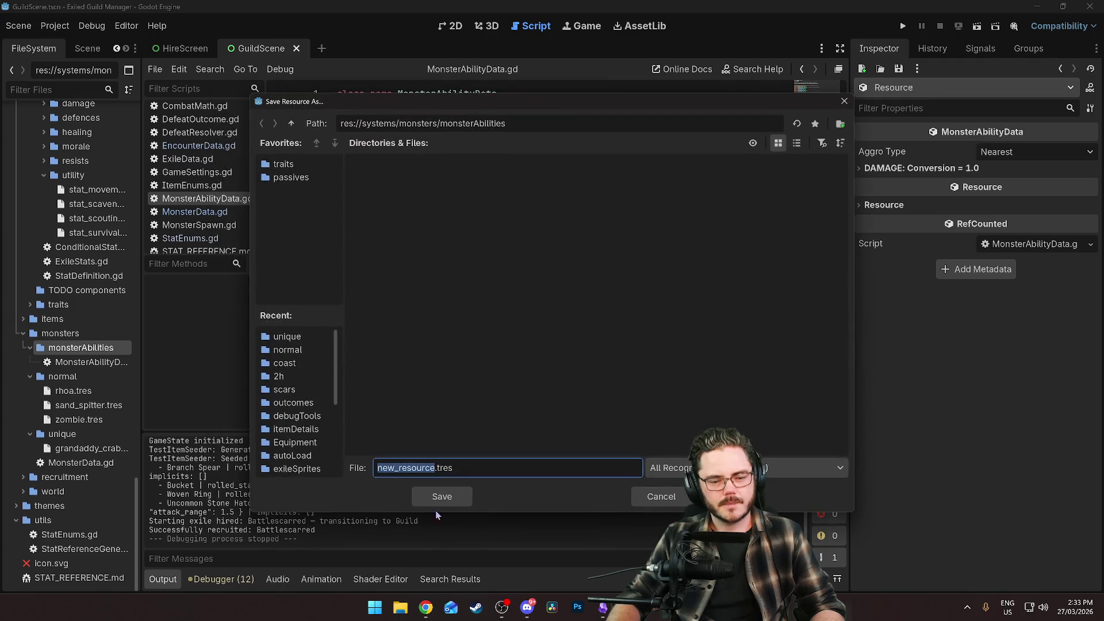
{"action": "type", "text": "rhoa"}
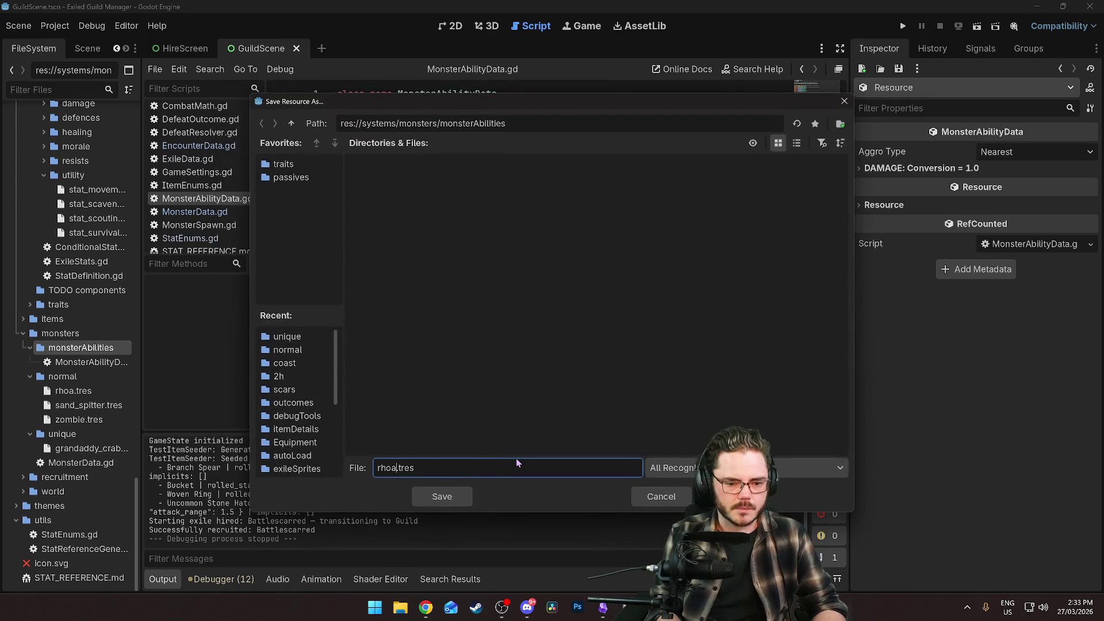
{"action": "type", "text": "_charge"}
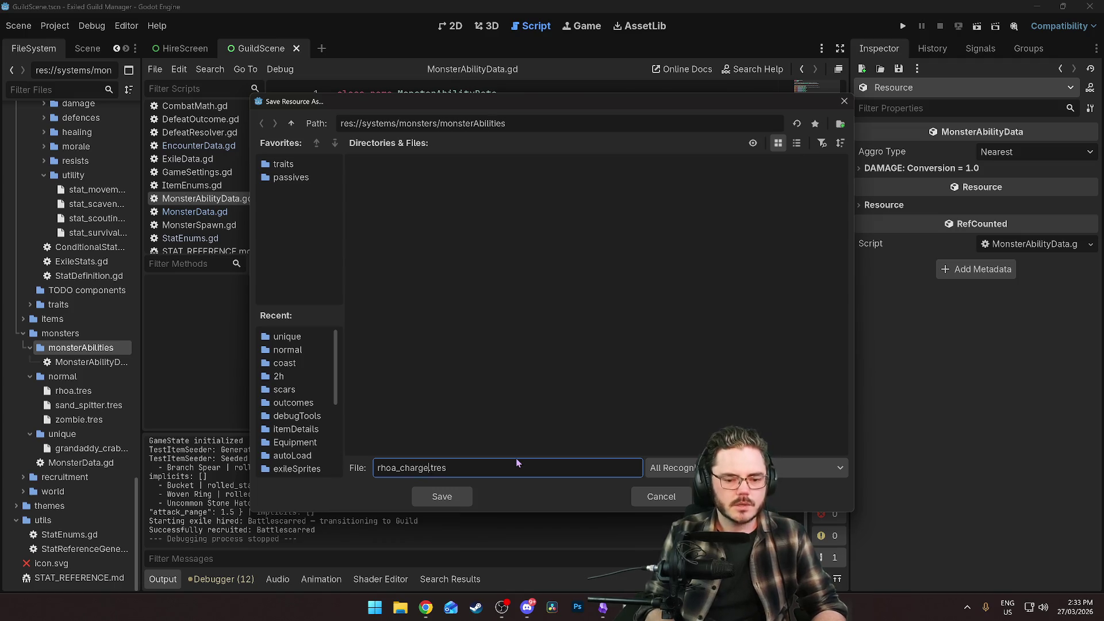
{"action": "key", "text": "Return"}
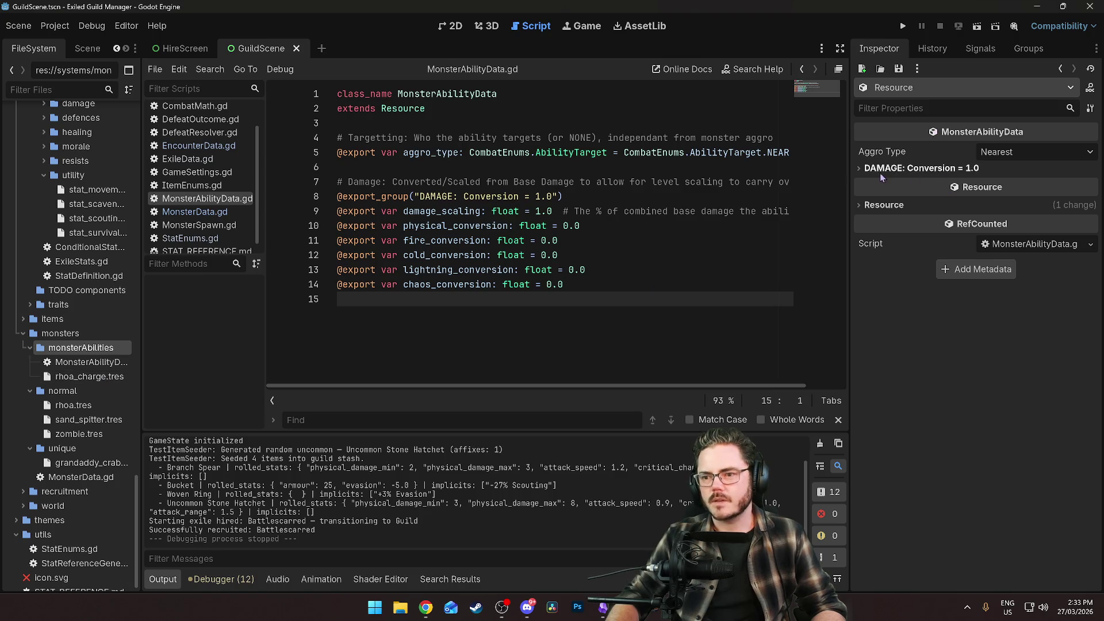
{"action": "left_click", "coordinate": [929, 170]}
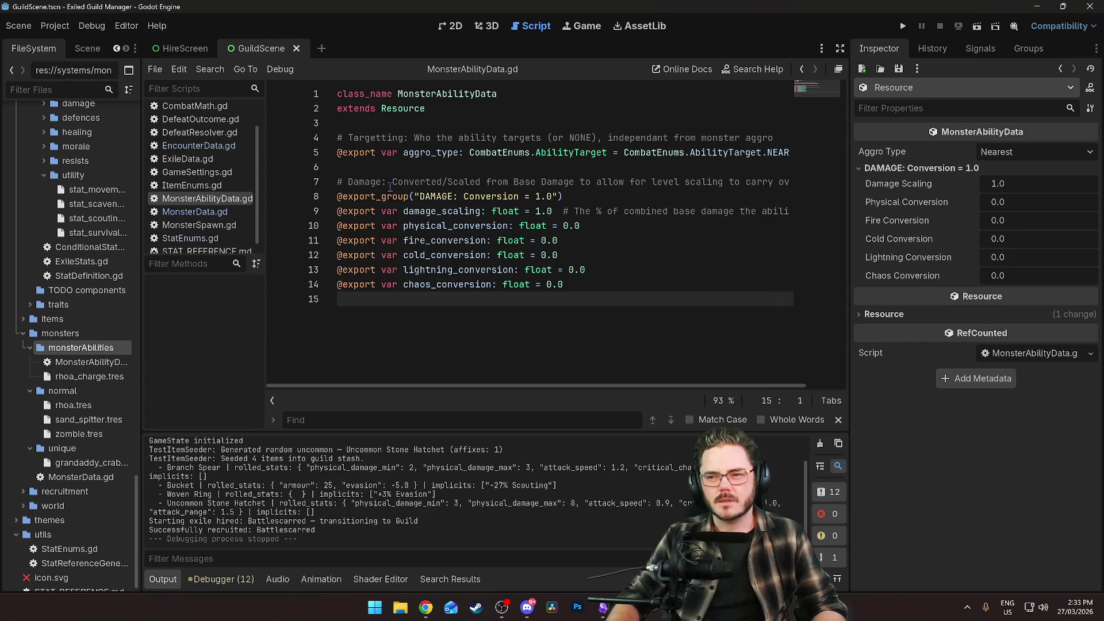
- Select MonsterData.gd's monster_id, display_name, icon and description exports, then go back to MonsterAbilityData.gd
{"action": "left_click", "coordinate": [364, 139]}
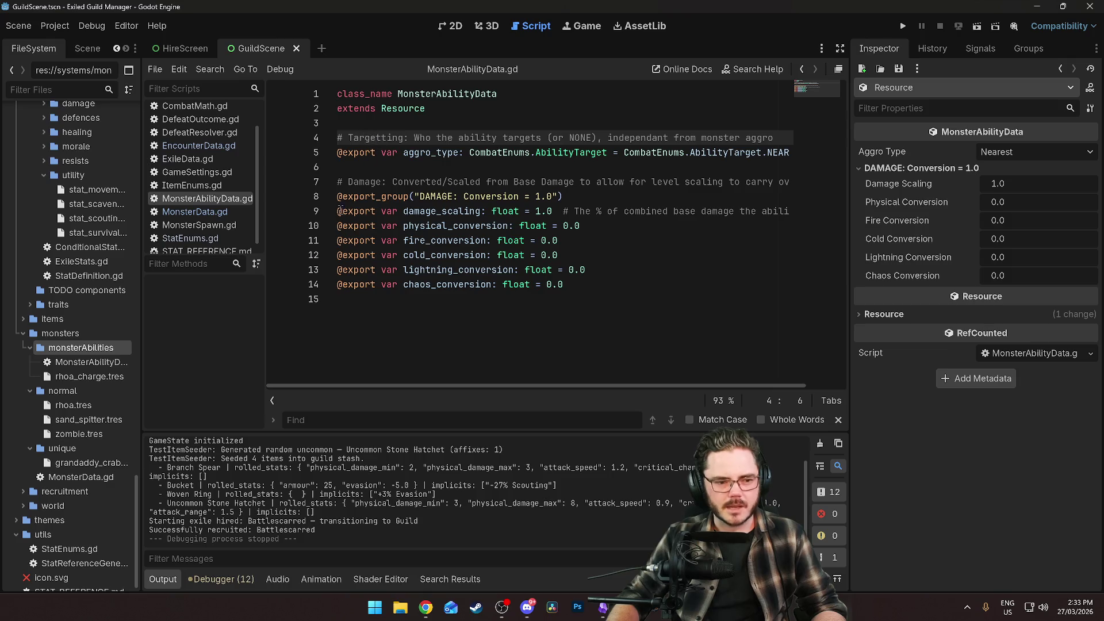
{"action": "left_click", "coordinate": [187, 212]}
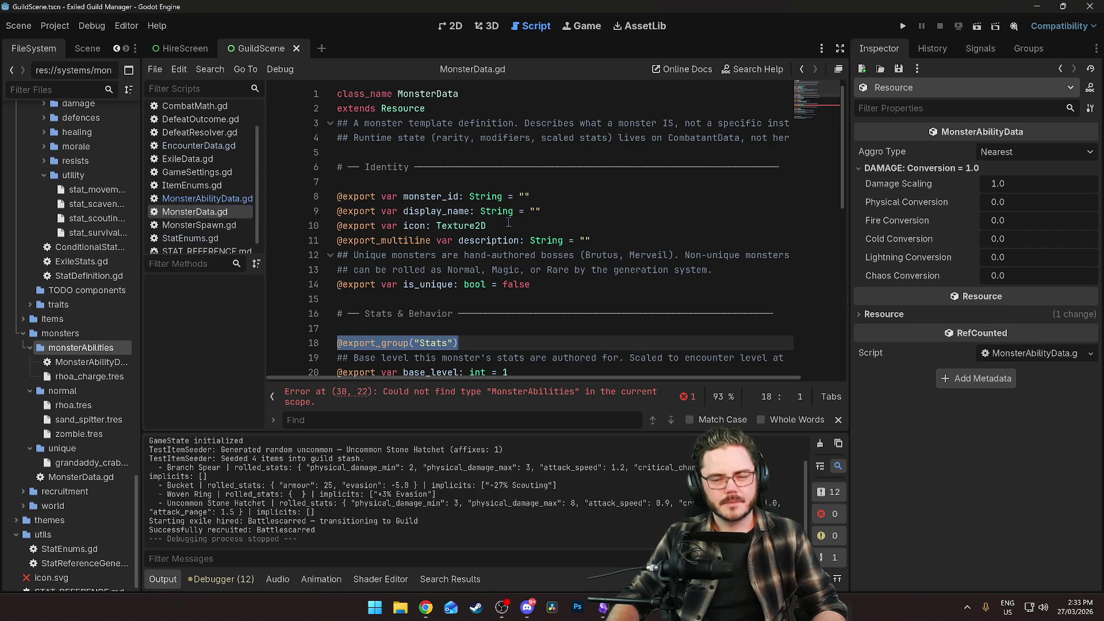
{"action": "left_click_drag", "start_coordinate": [545, 211], "coordinate": [300, 196]}
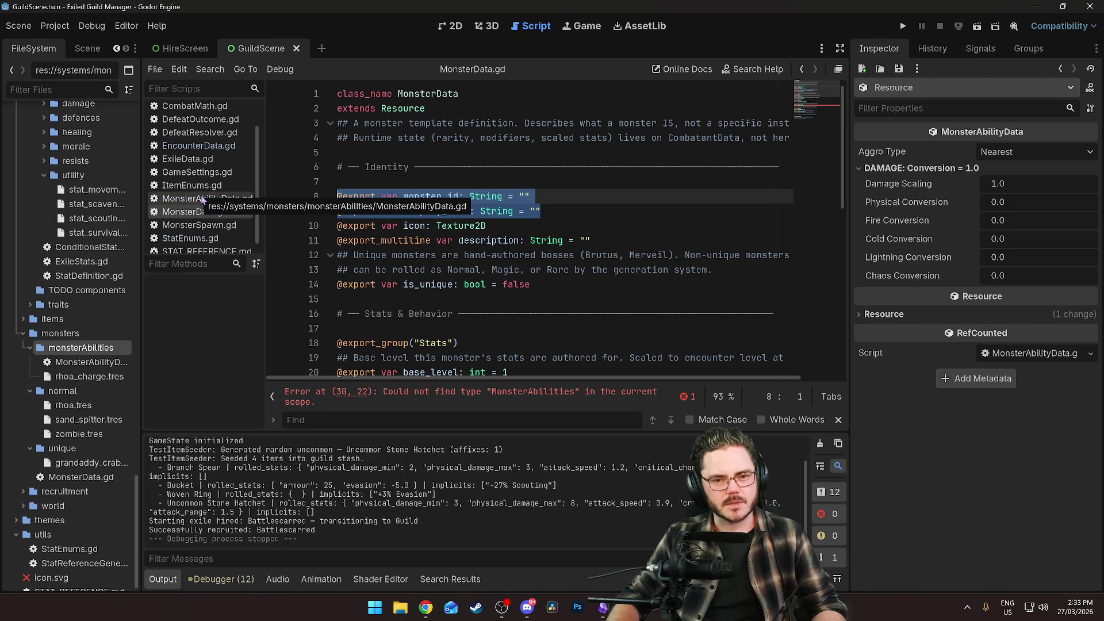
{"action": "scroll", "coordinate": [220, 219], "scroll_direction": "down", "scroll_amount": 1}
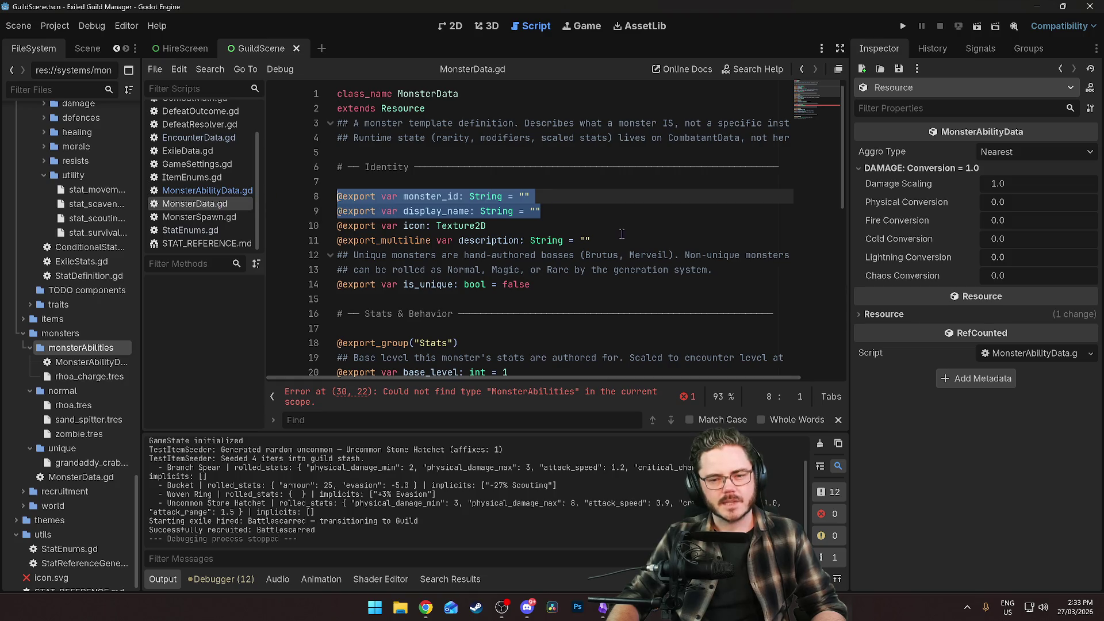
{"action": "mouse_move", "coordinate": [604, 239]}
{"action": "left_mouse_down"}
{"action": "mouse_move", "coordinate": [323, 213]}
{"action": "mouse_move", "coordinate": [309, 198]}
{"action": "left_mouse_up"}
{"action": "key", "text": "ctrl+c"}
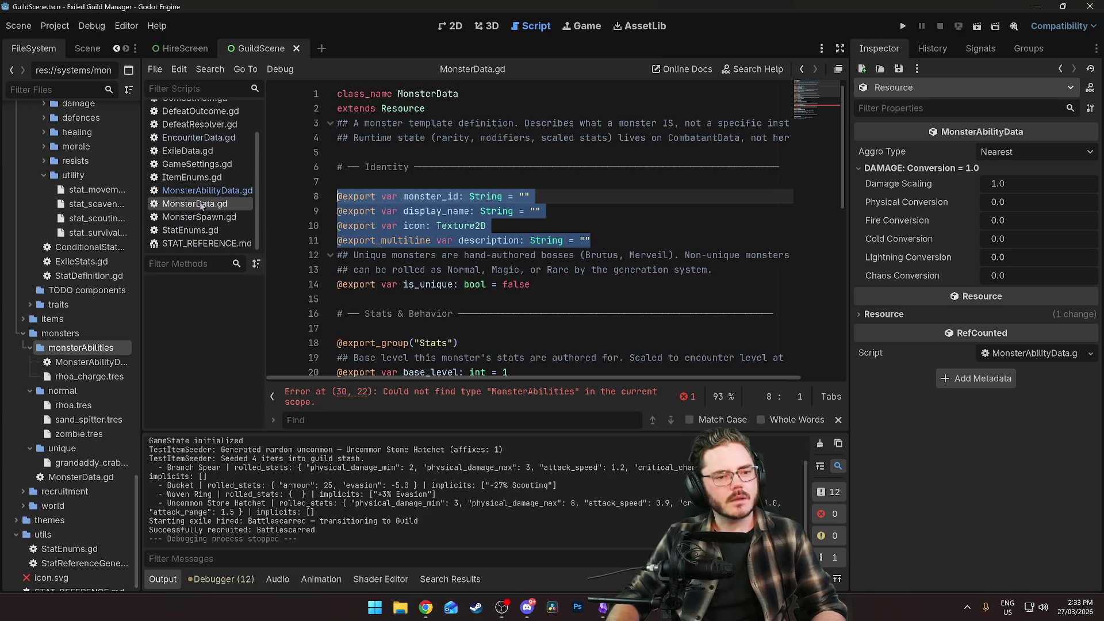
{"action": "left_click", "coordinate": [192, 177]}
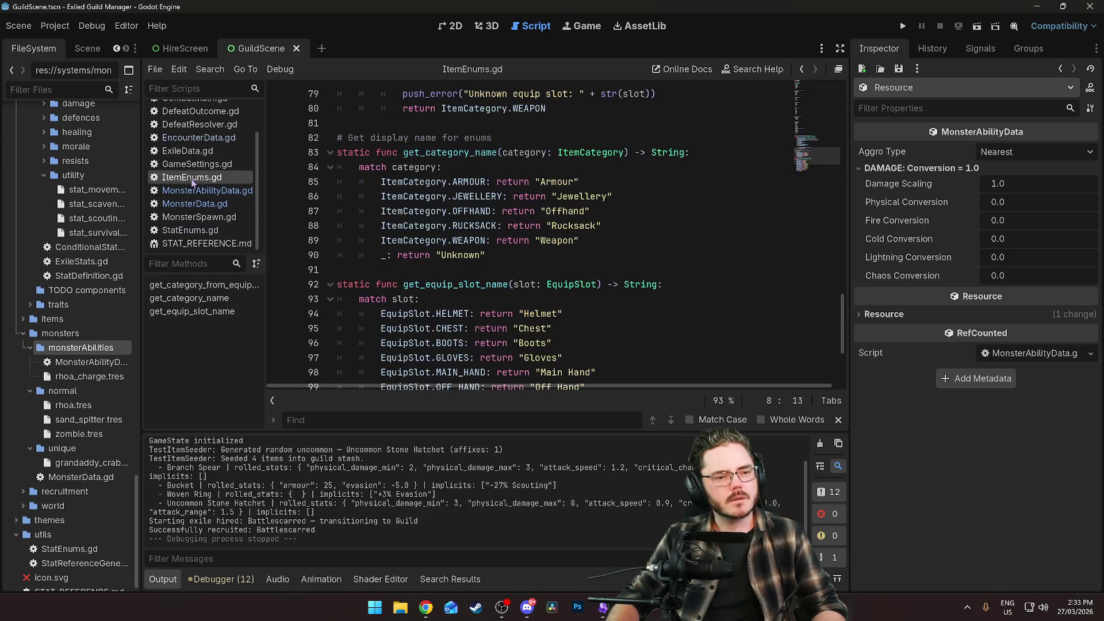
{"action": "left_click", "coordinate": [205, 194]}
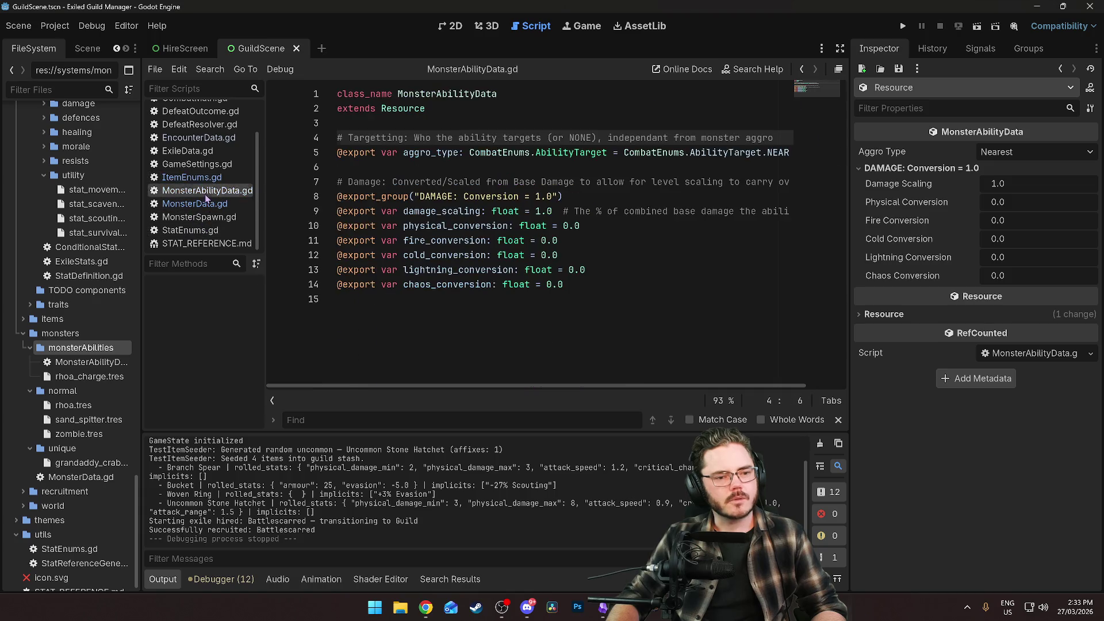
- Paste the four identity exports on line 3 and rename monster_id to monster_ability_id
{"action": "left_click", "coordinate": [427, 124]}
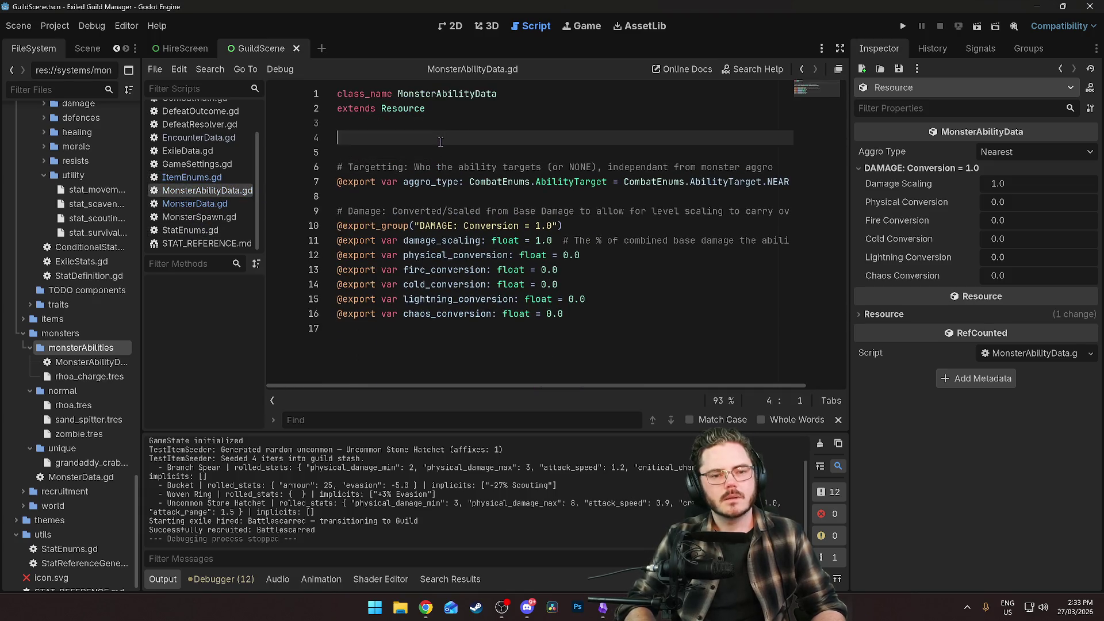
{"action": "key", "text": "ctrl+v"}
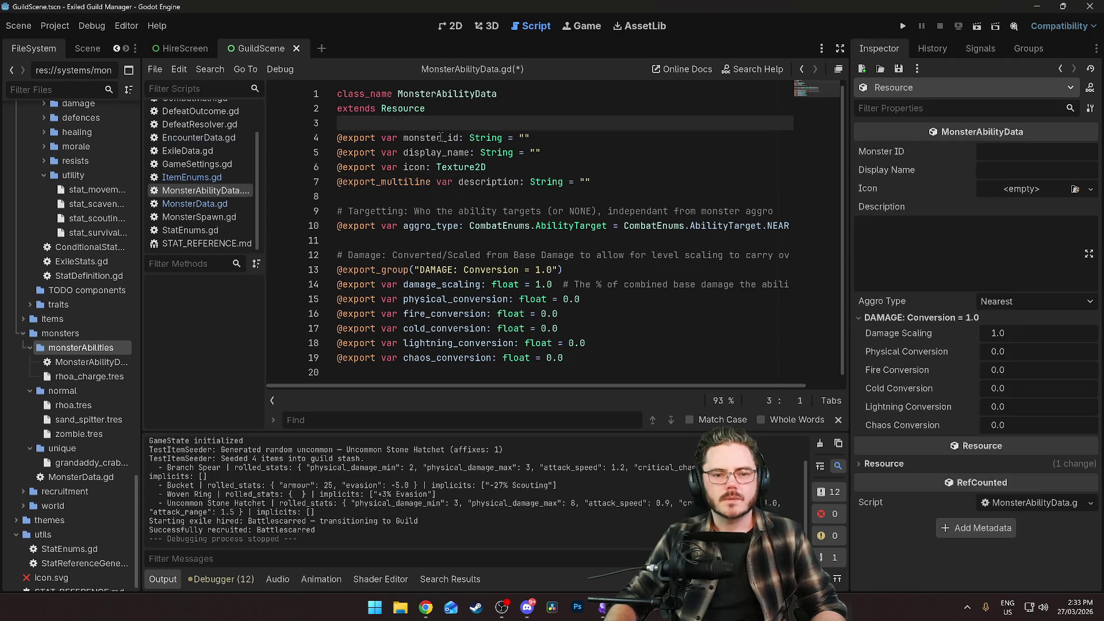
{"action": "left_click_drag", "start_coordinate": [442, 138], "coordinate": [404, 138]}
{"action": "type", "text": "monster_a"}
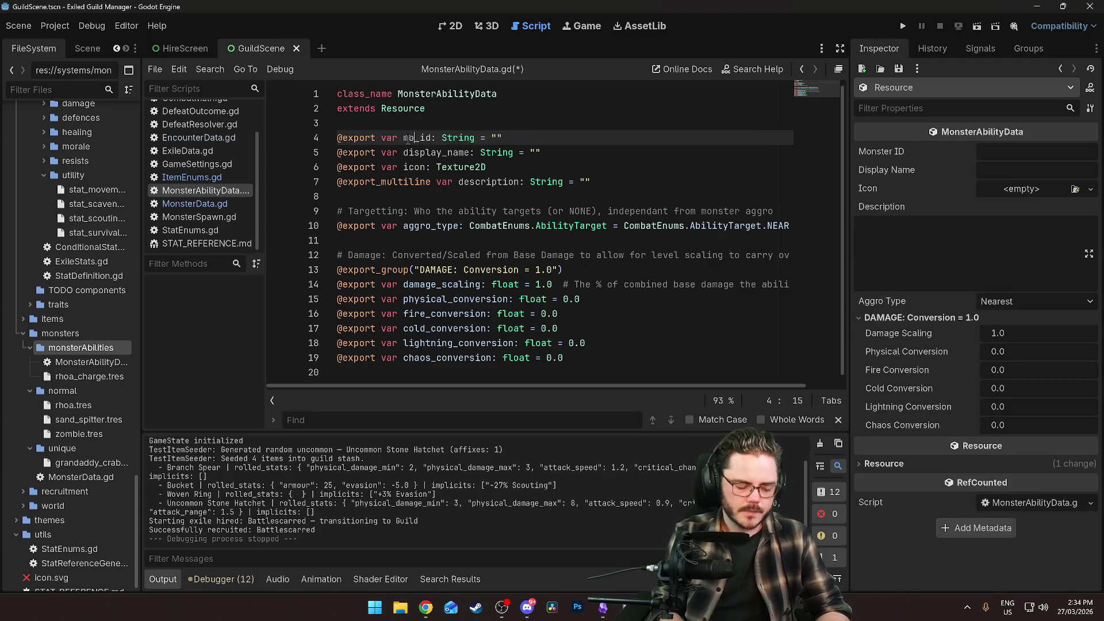
{"action": "type", "text": "bility"}
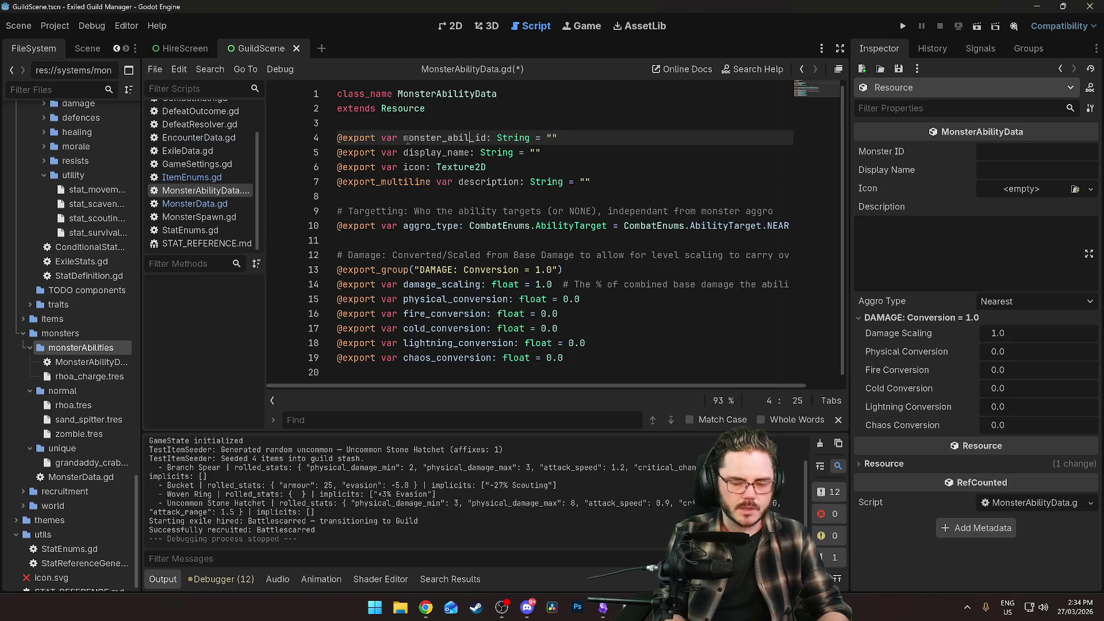
{"action": "left_click", "coordinate": [576, 148]}
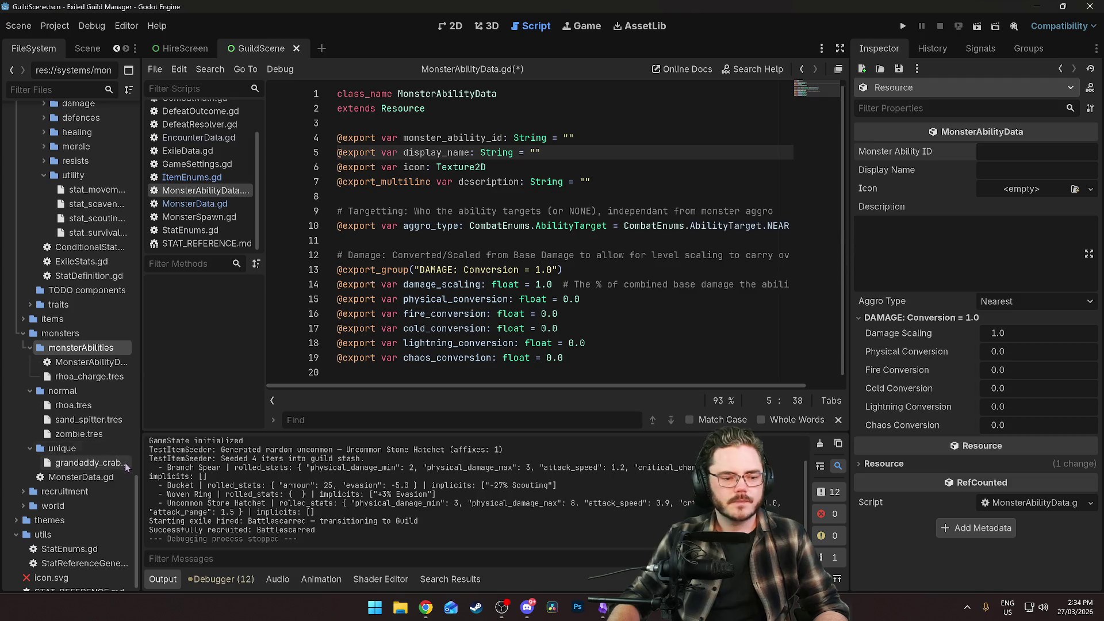
{"action": "left_click", "coordinate": [89, 376]}
- Give rhoa_charge ID rhoa_charge, Display Name 'Rhoa Charge' and Aggro Type Lowest Hp
{"action": "left_click", "coordinate": [1028, 151]}
{"action": "type", "text": "hoa_charge"}
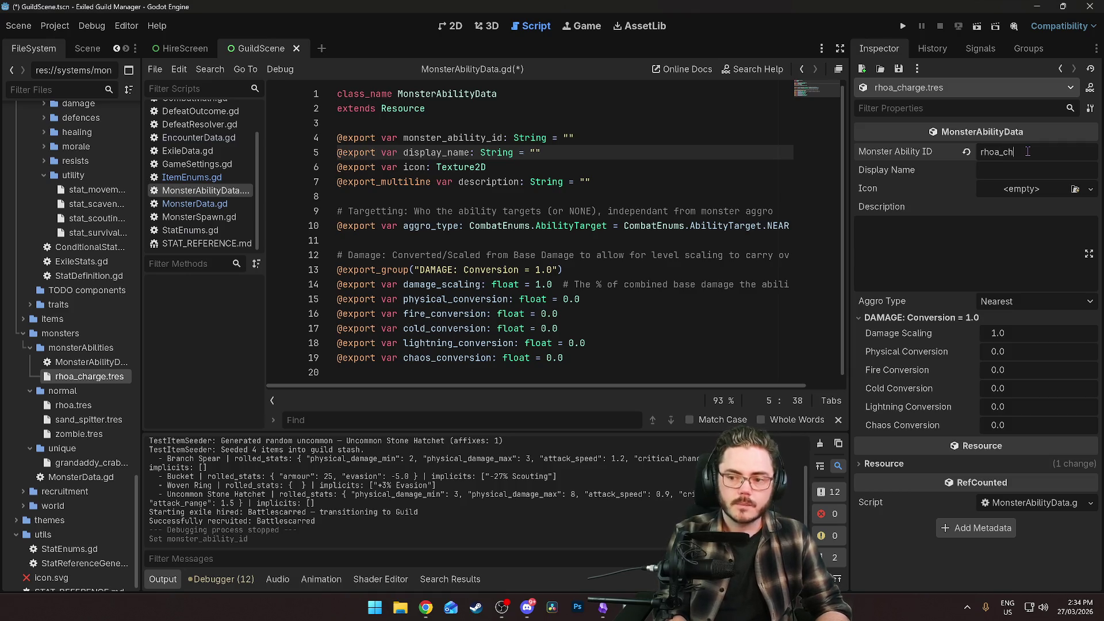
{"action": "key", "text": "Tab"}
{"action": "type", "text": "Ro"}
{"action": "key", "text": "BackSpace"}
{"action": "type", "text": "hoa Charge"}
{"action": "key", "text": "Tab"}
{"action": "left_click", "coordinate": [1007, 303]}
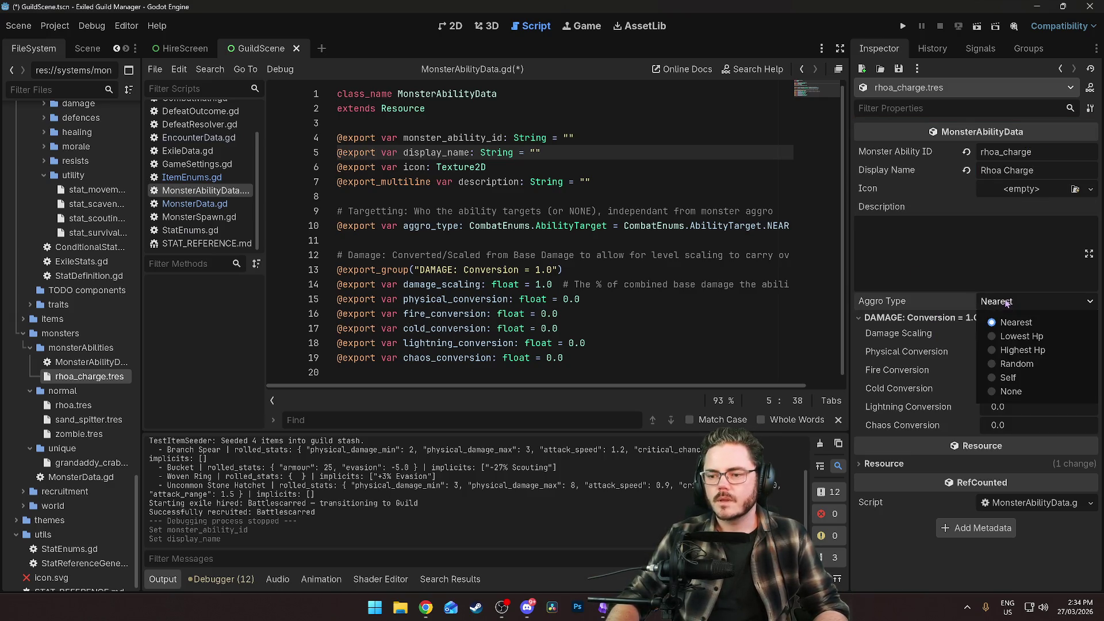
{"action": "left_click", "coordinate": [1021, 337]}
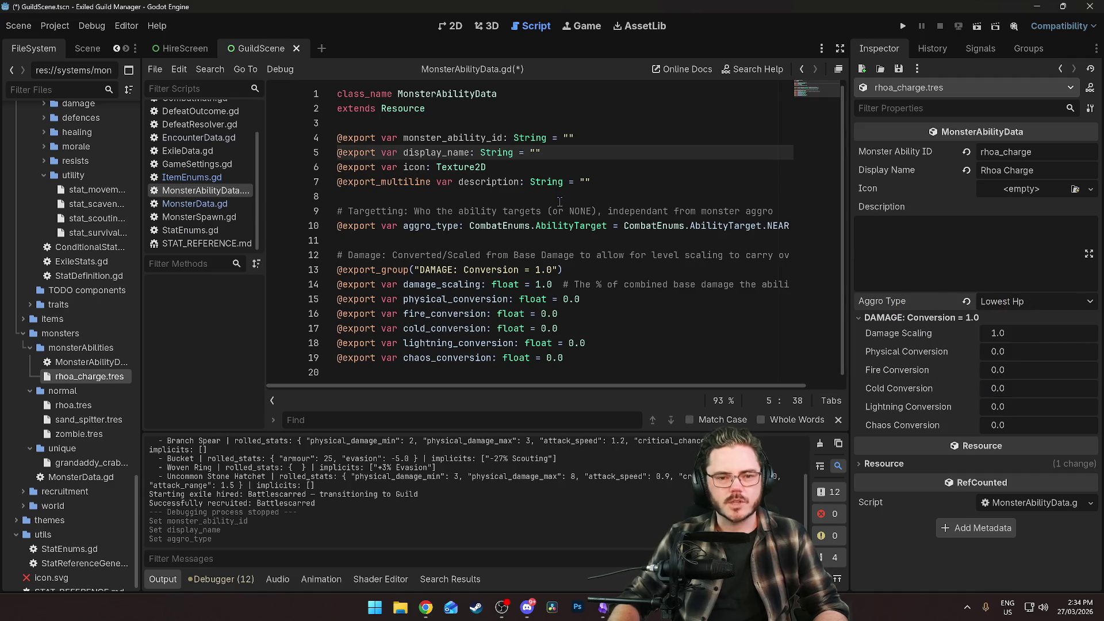
- Rename the aggro_type export to ability_target in the script and save it
{"action": "left_click", "coordinate": [460, 236]}
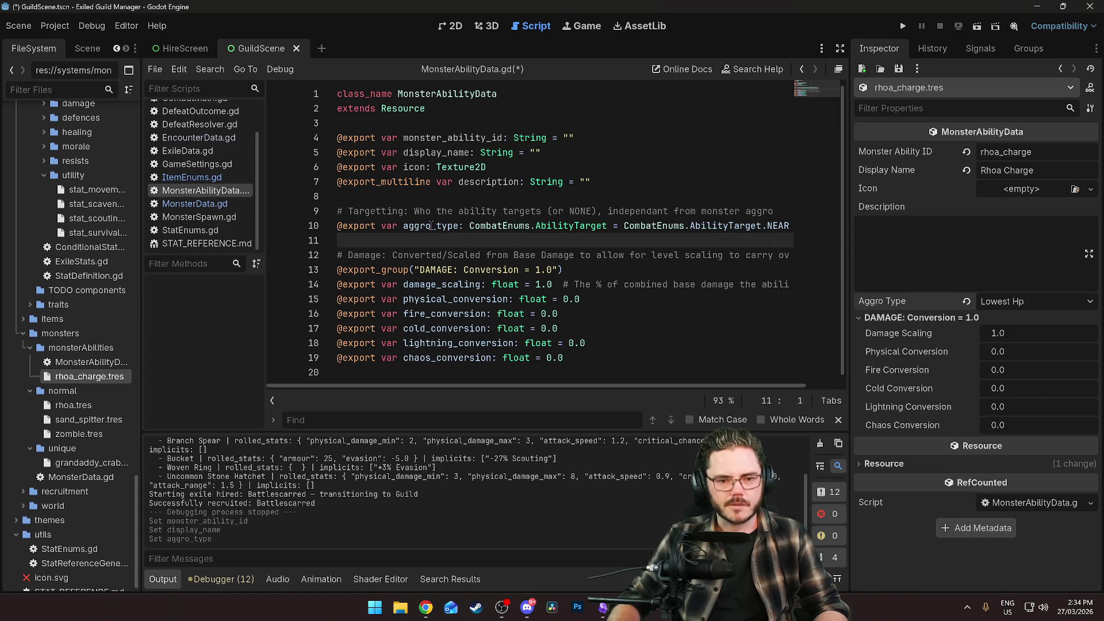
{"action": "left_click_drag", "start_coordinate": [431, 225], "coordinate": [403, 225]}
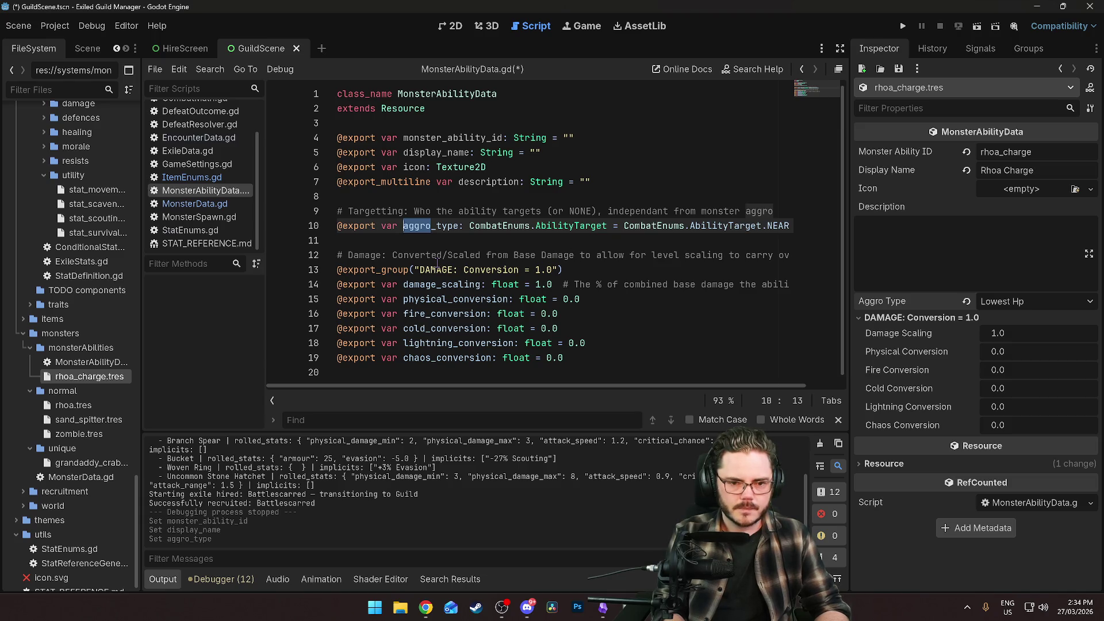
{"action": "type", "text": "ability"}
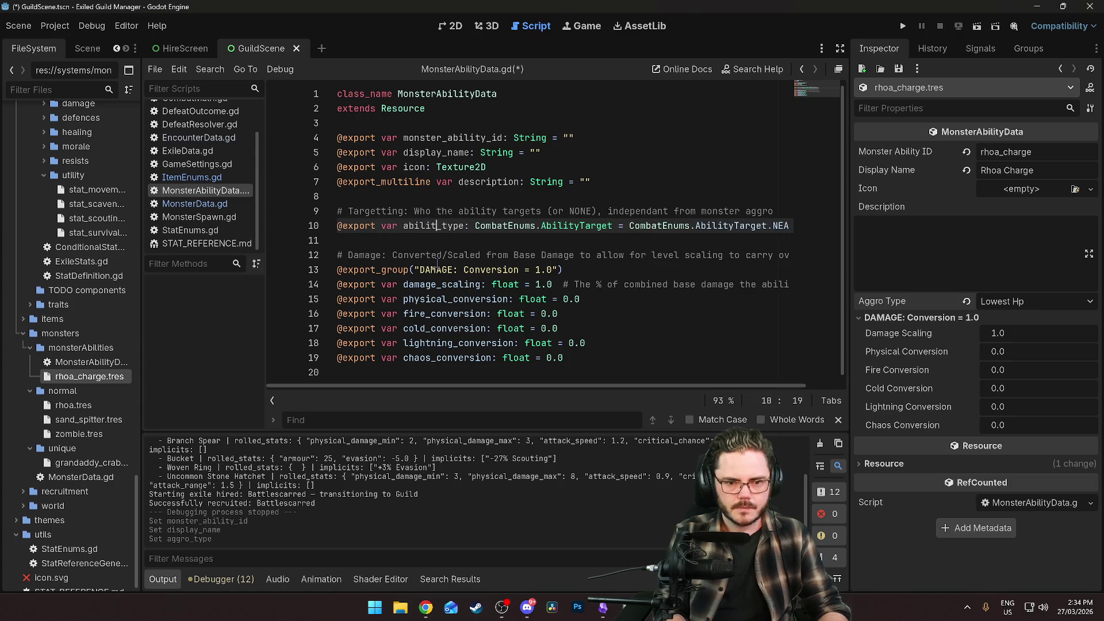
{"action": "key", "text": "Right"}
{"action": "key", "text": "Delete"}
{"action": "key", "text": "Delete"}
{"action": "key", "text": "Delete"}
{"action": "key", "text": "Delete"}
{"action": "type", "text": "target"}
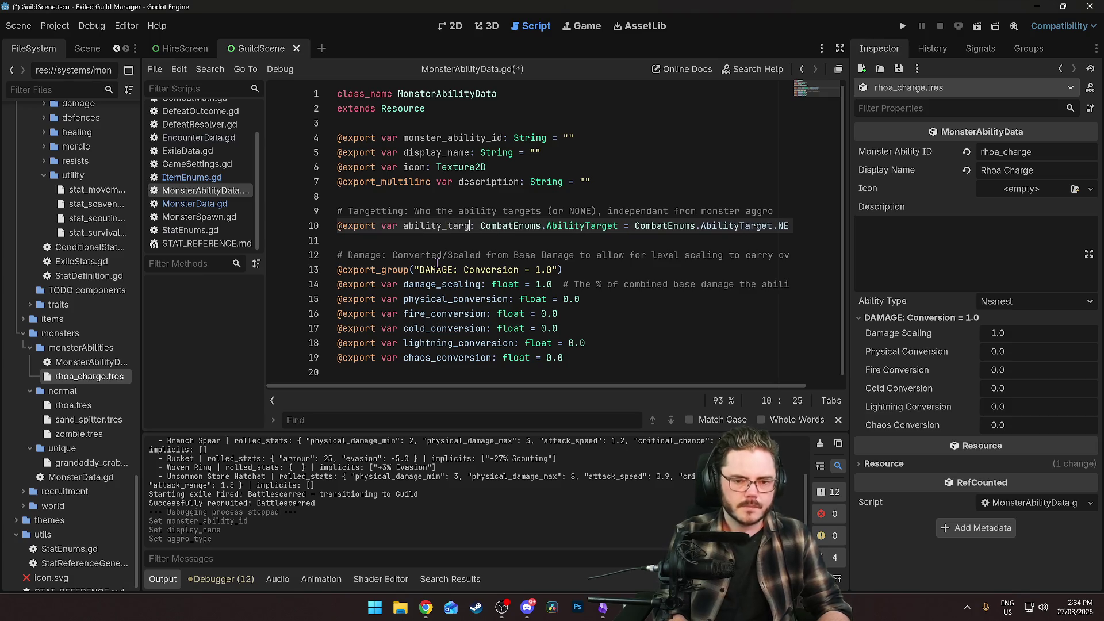
{"action": "key", "text": "ctrl+s"}
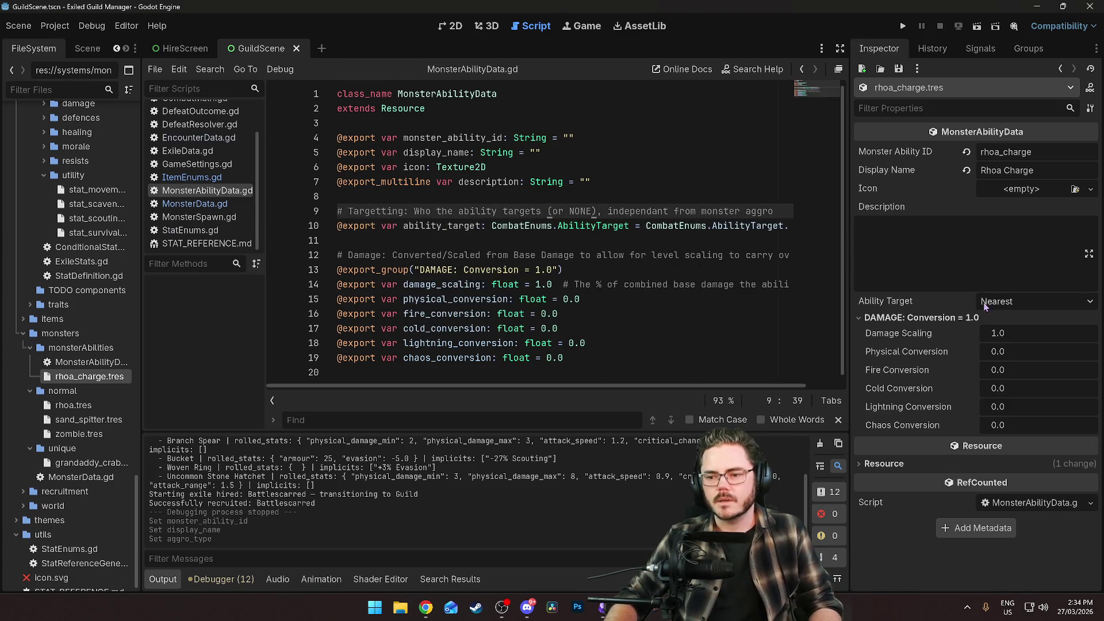
- Set rhoa_charge's Ability Target to Lowest Hp and save
{"action": "left_click", "coordinate": [999, 296]}
{"action": "left_click", "coordinate": [1018, 336]}
{"action": "left_click", "coordinate": [1007, 305]}
{"action": "left_click", "coordinate": [924, 270]}
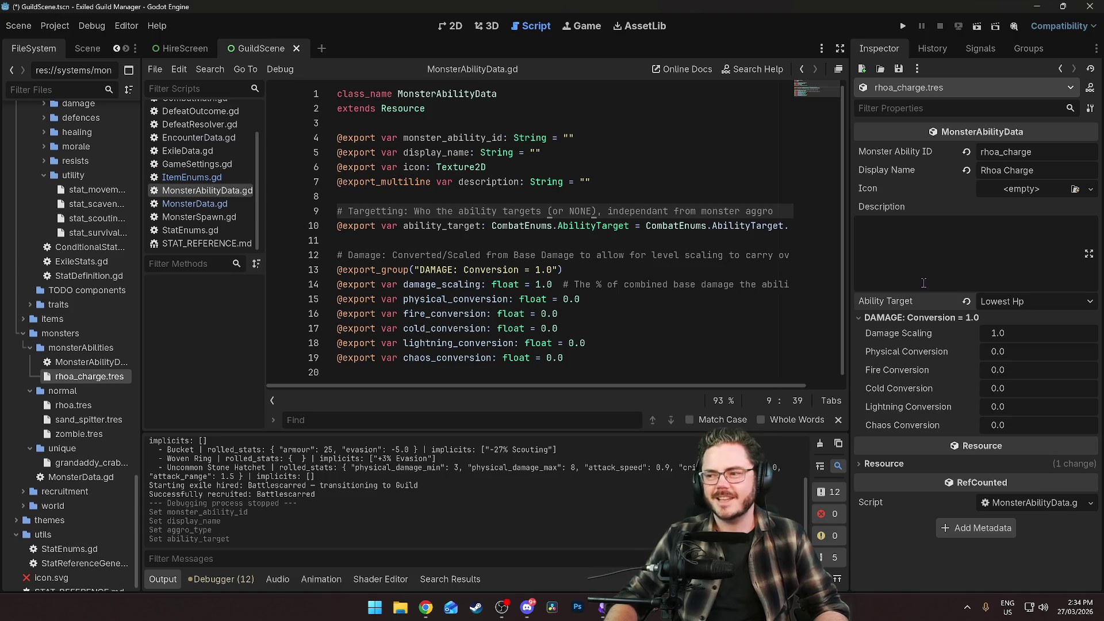
{"action": "key", "text": "ctrl+s"}
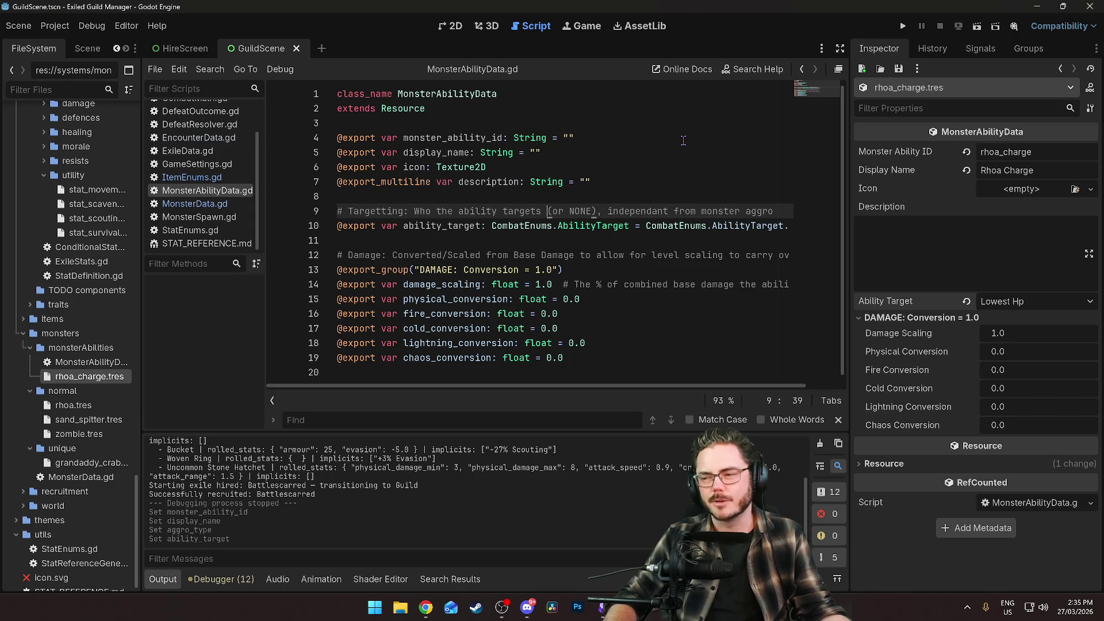
{"action": "left_click", "coordinate": [1037, 7]}
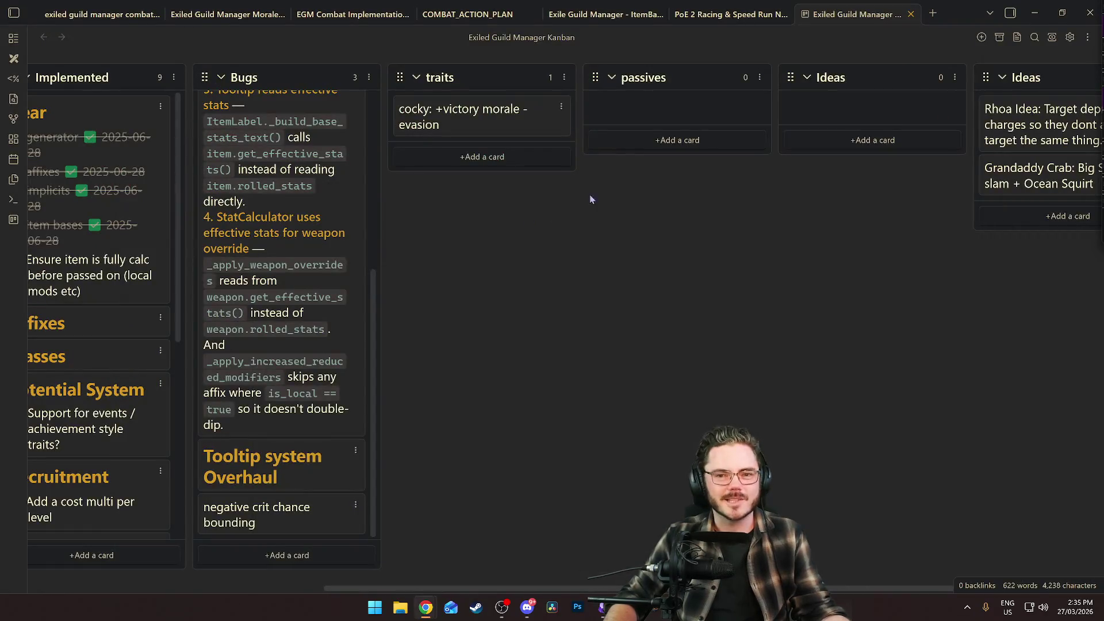
{"action": "key", "text": "alt+Tab"}
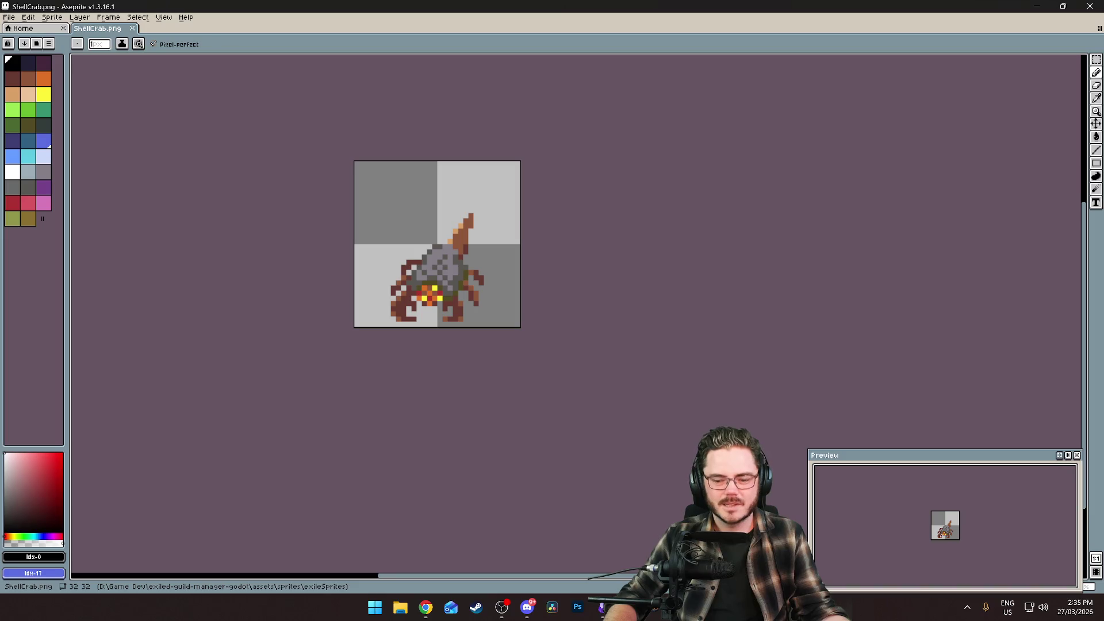
{"action": "key", "text": "alt+Tab"}
{"action": "key", "text": "alt+Tab"}
{"action": "key", "text": "Tab"}
{"action": "left_click", "coordinate": [599, 299]}
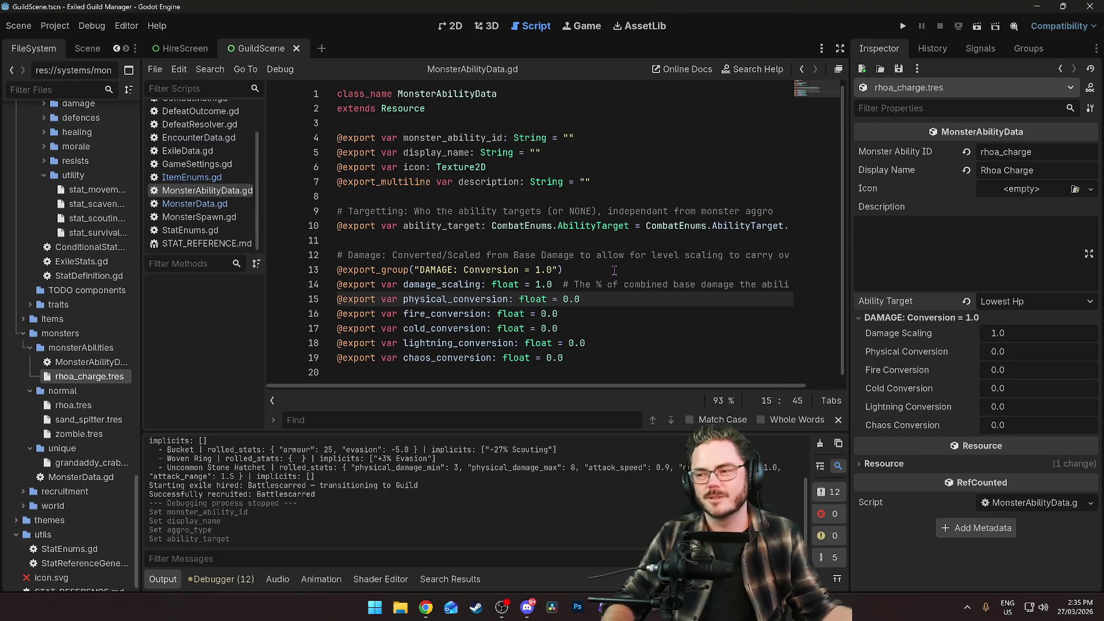
- Cut ': Conversion = 1.0' from the export group name and expand the DAMAGE group in the Inspector
{"action": "left_click", "coordinate": [600, 242]}
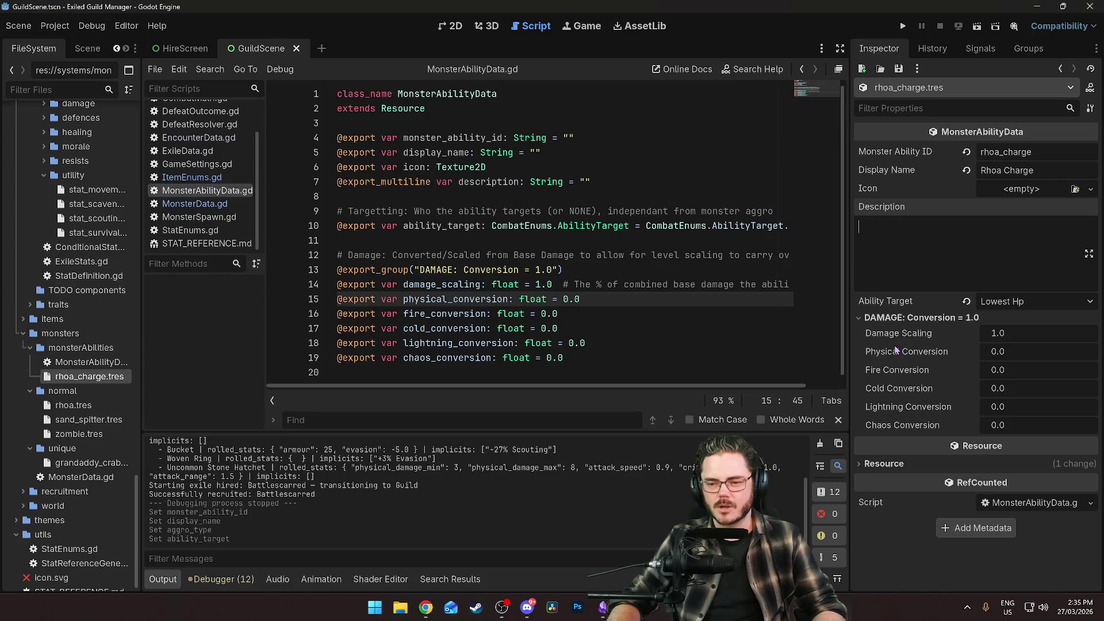
{"action": "left_click_drag", "start_coordinate": [552, 269], "coordinate": [458, 270]}
{"action": "key", "text": "BackSpace"}
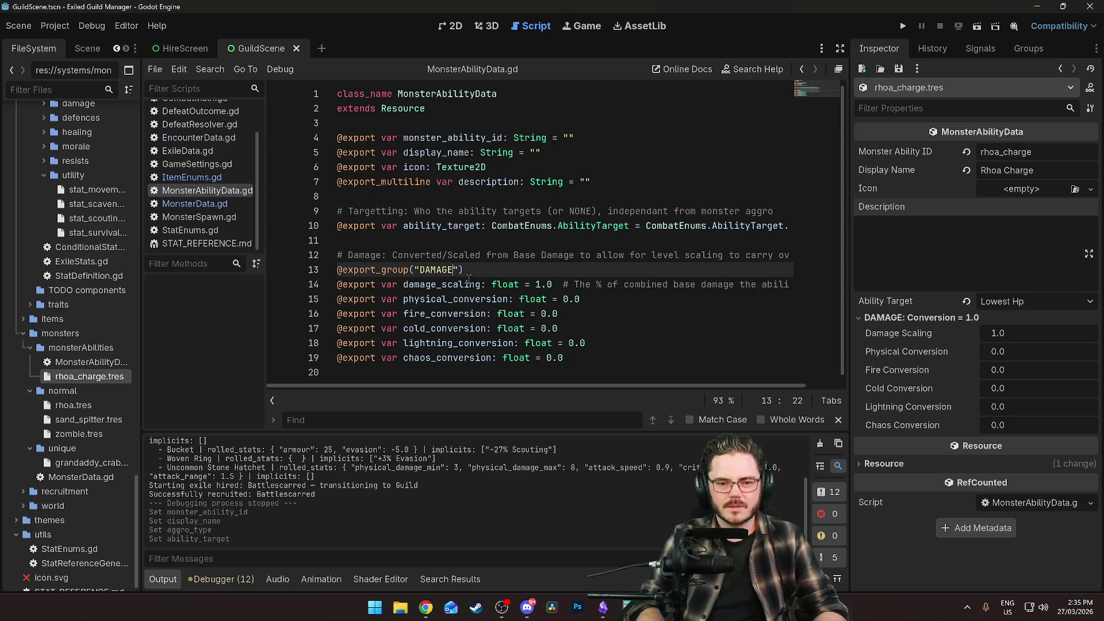
{"action": "left_click", "coordinate": [499, 314]}
{"action": "left_click", "coordinate": [513, 342]}
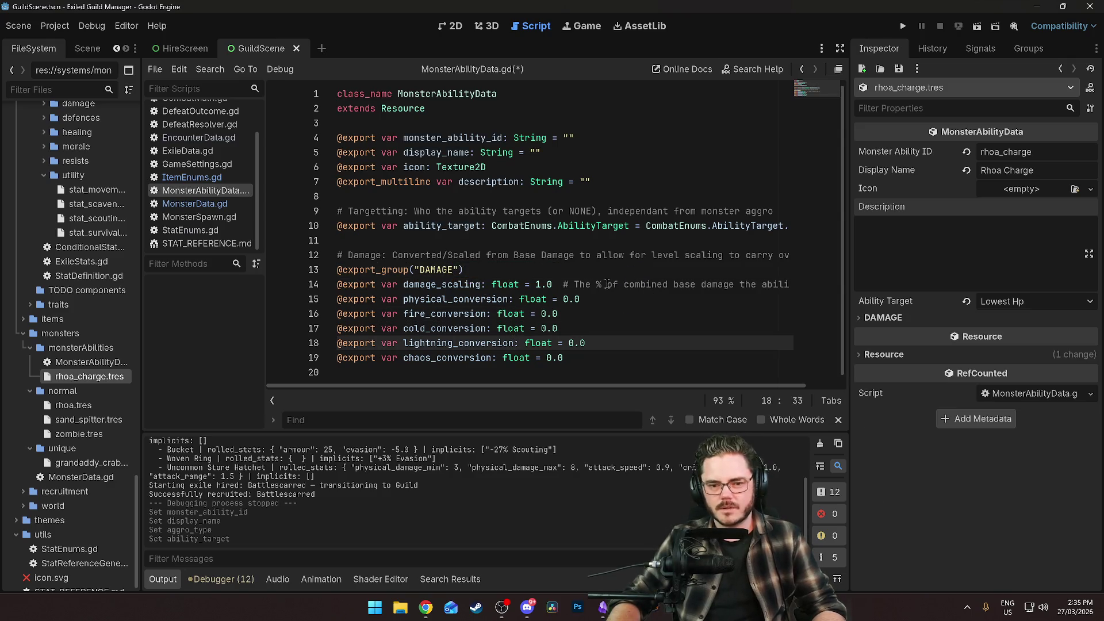
{"action": "left_click", "coordinate": [600, 255]}
{"action": "left_click", "coordinate": [878, 320]}
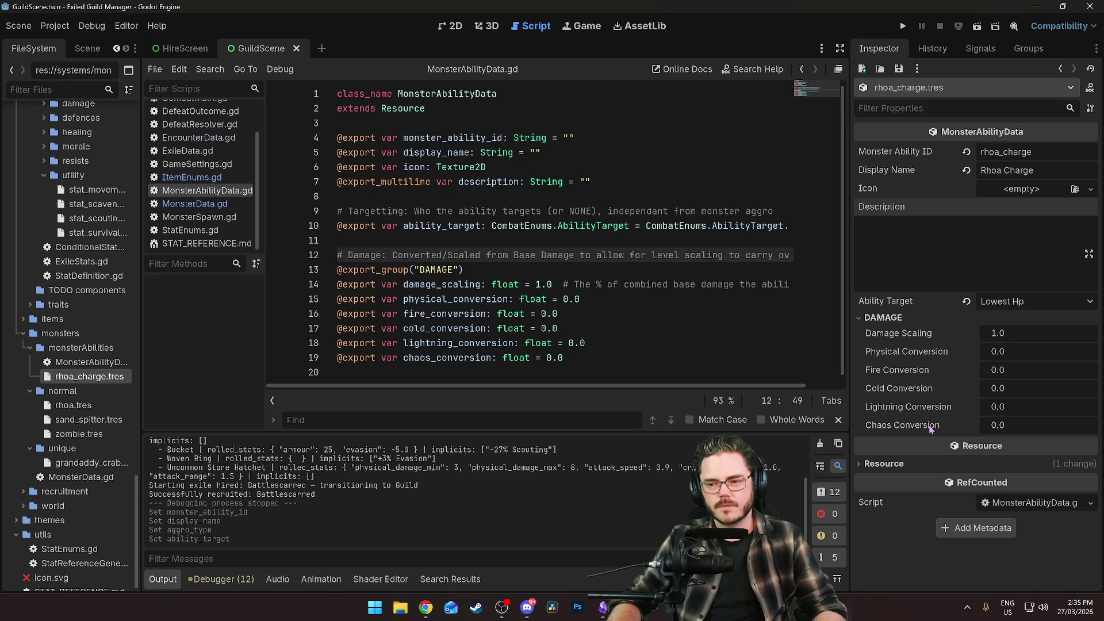
{"action": "left_click", "coordinate": [1000, 334]}
- Set rhoa_charge's Damage Scaling to 3.0
{"action": "type", "text": "3"}
{"action": "key", "text": "Return"}
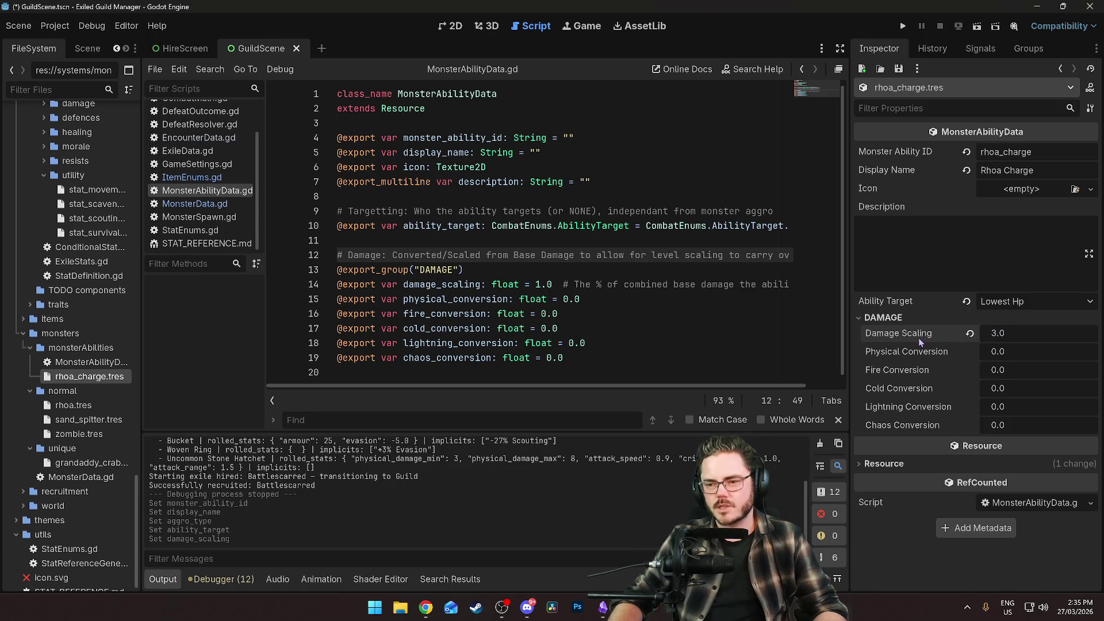
{"action": "left_click", "coordinate": [580, 271]}
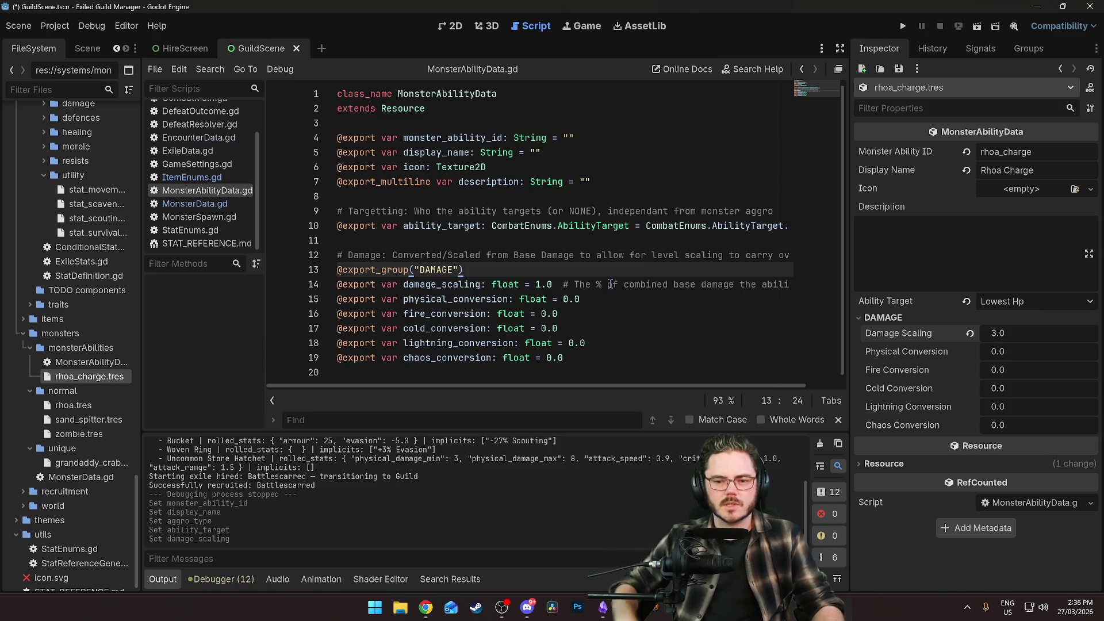
{"action": "left_click_drag", "start_coordinate": [573, 387], "coordinate": [610, 389]}
- Add the doc comment '## If left 0.0 should pass on whatever mix the base damage is' under damage_scaling
{"action": "left_click", "coordinate": [358, 299]}
{"action": "key", "text": "Return"}
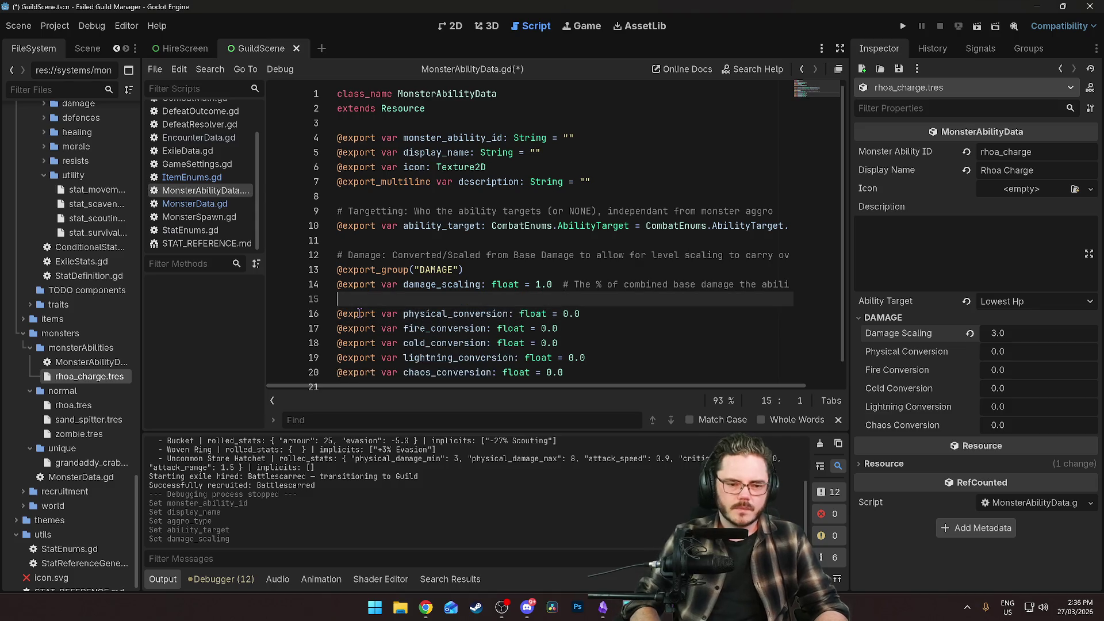
{"action": "type", "text": "#"}
{"action": "key", "text": "BackSpace"}
{"action": "type", "text": "# If "}
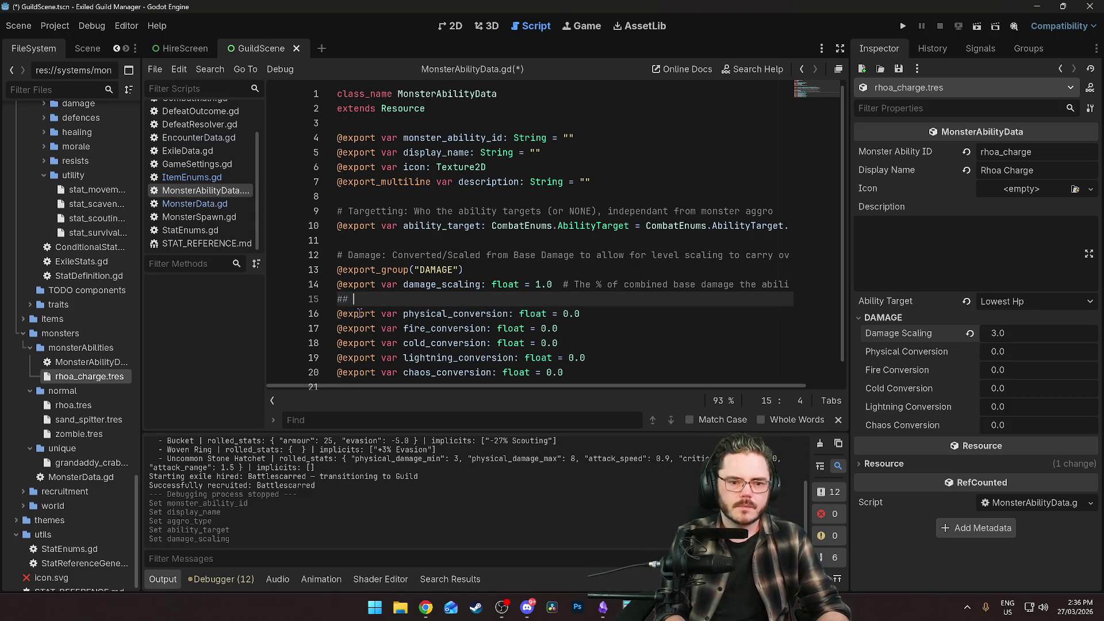
{"action": "type", "text": "left 0.0 "}
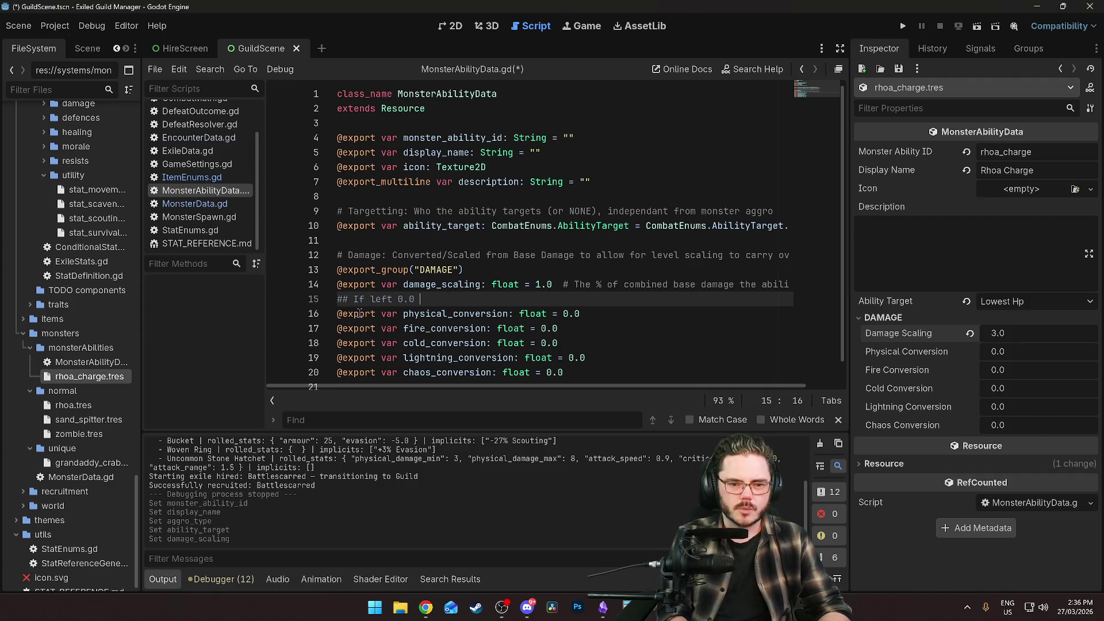
{"action": "type", "text": "should pass "}
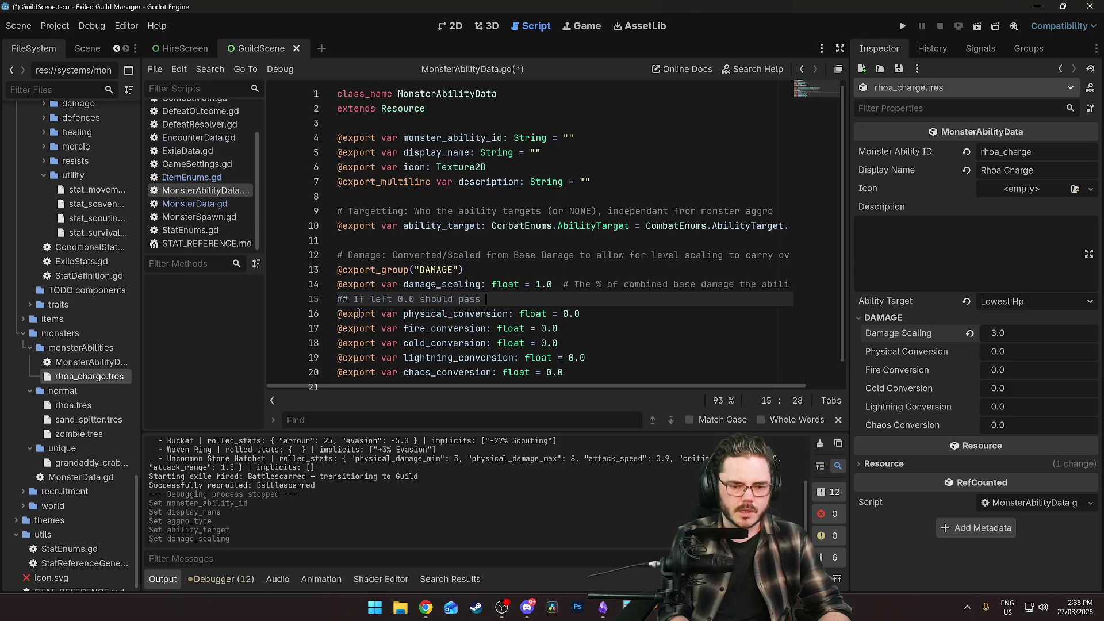
{"action": "type", "text": "on "}
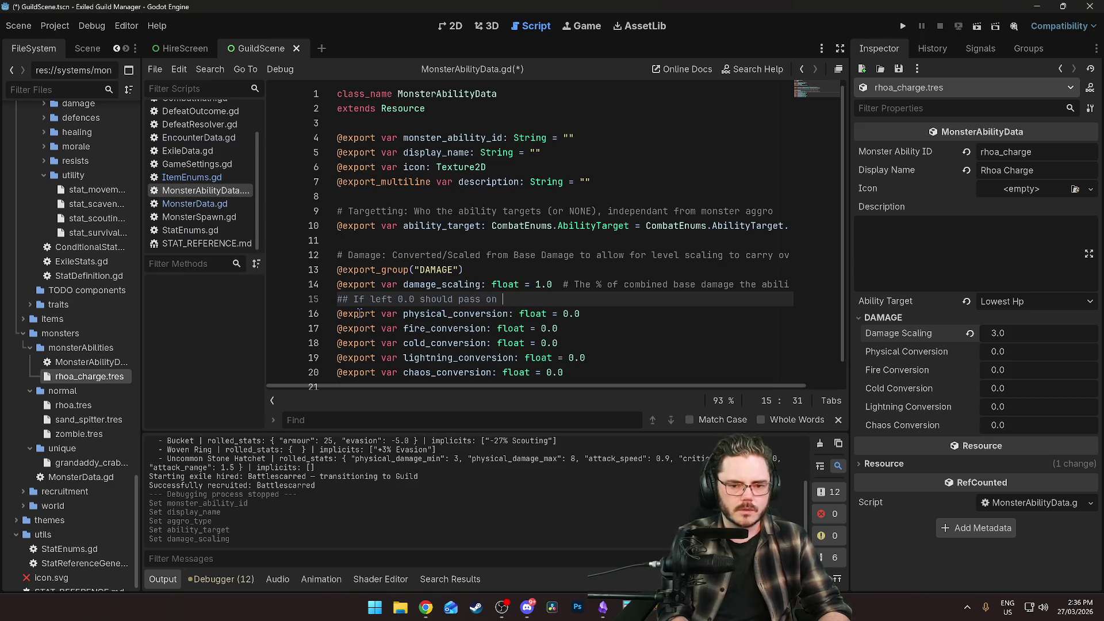
{"action": "type", "text": "whatever mix th"}
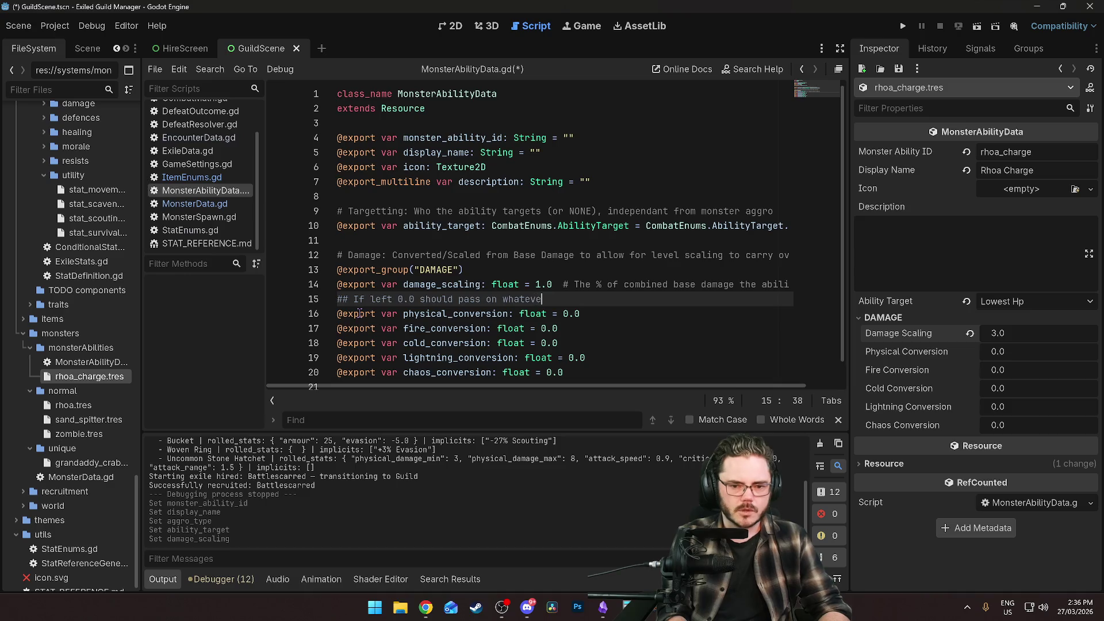
{"action": "type", "text": "e base damage is"}
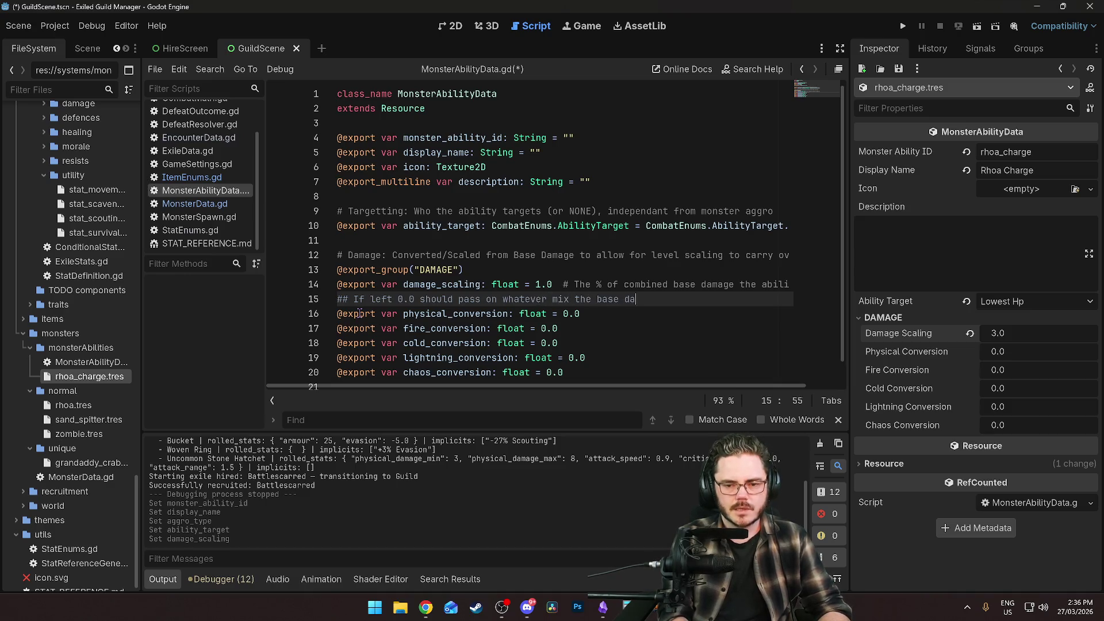
{"action": "left_click", "coordinate": [512, 340]}
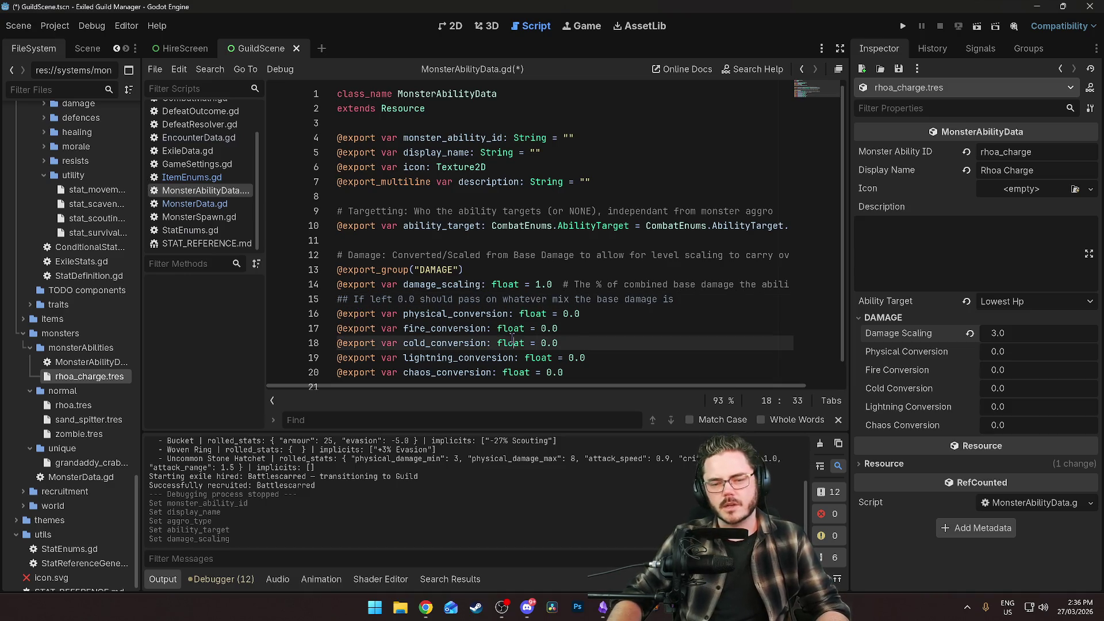
{"action": "left_click", "coordinate": [605, 325]}
{"action": "scroll", "coordinate": [598, 325], "scroll_direction": "down", "scroll_amount": 1}
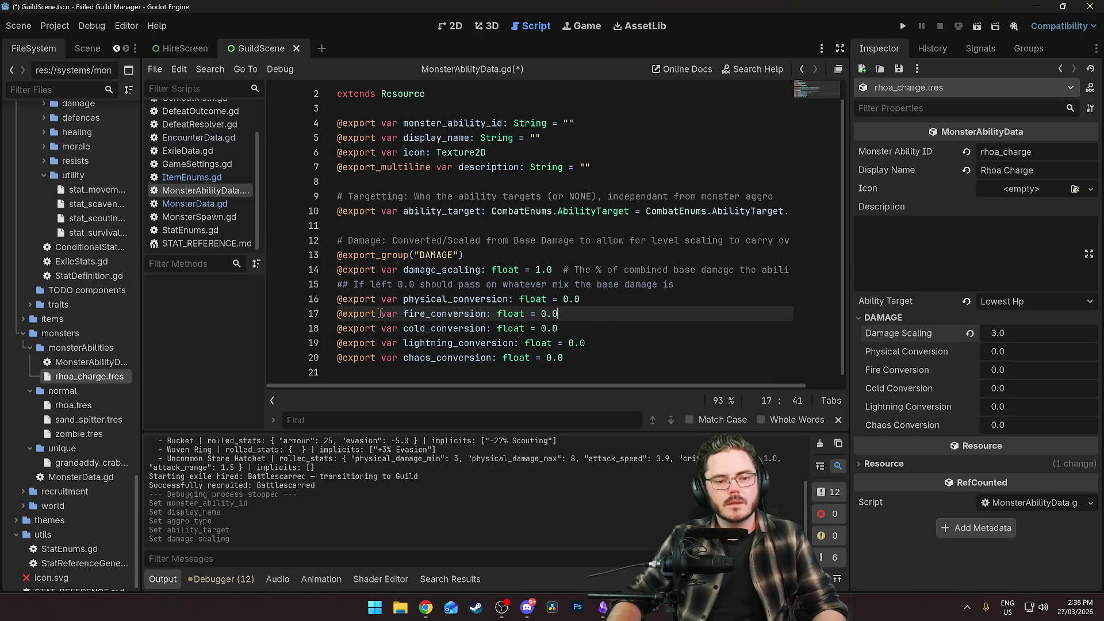
- Add a second comment line '## Otherwise convert ALL damage to the stated ratio' and save
{"action": "left_click", "coordinate": [684, 291]}
{"action": "key", "text": "BackSpace"}
{"action": "key", "text": "Return"}
{"action": "type", "text": "## Ote"}
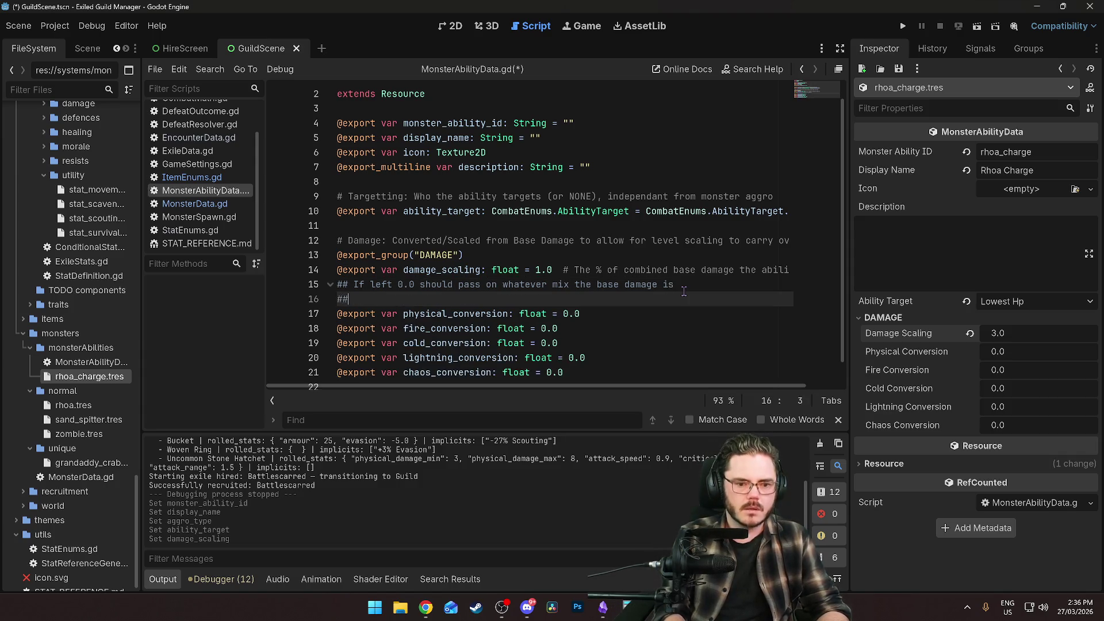
{"action": "type", "text": "herwise convert"}
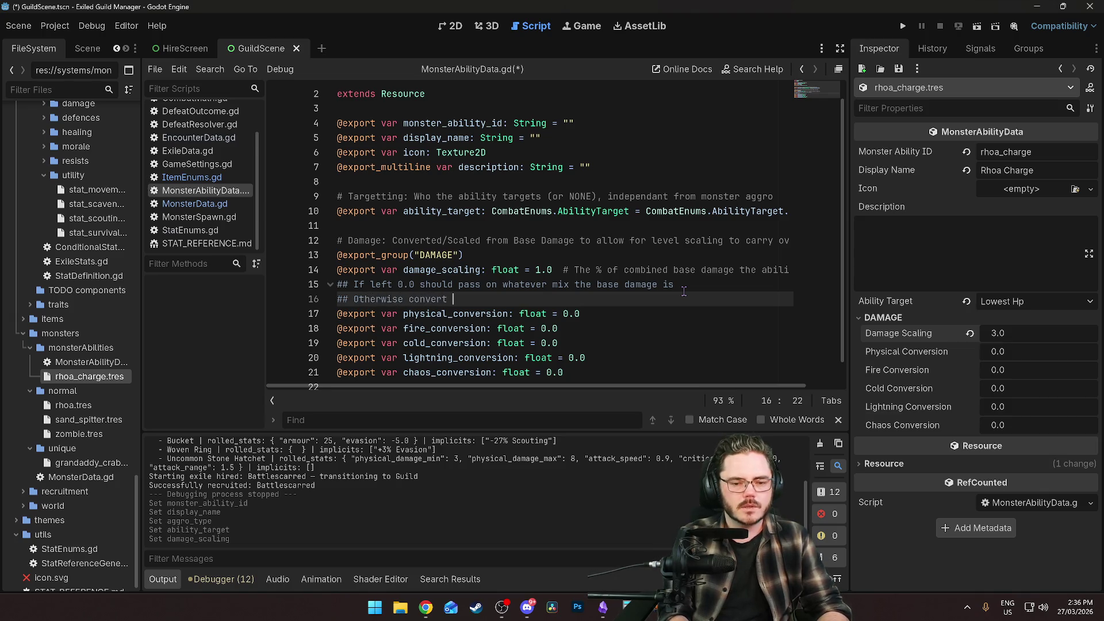
{"action": "type", "text": "ll"}
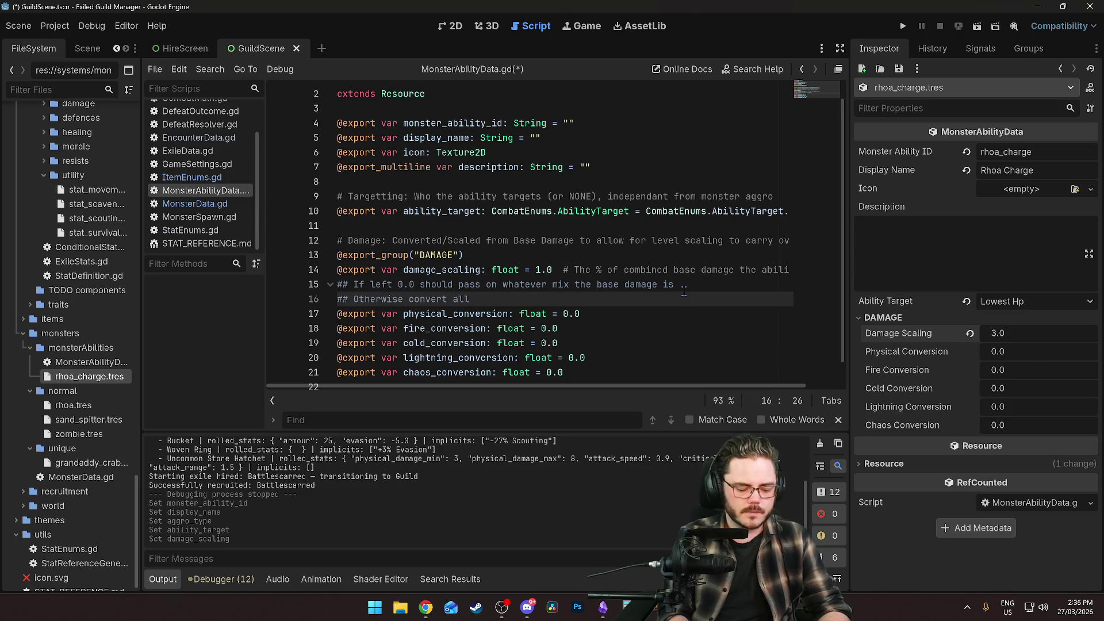
{"action": "key", "text": "BackSpace"}
{"action": "key", "text": "BackSpace"}
{"action": "key", "text": "BackSpace"}
{"action": "type", "text": "ALL dmaa"}
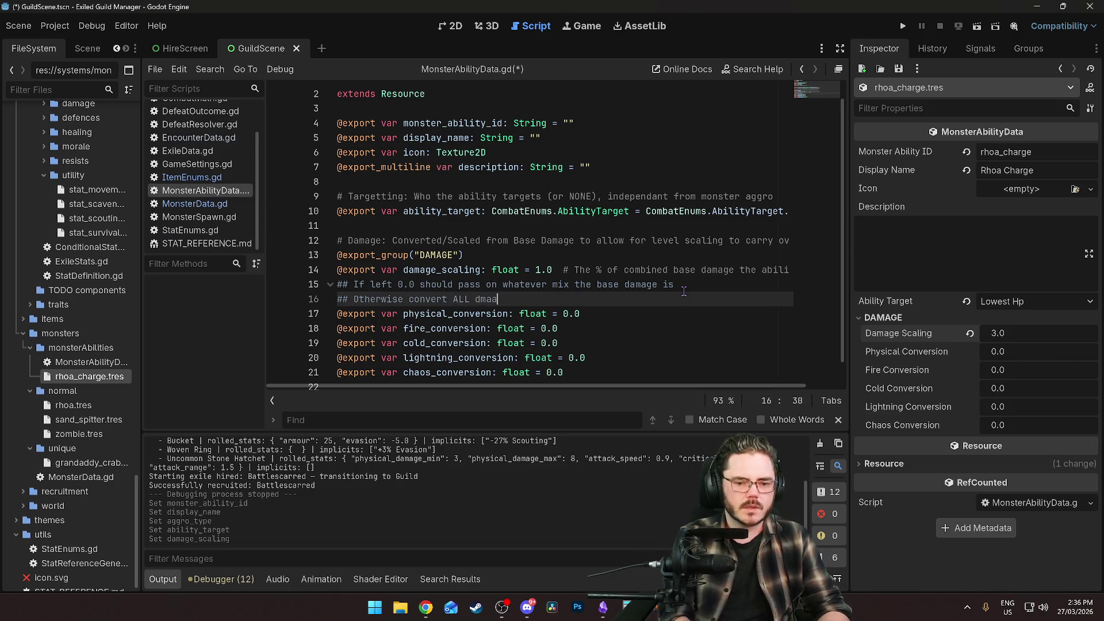
{"action": "key", "text": "BackSpace"}
{"action": "key", "text": "BackSpace"}
{"action": "type", "text": "amage to t"}
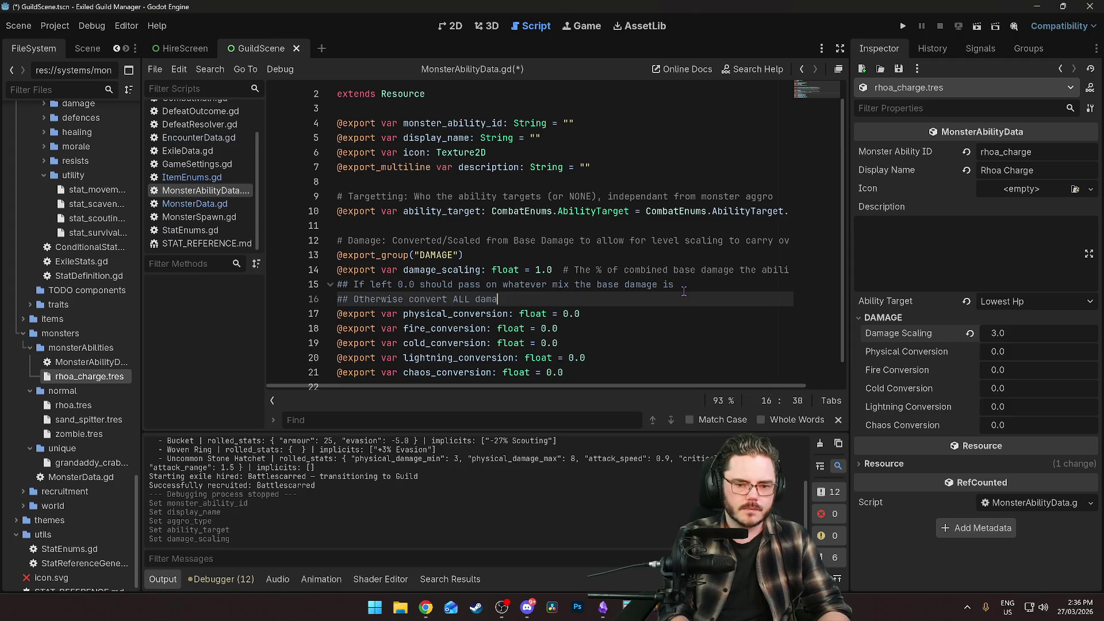
{"action": "type", "text": "he stated ra"}
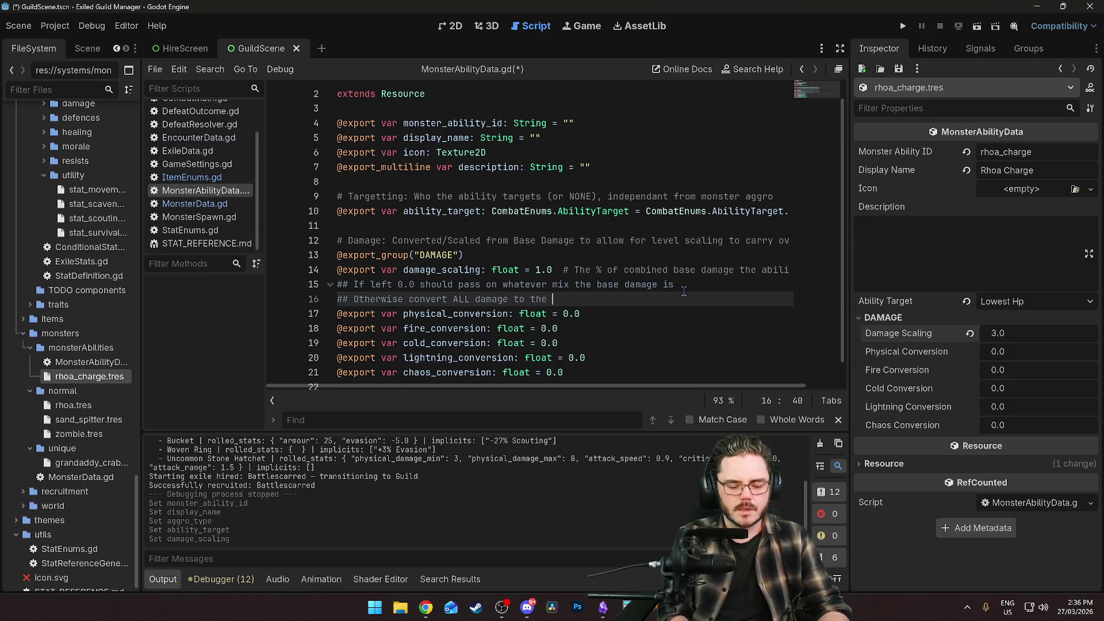
{"action": "type", "text": "tios"}
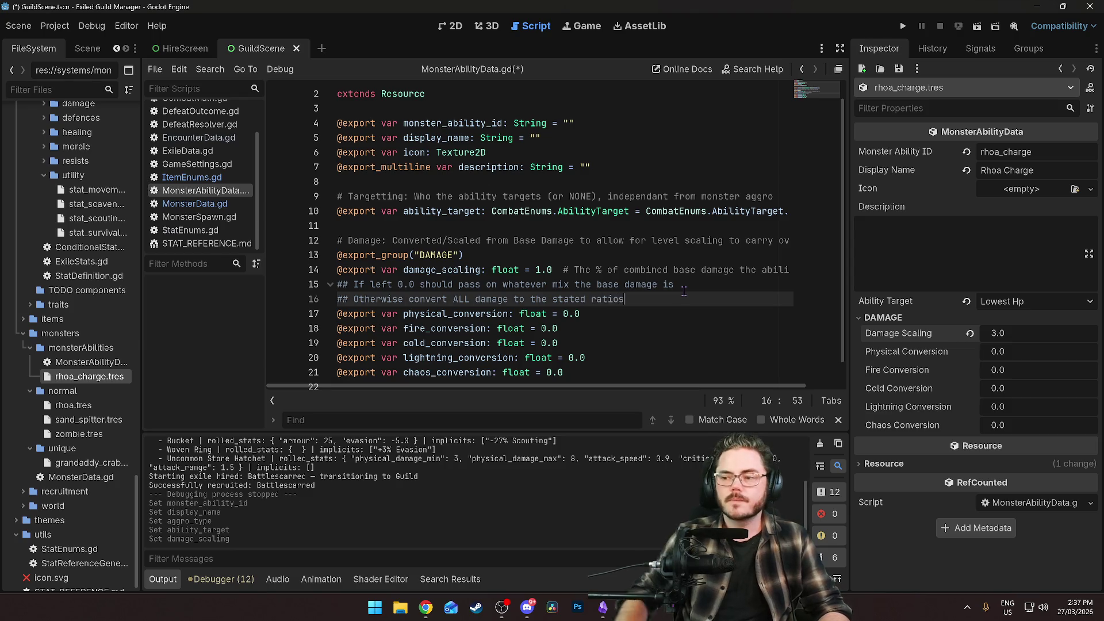
{"action": "left_click", "coordinate": [621, 255]}
{"action": "key", "text": "ctrl+s"}
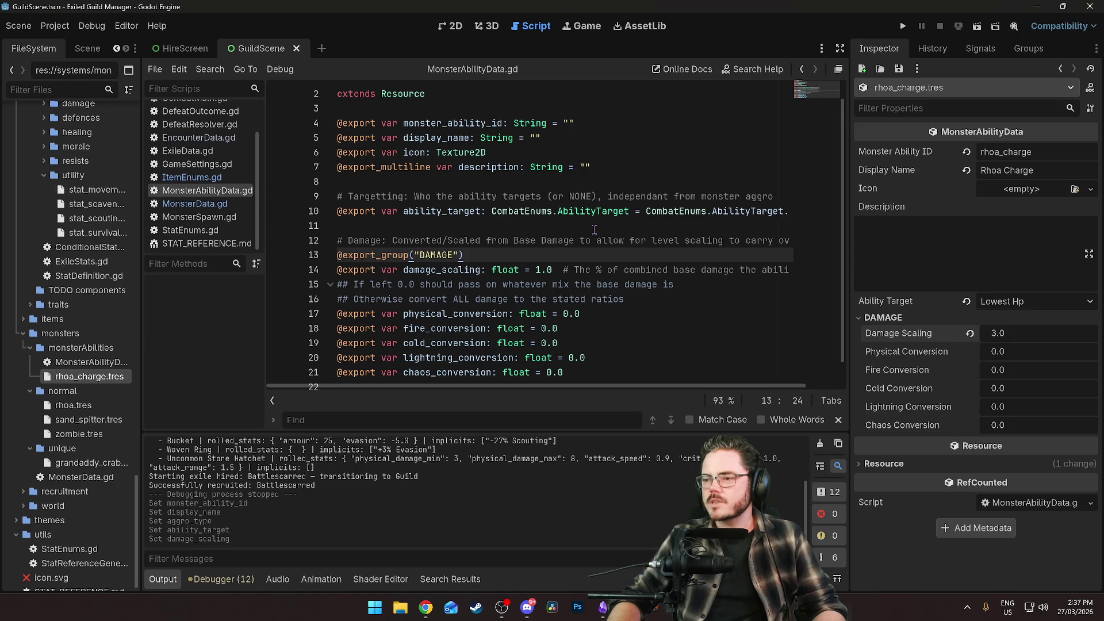
{"action": "scroll", "coordinate": [569, 257], "scroll_direction": "up", "scroll_amount": 1}
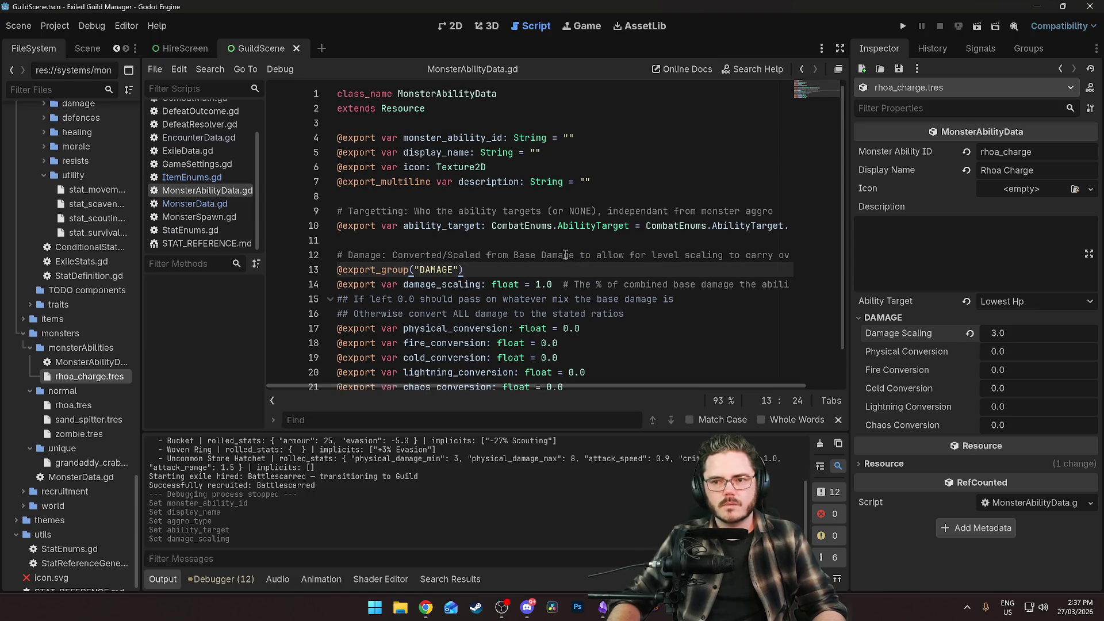
{"action": "scroll", "coordinate": [555, 256], "scroll_direction": "down", "scroll_amount": 2}
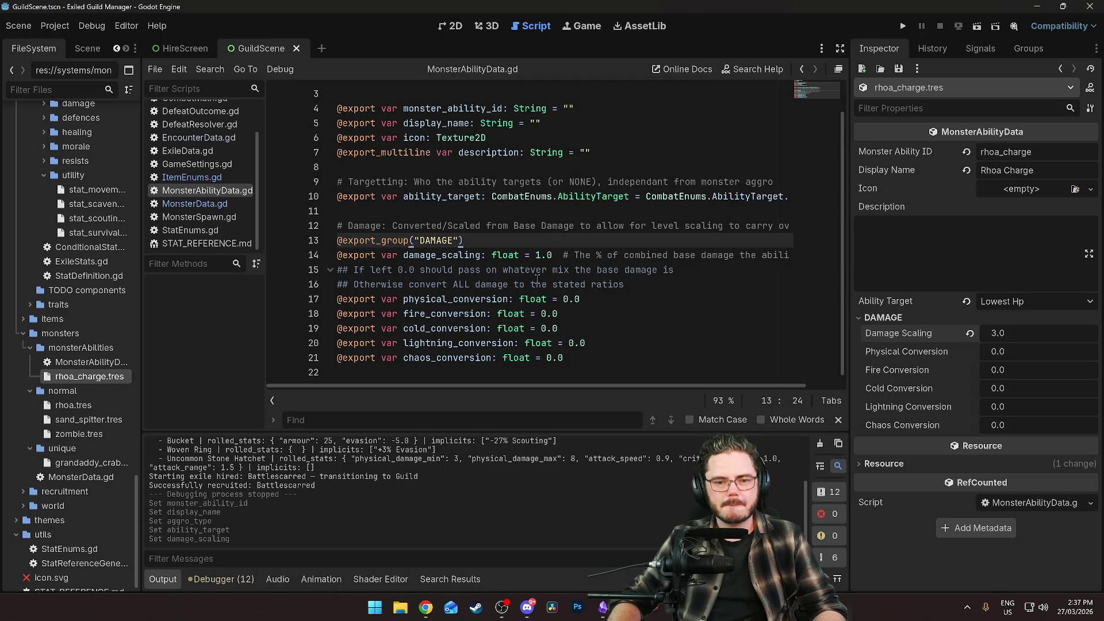
{"action": "scroll", "coordinate": [509, 245], "scroll_direction": "up", "scroll_amount": 2}
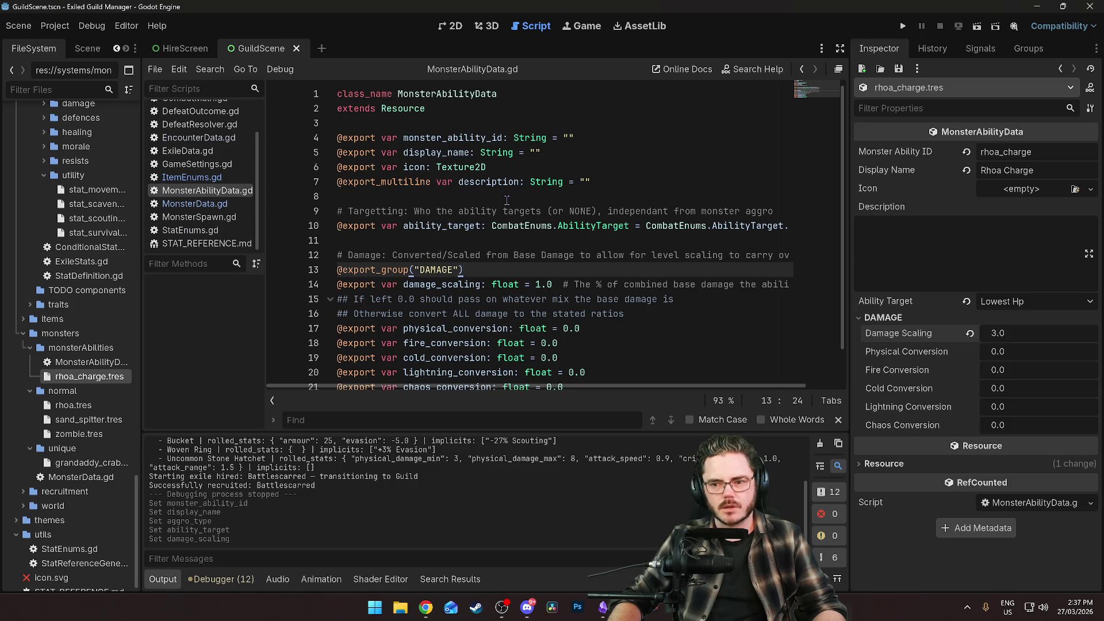
{"action": "left_click", "coordinate": [506, 199]}
{"action": "key", "text": "Return"}
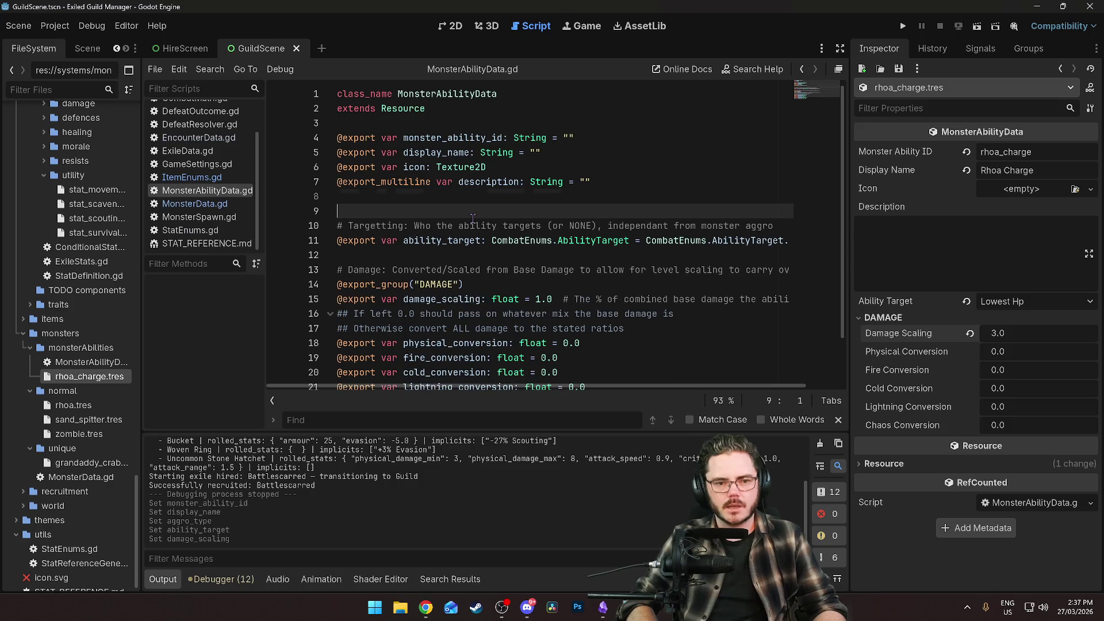
{"action": "type", "text": "@export"}
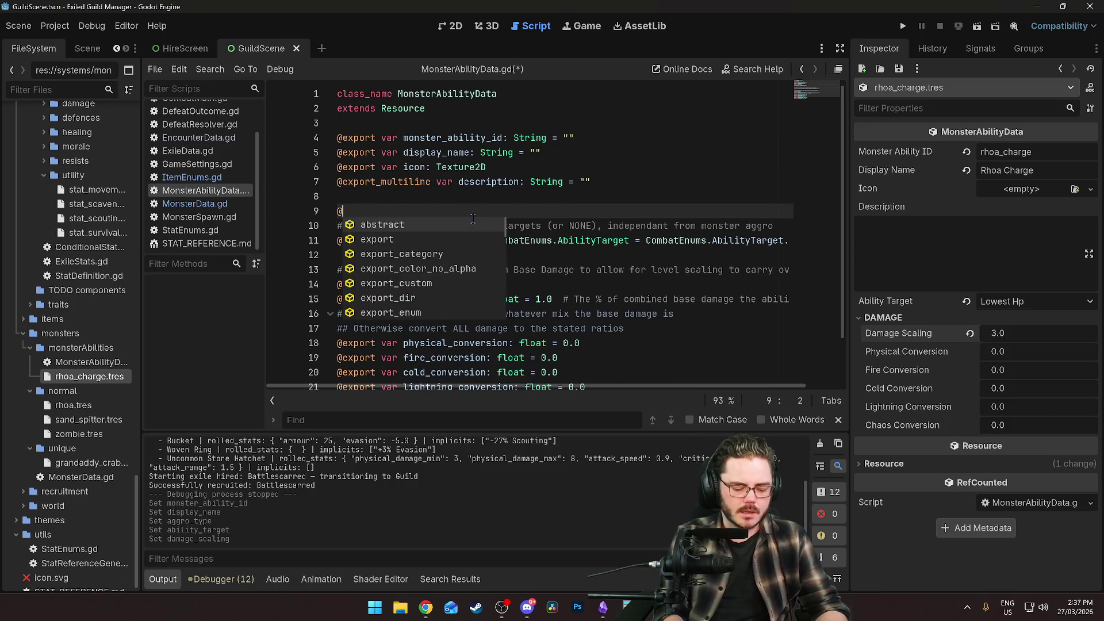
{"action": "type", "text": "_groud"}
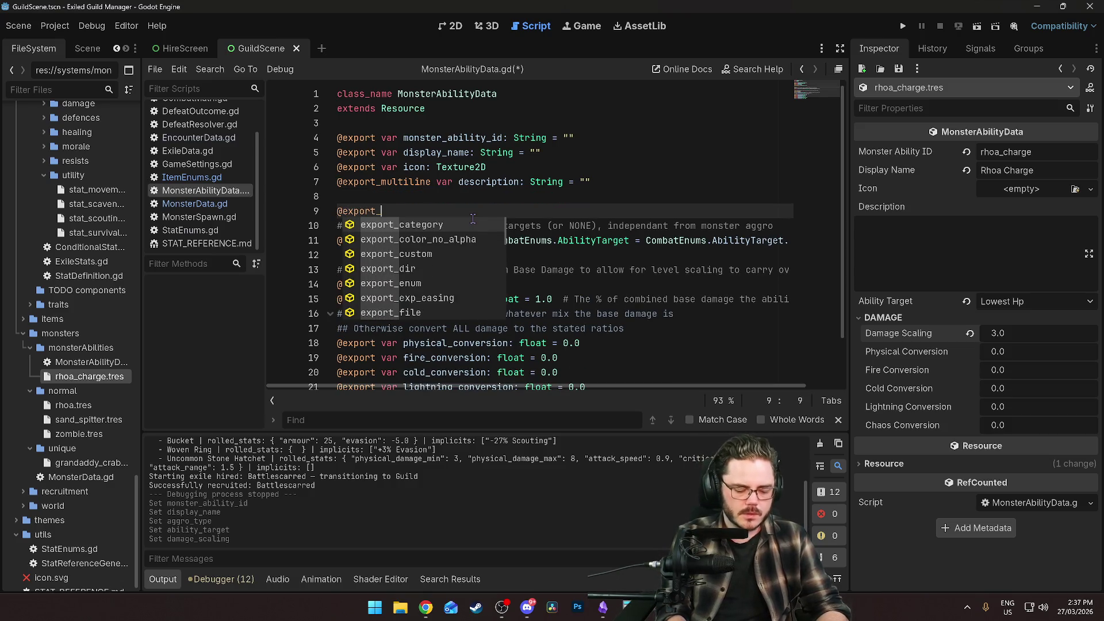
{"action": "key", "text": "BackSpace"}
{"action": "type", "text": "p("}
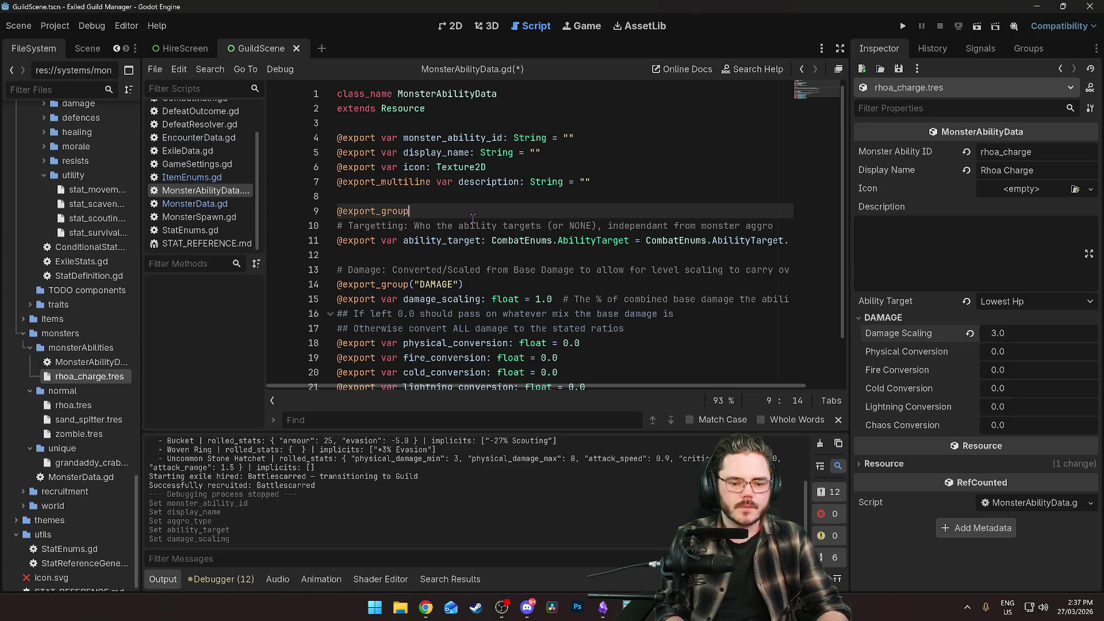
{"action": "type", "text": "\""}
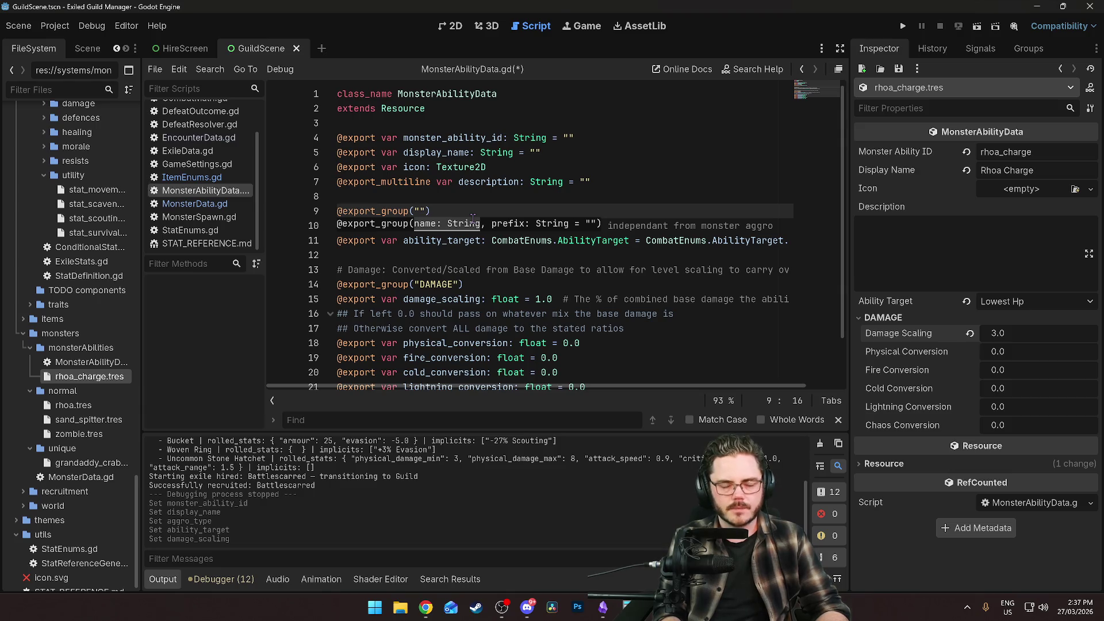
{"action": "type", "text": "Tagre"}
{"action": "key", "text": "BackSpace"}
{"action": "key", "text": "BackSpace"}
{"action": "key", "text": "BackSpace"}
{"action": "type", "text": "rgetting"}
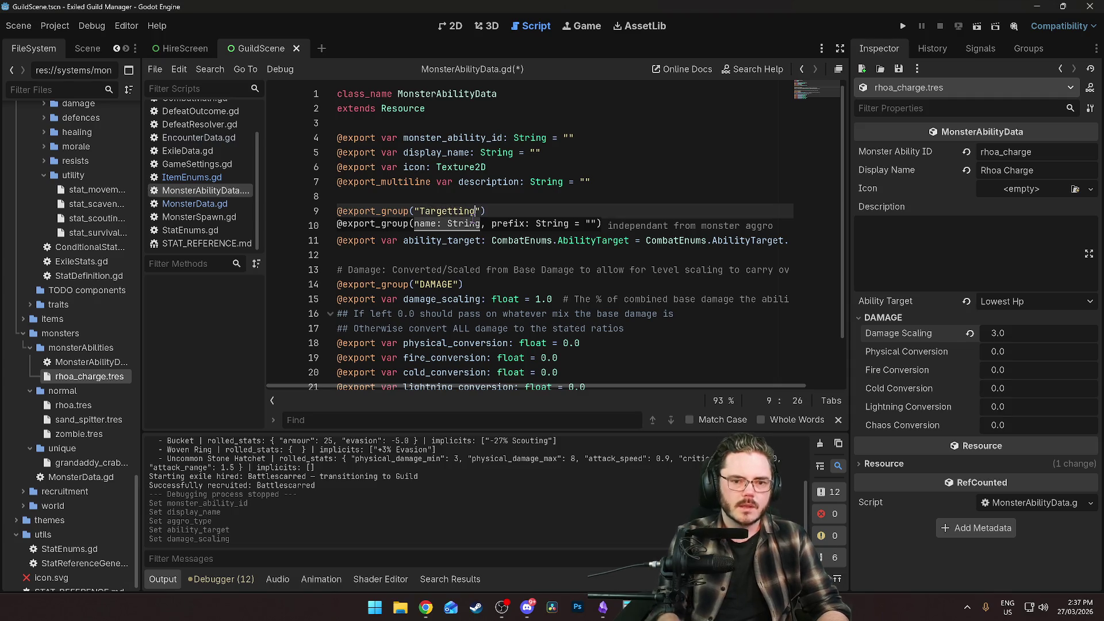
{"action": "left_click", "coordinate": [629, 225]}
{"action": "left_click", "coordinate": [790, 237]}
{"action": "left_click", "coordinate": [547, 254]}
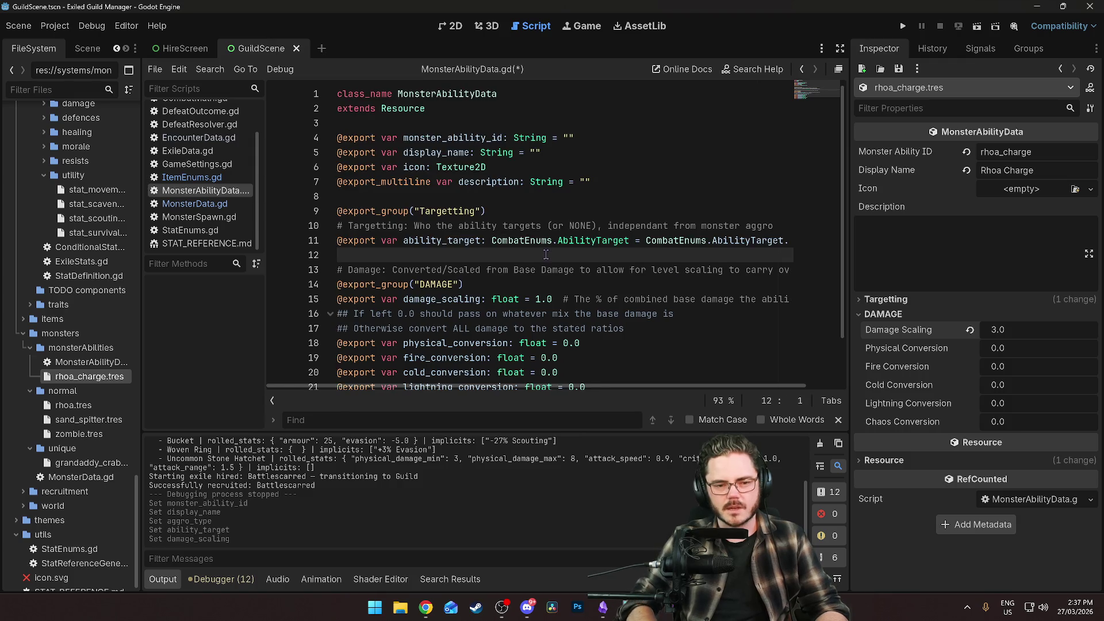
{"action": "key", "text": "Return"}
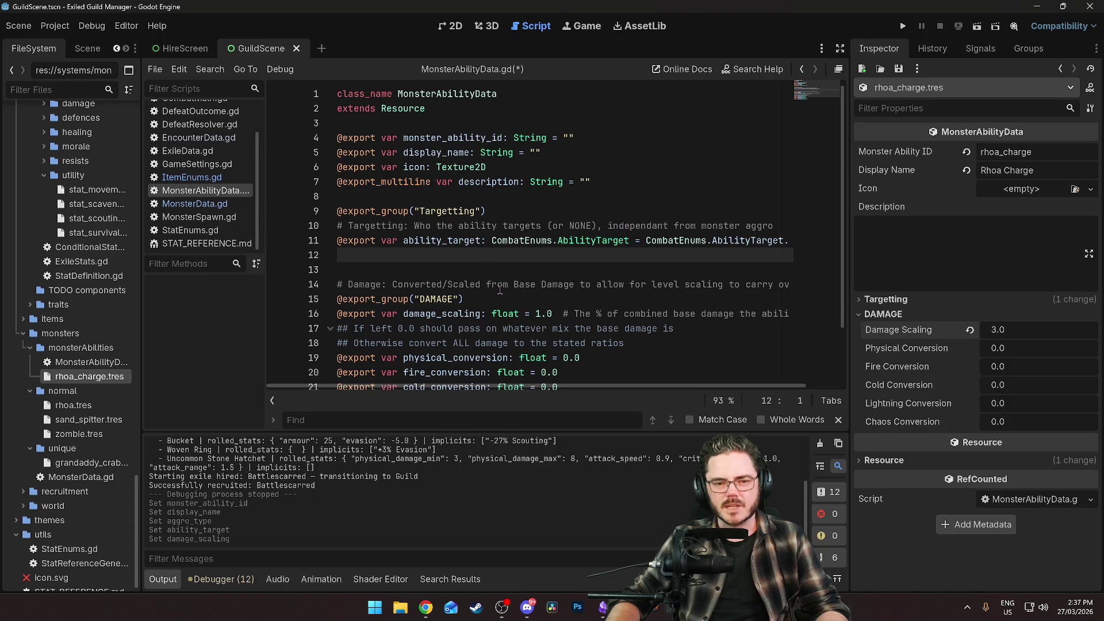
{"action": "left_click", "coordinate": [886, 299]}
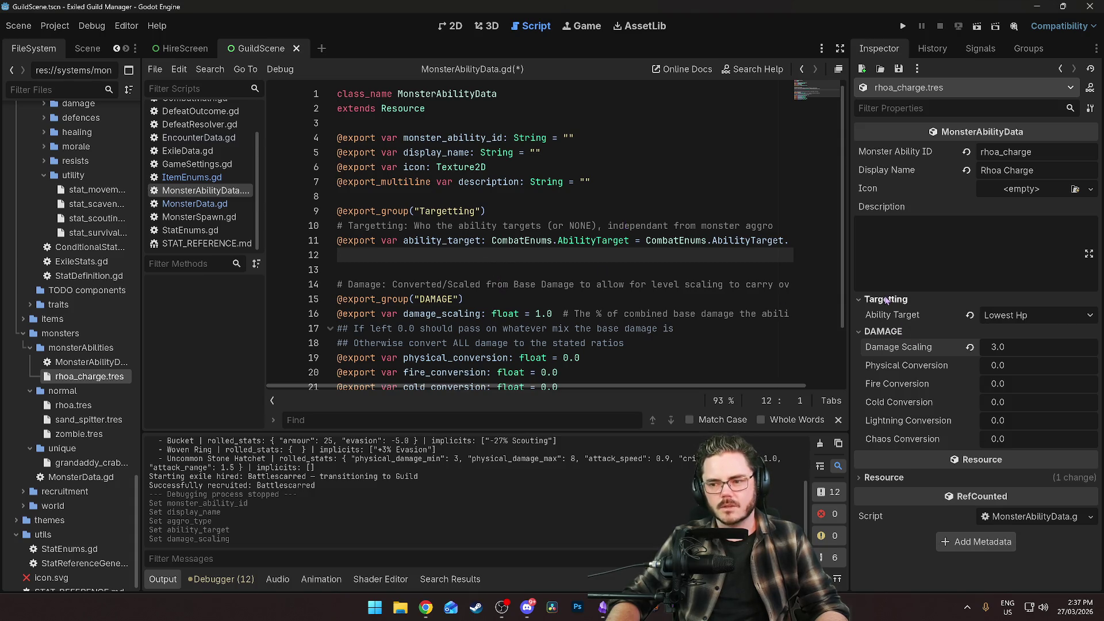
{"action": "left_click", "coordinate": [392, 255]}
{"action": "type", "text": "@ex"}
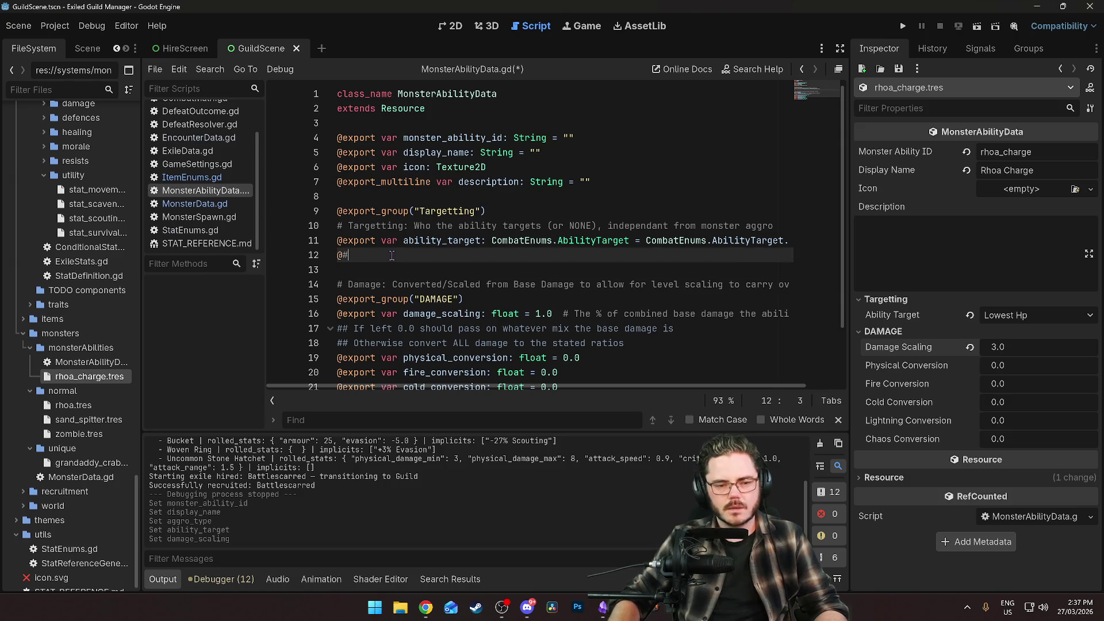
{"action": "type", "text": "port var"}
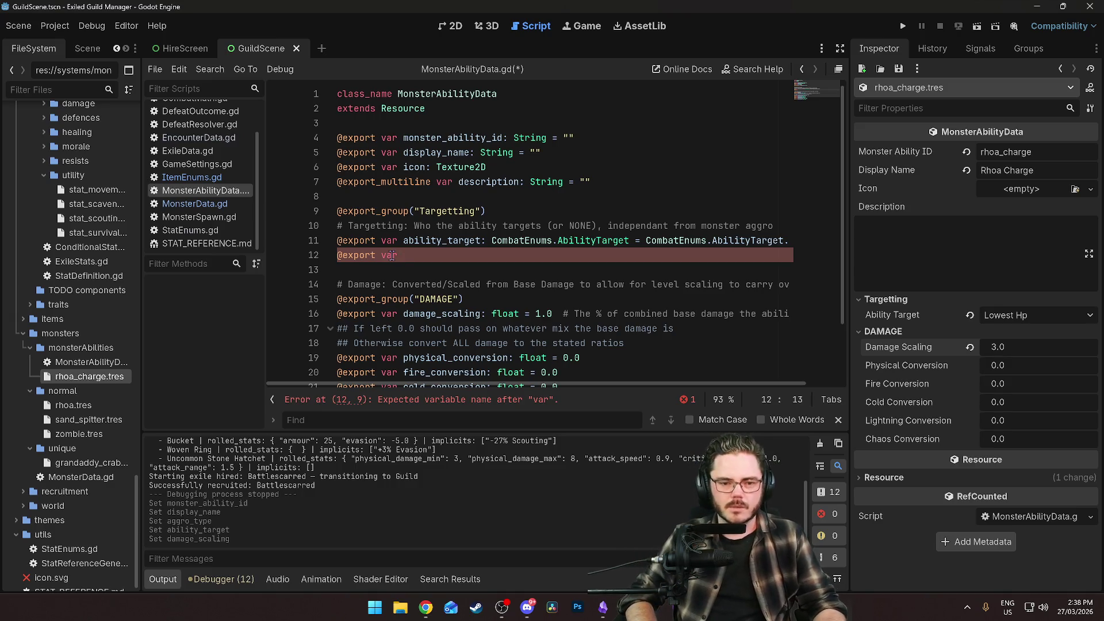
{"action": "type", "text": "ability_range: "}
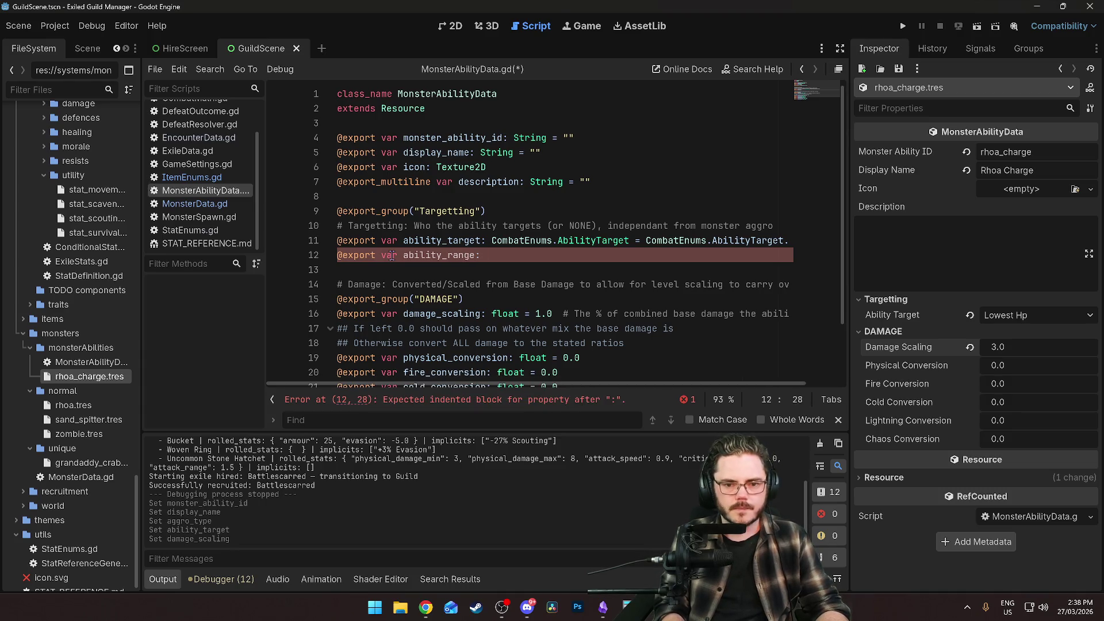
{"action": "type", "text": "float ="}
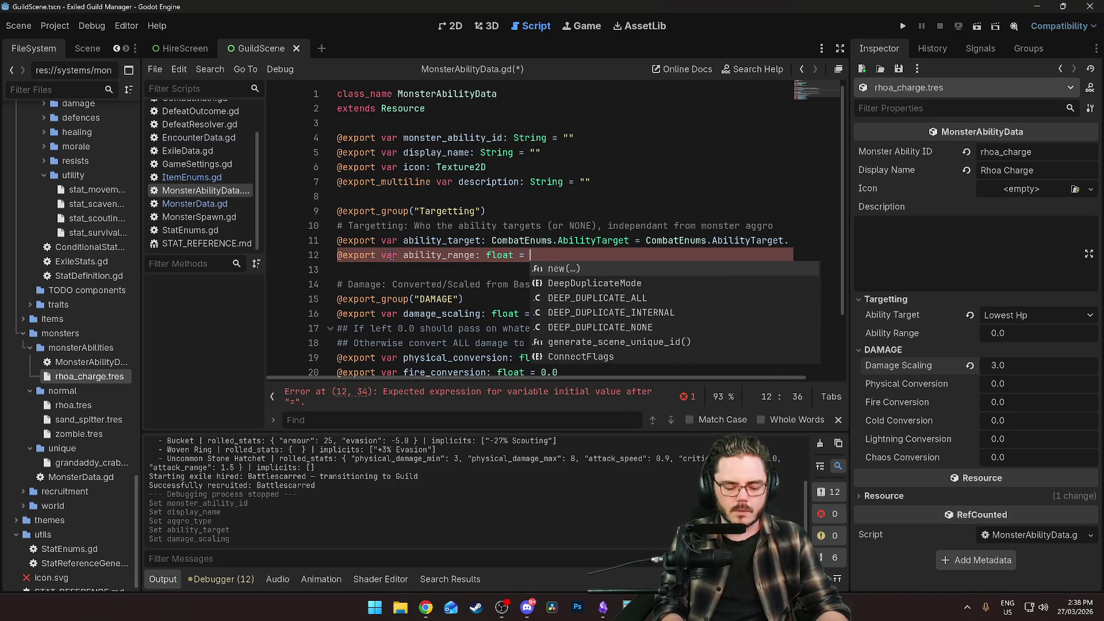
{"action": "type", "text": " 1.5"}
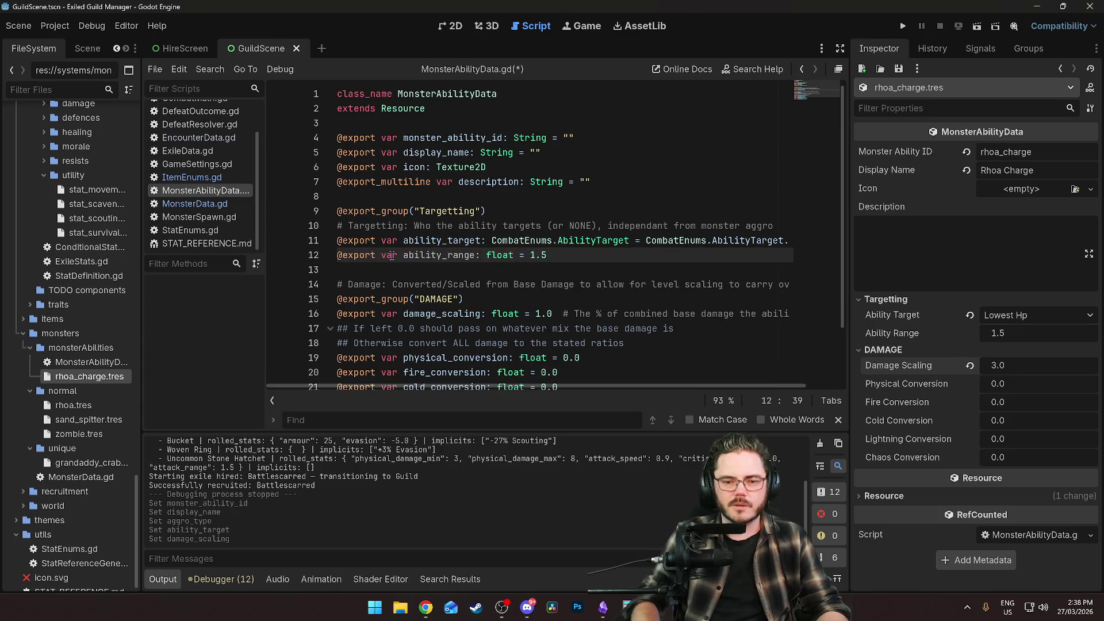
{"action": "left_click", "coordinate": [539, 284]}
{"action": "left_click", "coordinate": [597, 257]}
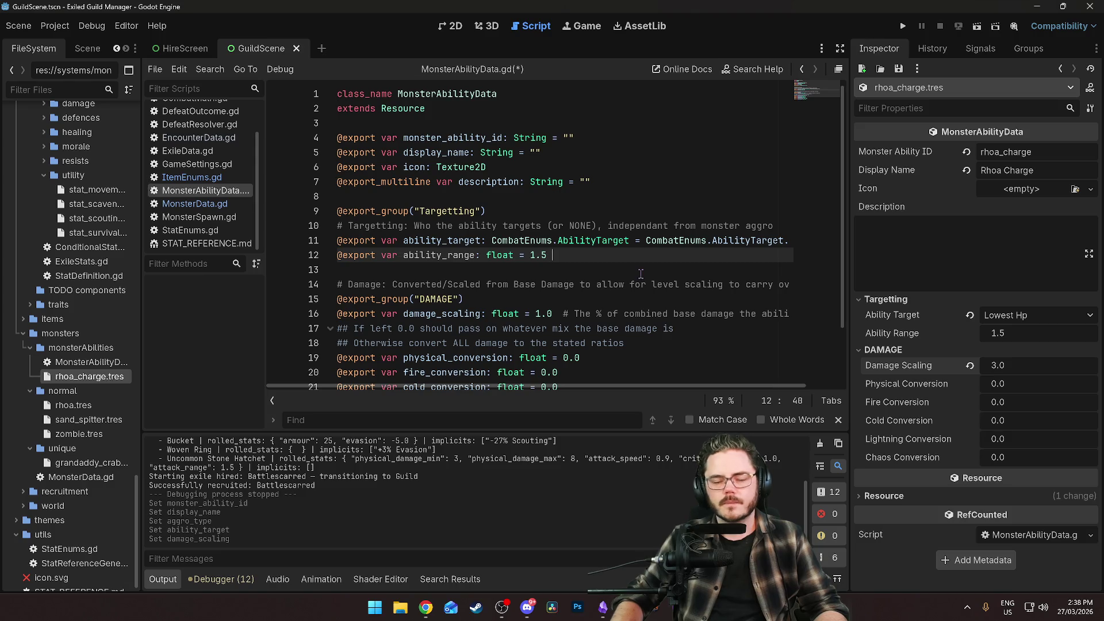
{"action": "key", "text": "Return"}
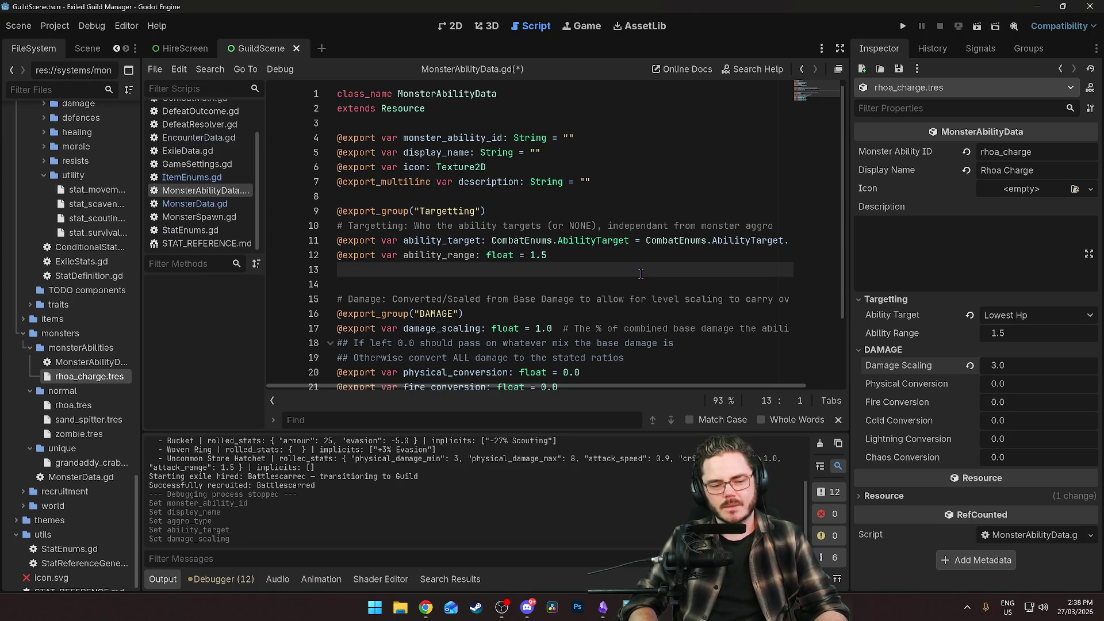
{"action": "type", "text": "@export var"}
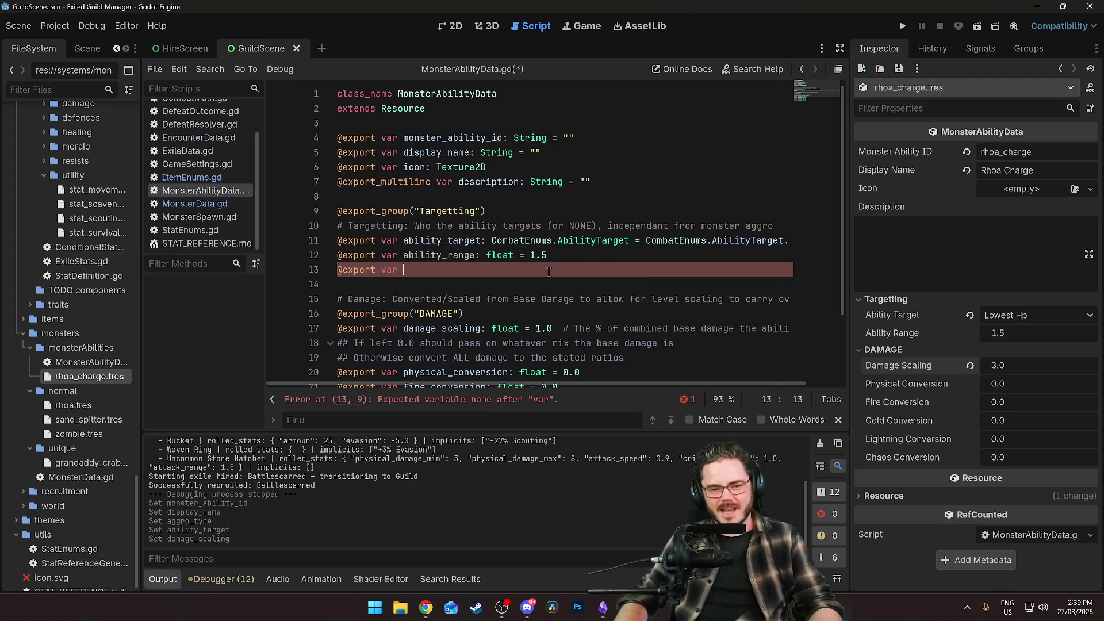
- Erase the unfinished export declaration on line 13
{"action": "left_click_drag", "start_coordinate": [414, 270], "coordinate": [326, 270]}
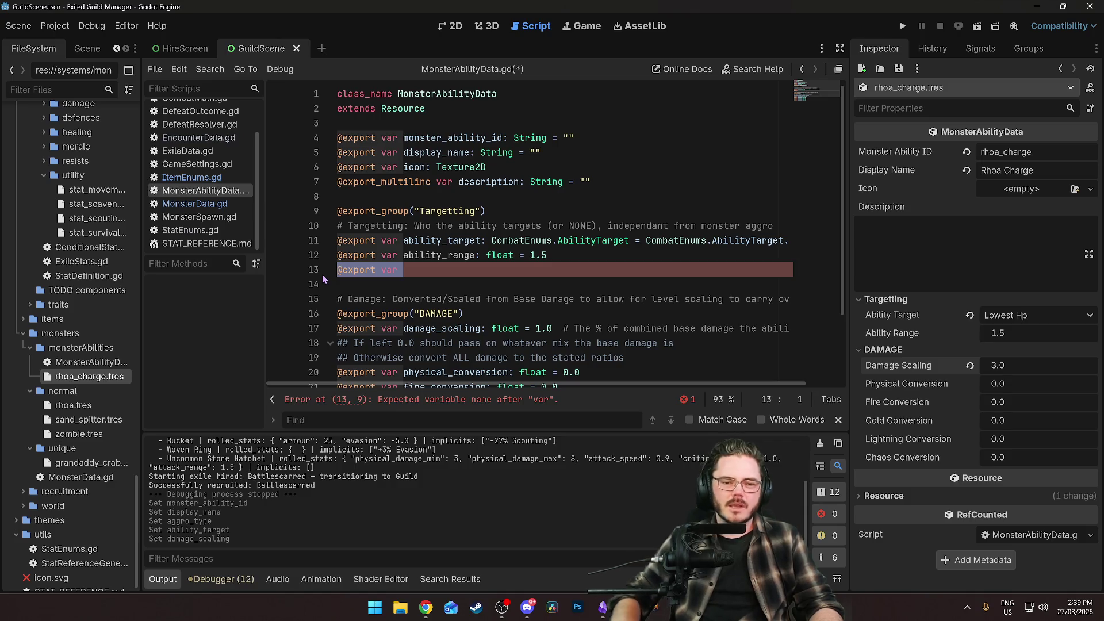
{"action": "left_click", "coordinate": [490, 268]}
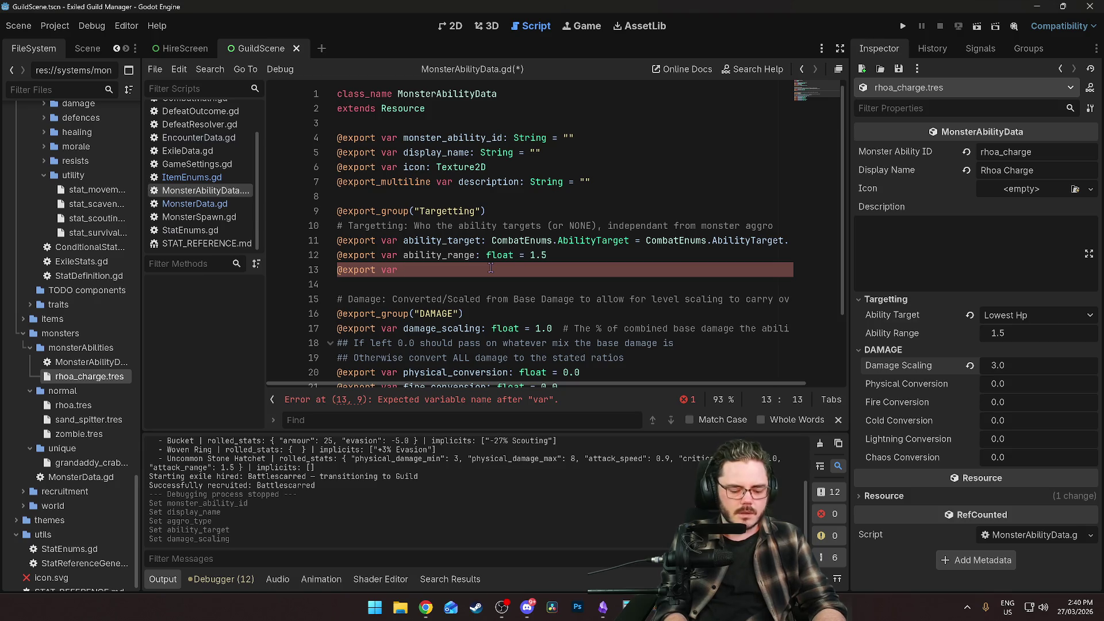
{"action": "type", "text": "ab"}
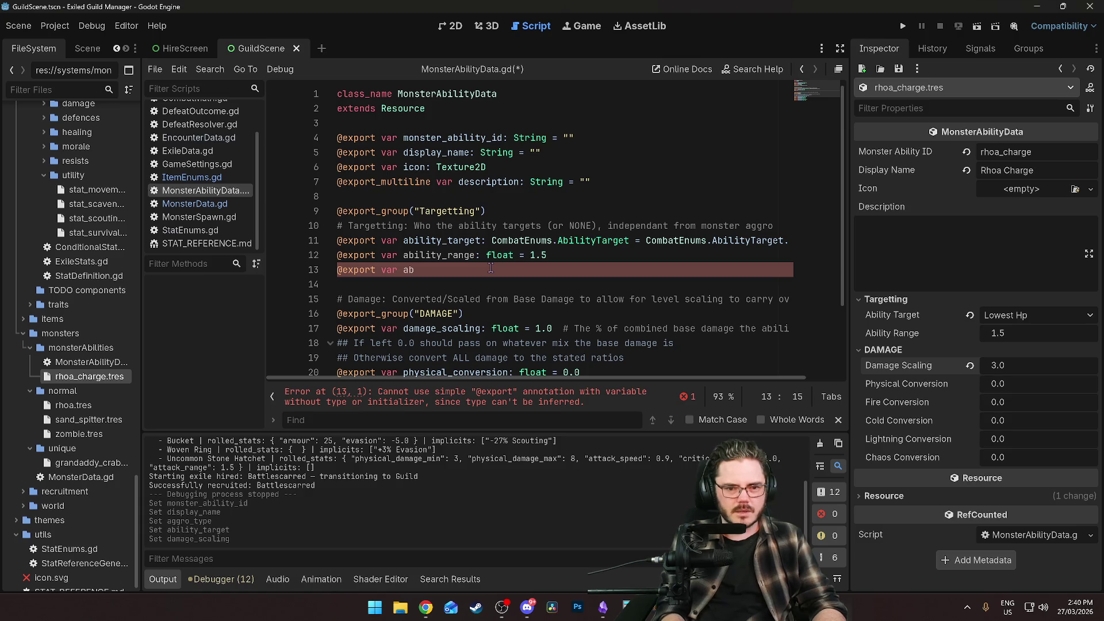
{"action": "key", "text": "BackSpace"}
{"action": "key", "text": "BackSpace"}
{"action": "key", "text": "BackSpace"}
{"action": "key", "text": "BackSpace"}
{"action": "key", "text": "BackSpace"}
{"action": "key", "text": "BackSpace"}
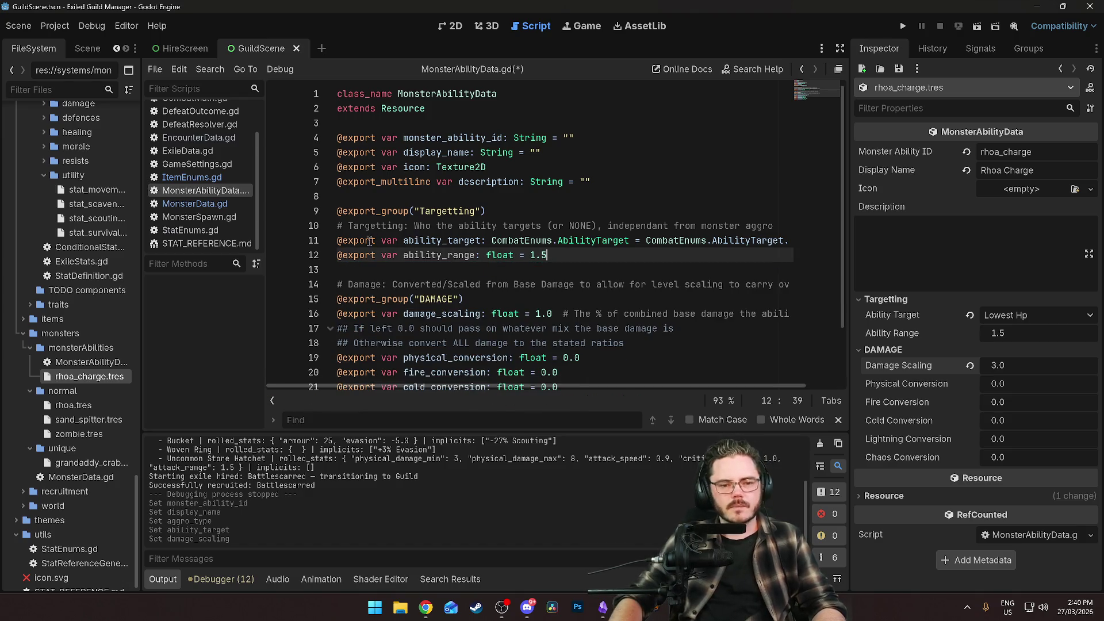
{"action": "left_click", "coordinate": [337, 240]}
{"action": "type", "text": "4"}
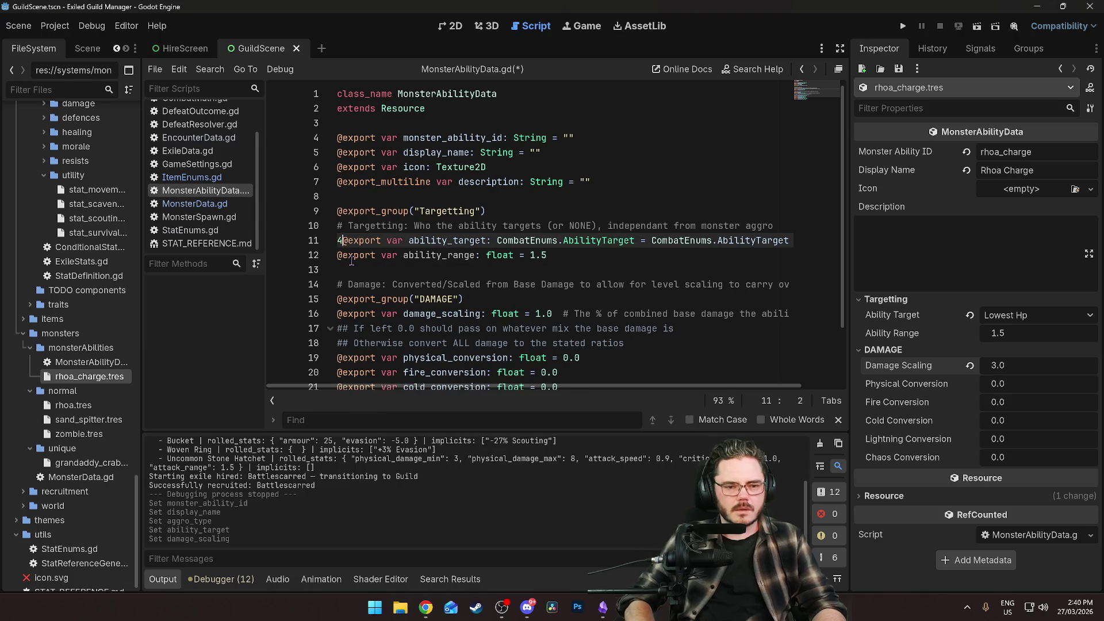
{"action": "key", "text": "BackSpace"}
{"action": "key", "text": "Up"}
{"action": "key", "text": "Return"}
{"action": "key", "text": "Up"}
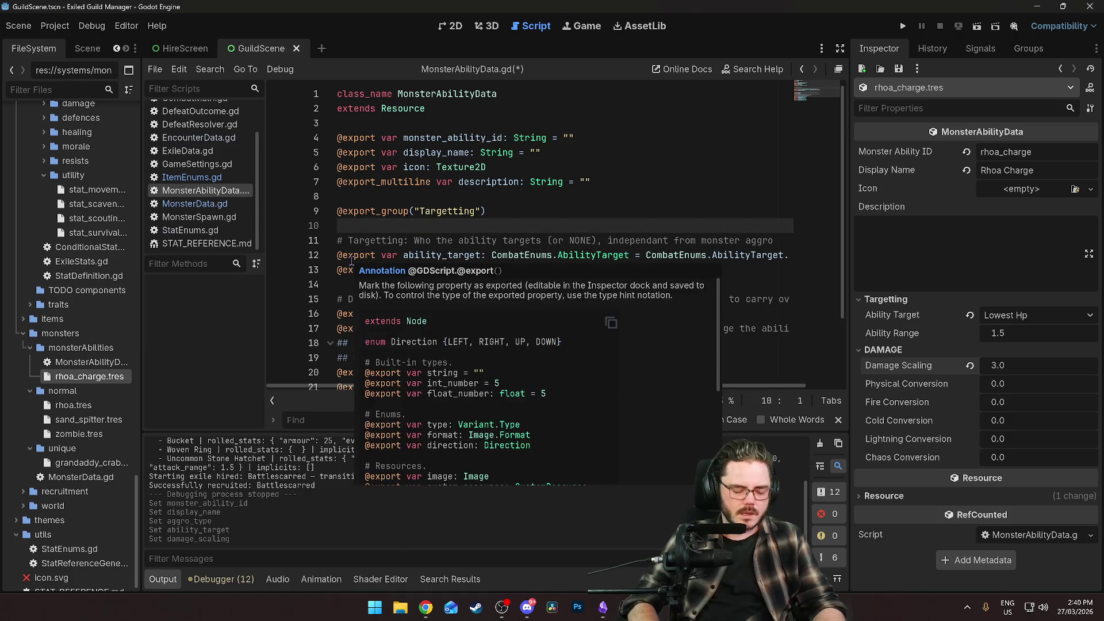
{"action": "type", "text": "@export var abnility"}
{"action": "key", "text": "BackSpace"}
{"action": "key", "text": "BackSpace"}
{"action": "key", "text": "BackSpace"}
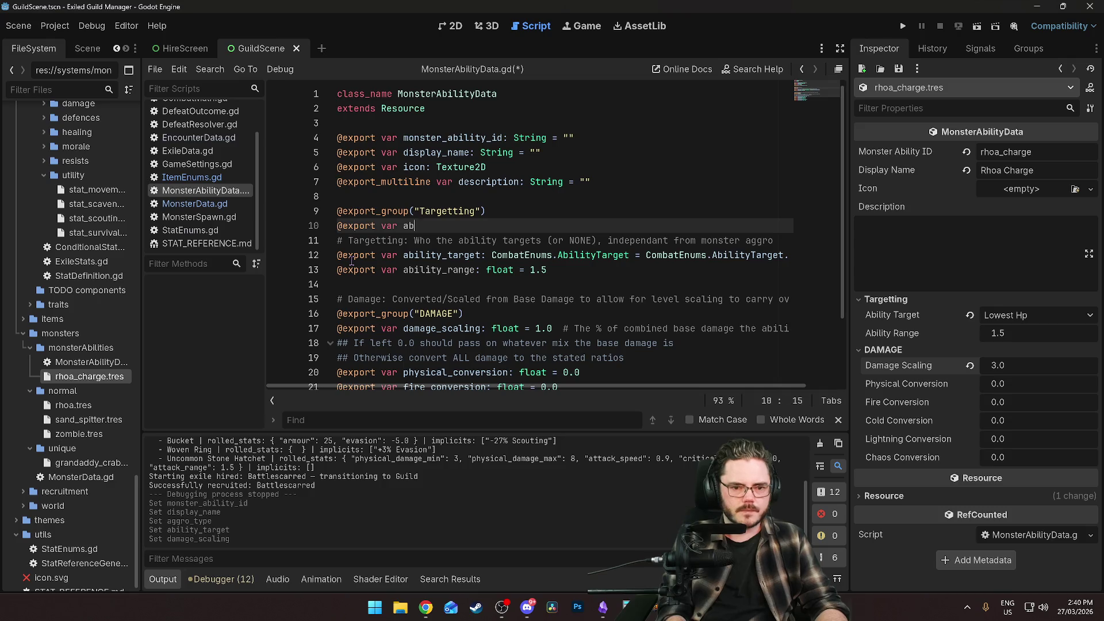
{"action": "type", "text": "ility_type:"}
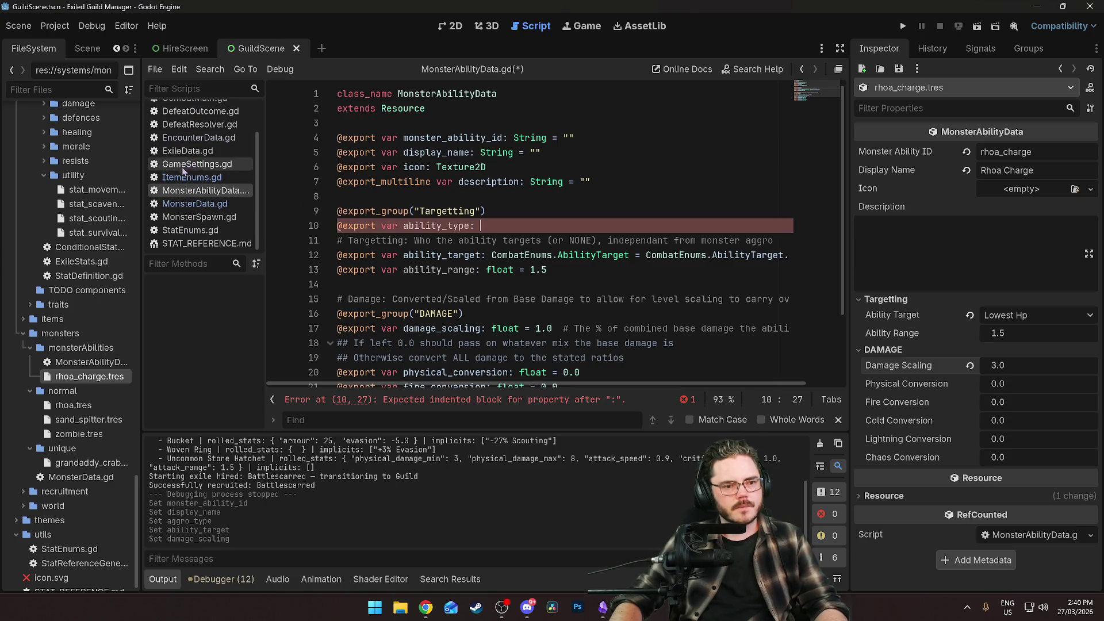
- Start a new enum AbilityType block below the AbilityTarget enum in CombatEnums.gd
{"action": "left_click", "coordinate": [521, 257], "text": "ctrl"}
{"action": "scroll", "coordinate": [453, 274], "scroll_direction": "down", "scroll_amount": 4}
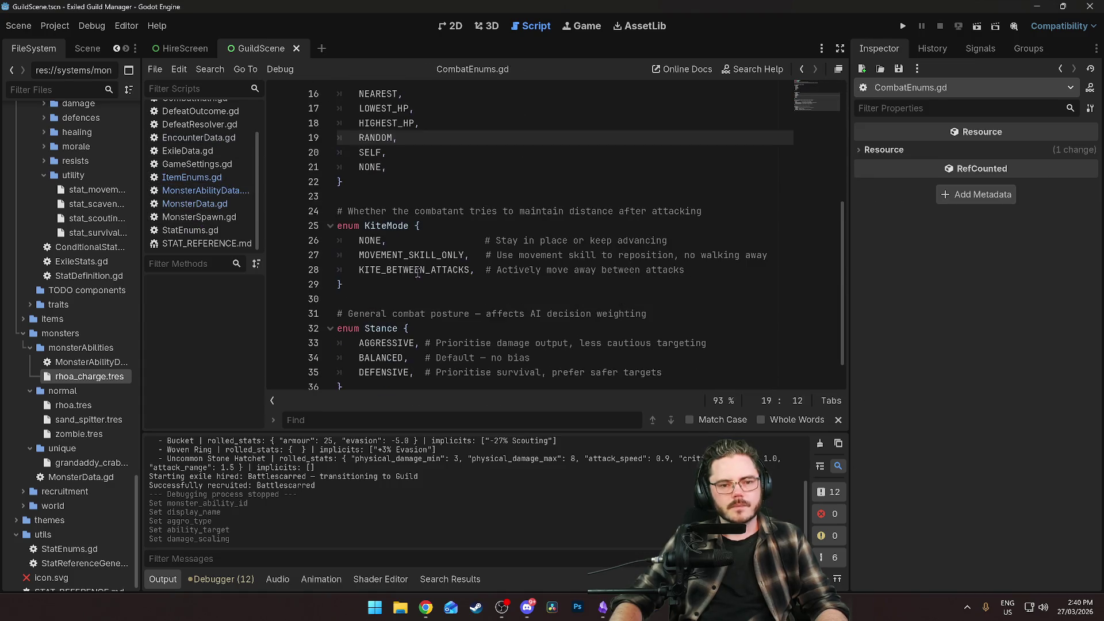
{"action": "left_click", "coordinate": [392, 184]}
{"action": "key", "text": "Return"}
{"action": "key", "text": "Return"}
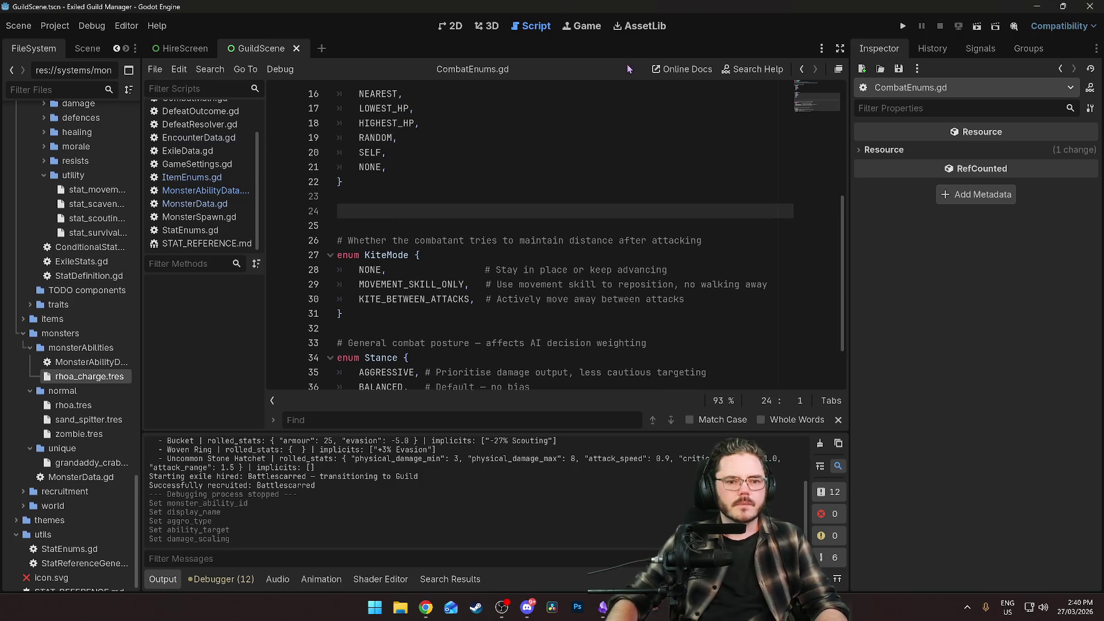
{"action": "scroll", "coordinate": [381, 161], "scroll_direction": "up", "scroll_amount": 5}
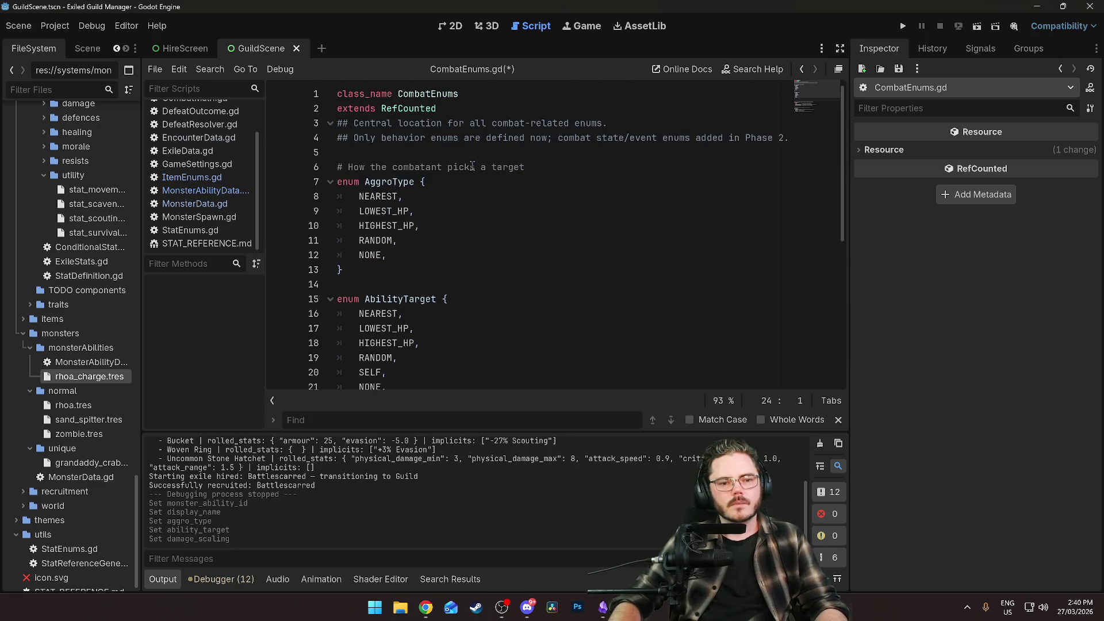
{"action": "scroll", "coordinate": [402, 184], "scroll_direction": "down", "scroll_amount": 2}
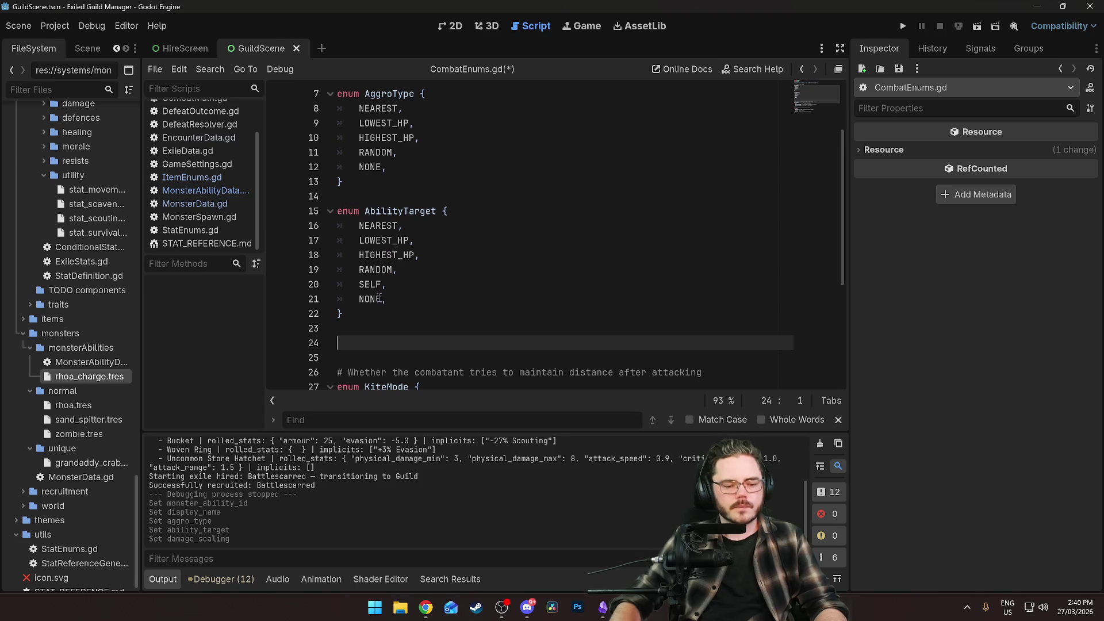
{"action": "type", "text": "enum "}
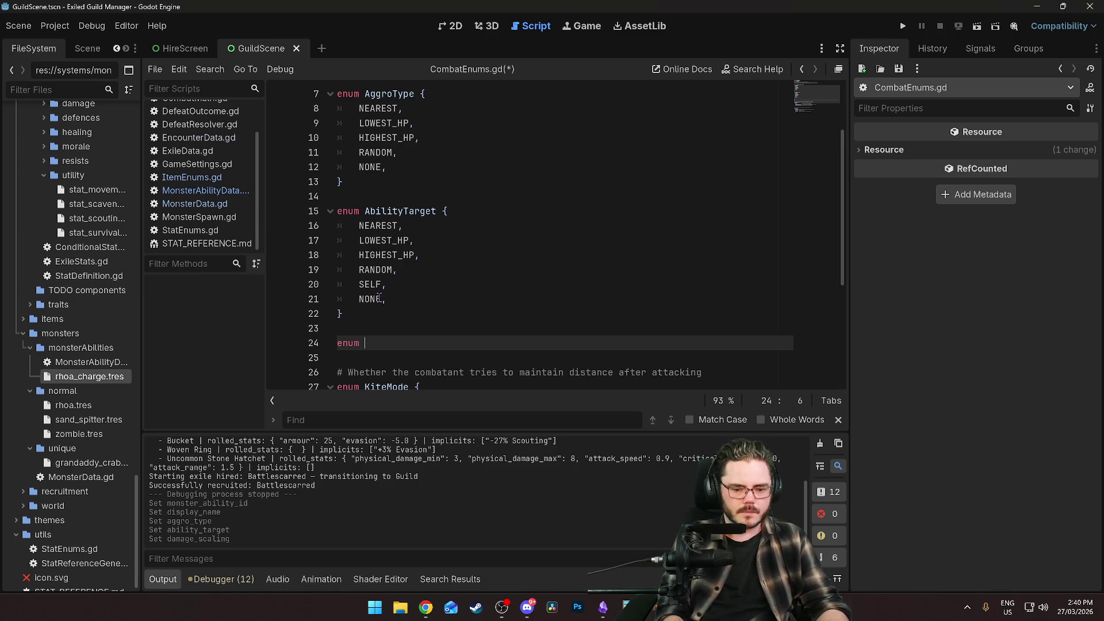
{"action": "type", "text": "AbilityType {"}
{"action": "key", "text": "Return"}
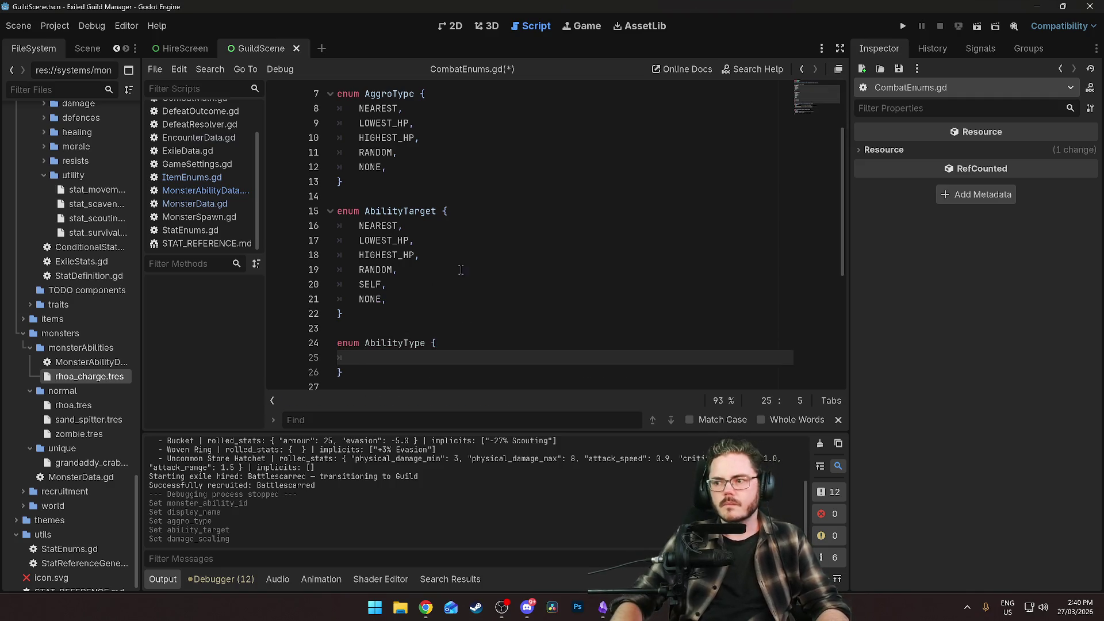
{"action": "scroll", "coordinate": [460, 255], "scroll_direction": "down", "scroll_amount": 3}
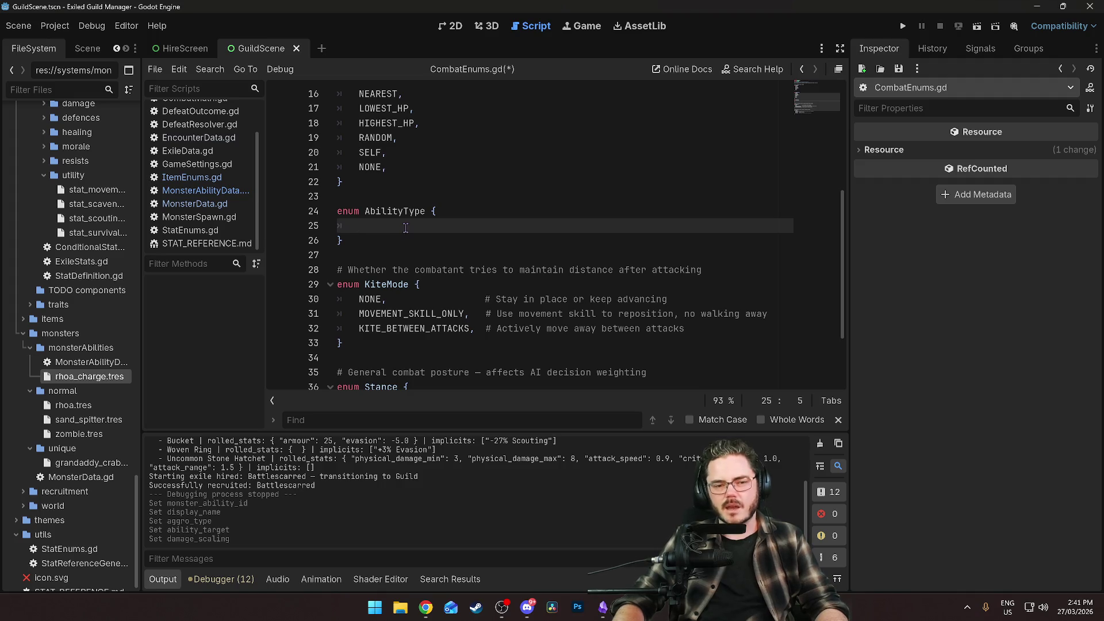
{"action": "scroll", "coordinate": [410, 261], "scroll_direction": "up", "scroll_amount": 1}
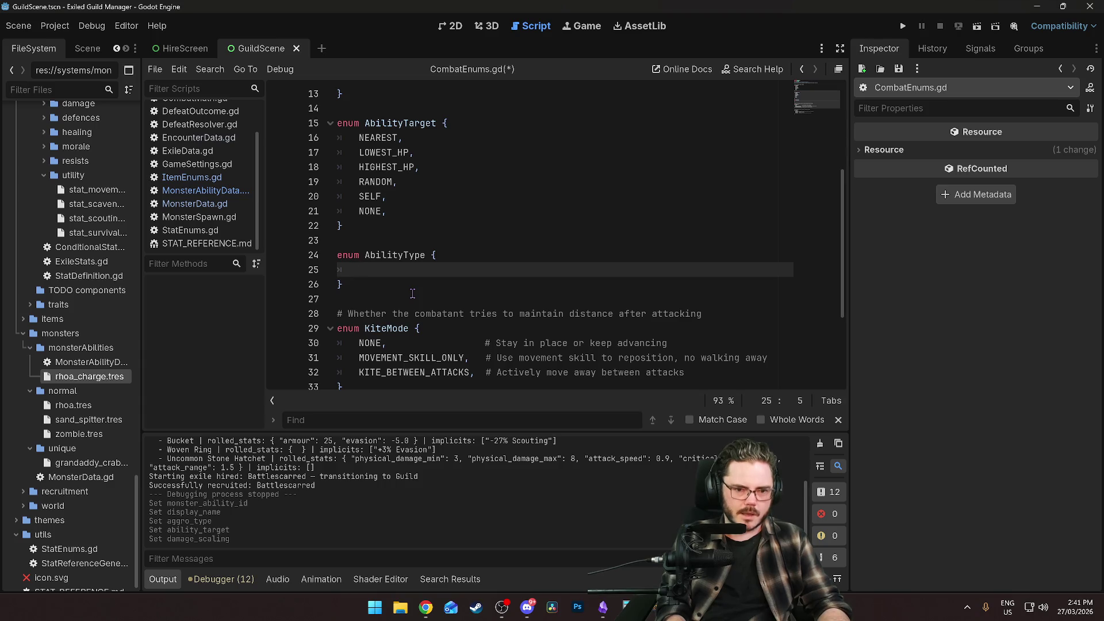
- Fill AbilityType with the entries LINE, CONE, CIRCLE and RECTANGLE
{"action": "type", "text": "LINE,"}
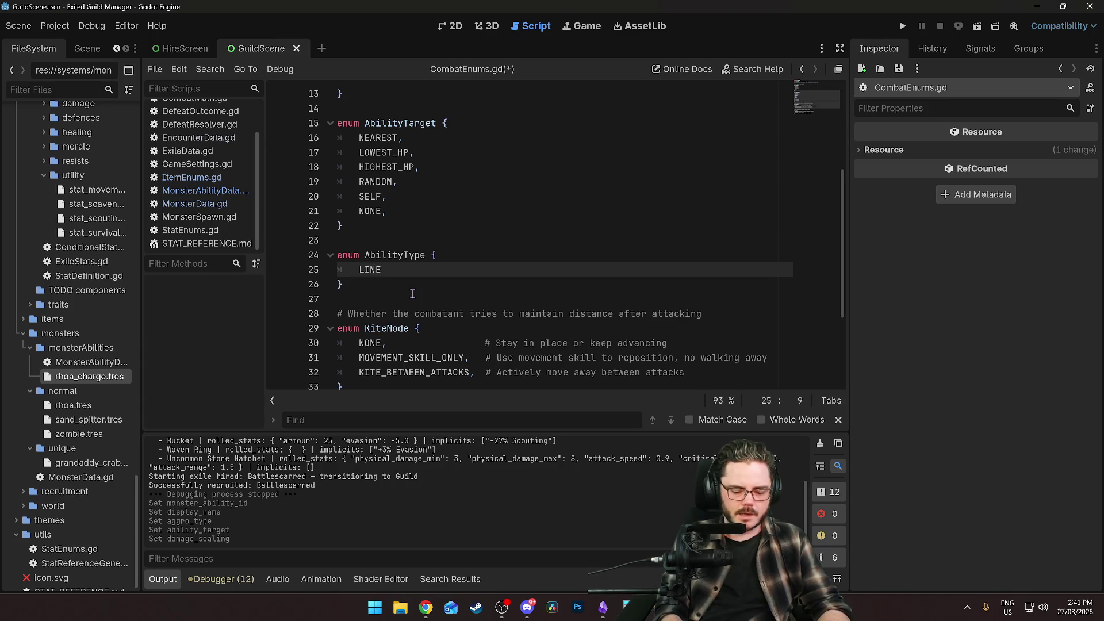
{"action": "key", "text": "Return"}
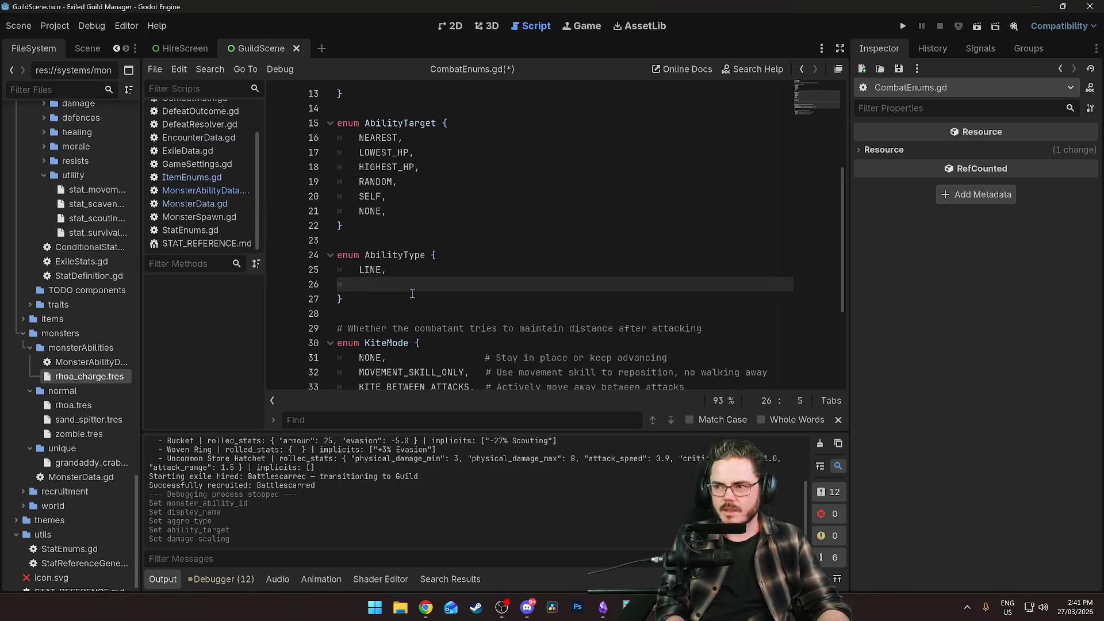
{"action": "type", "text": "CONE"}
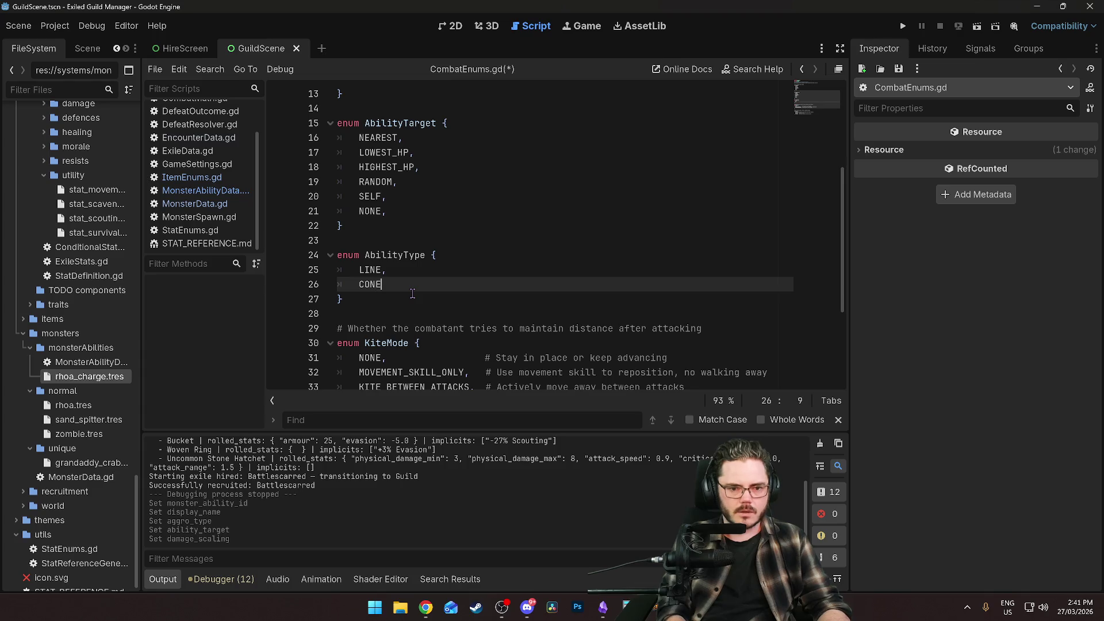
{"action": "type", "text": ","}
{"action": "key", "text": "Return"}
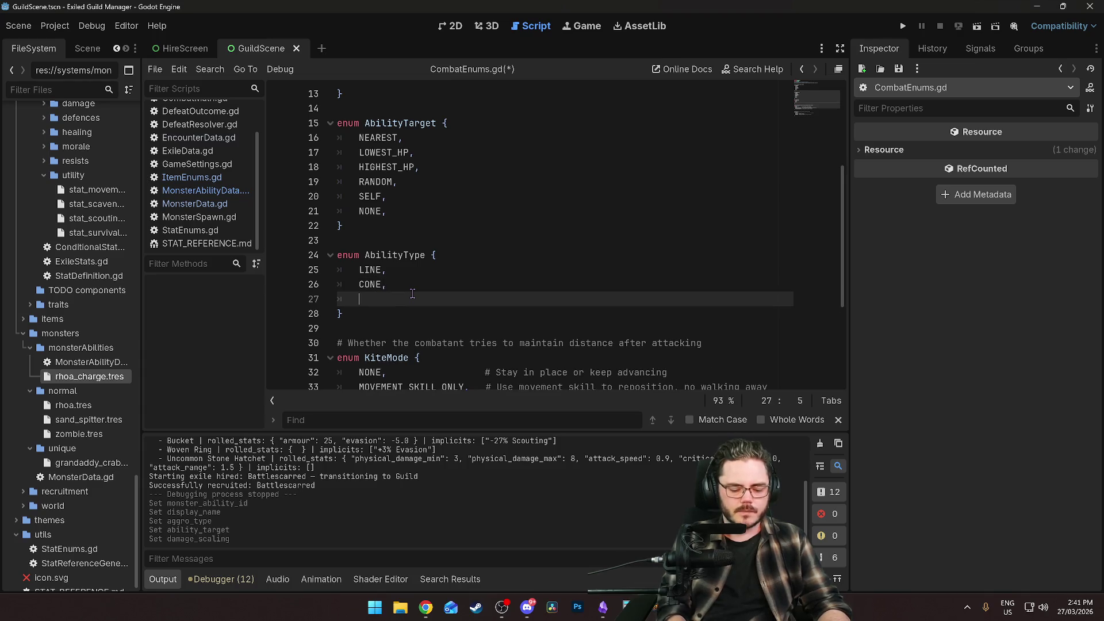
{"action": "type", "text": "AD"}
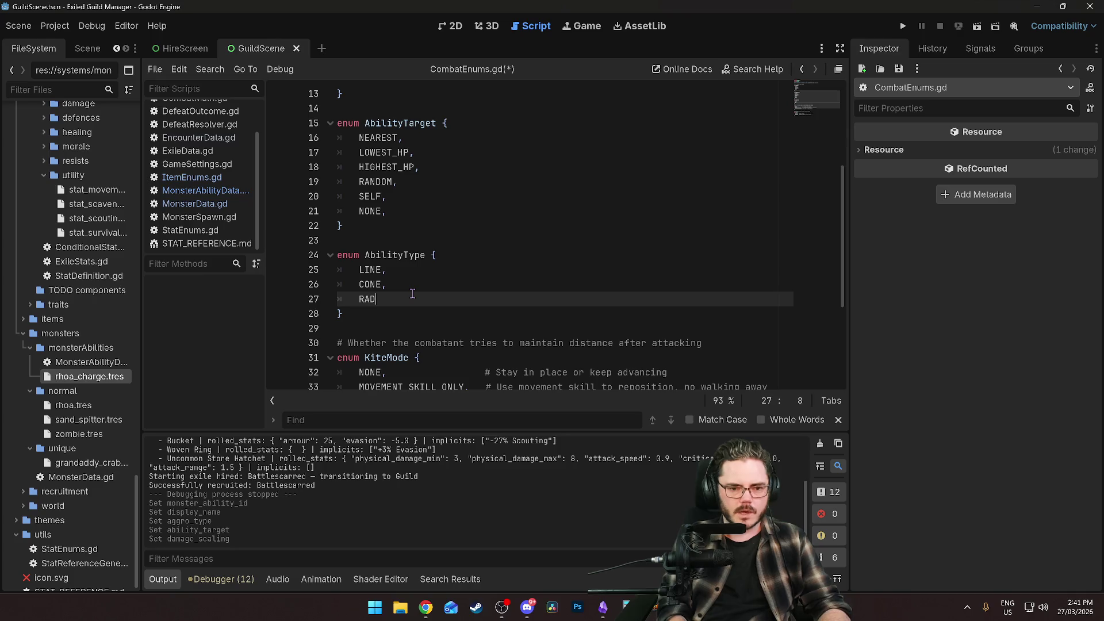
{"action": "key", "text": "BackSpace"}
{"action": "key", "text": "BackSpace"}
{"action": "key", "text": "BackSpace"}
{"action": "type", "text": "IRCLE"}
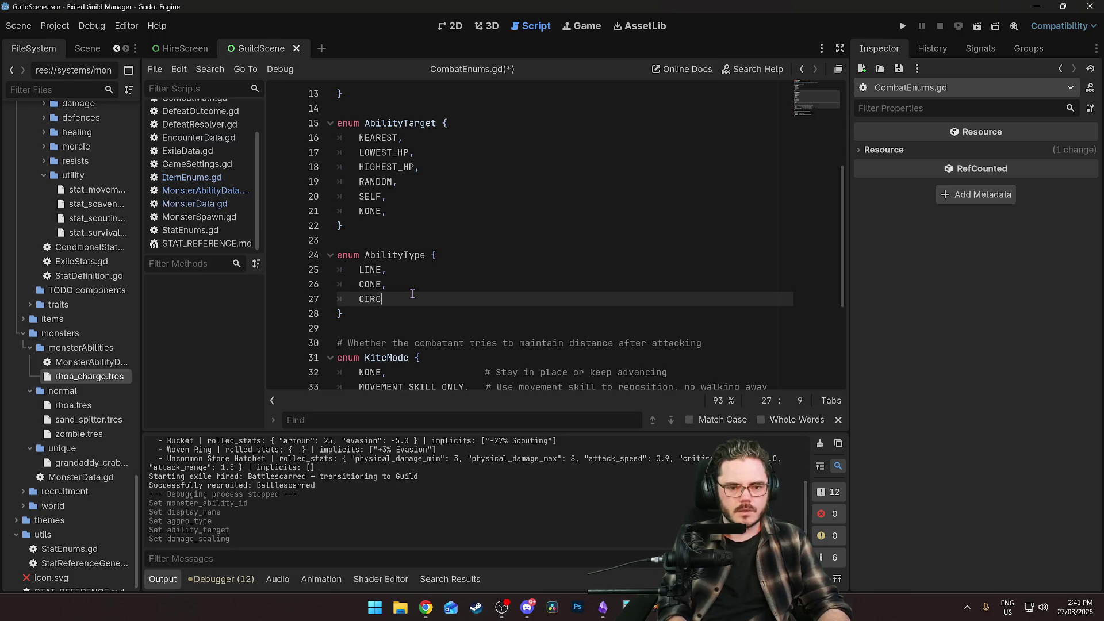
{"action": "type", "text": ","}
{"action": "key", "text": "Return"}
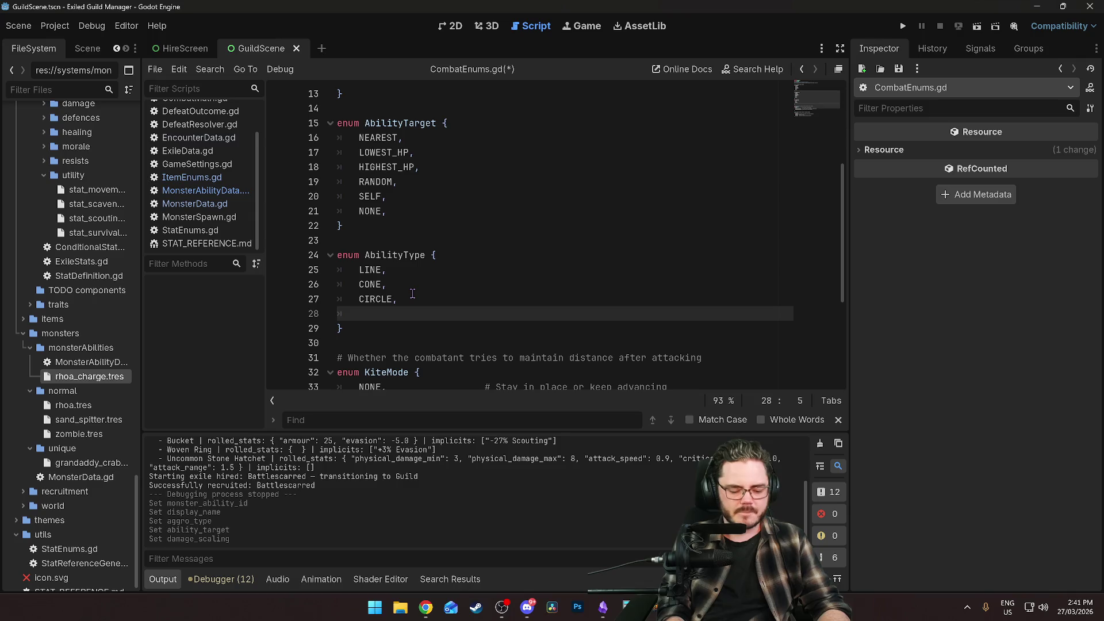
{"action": "type", "text": "E"}
{"action": "key", "text": "BackSpace"}
{"action": "type", "text": "ECT"}
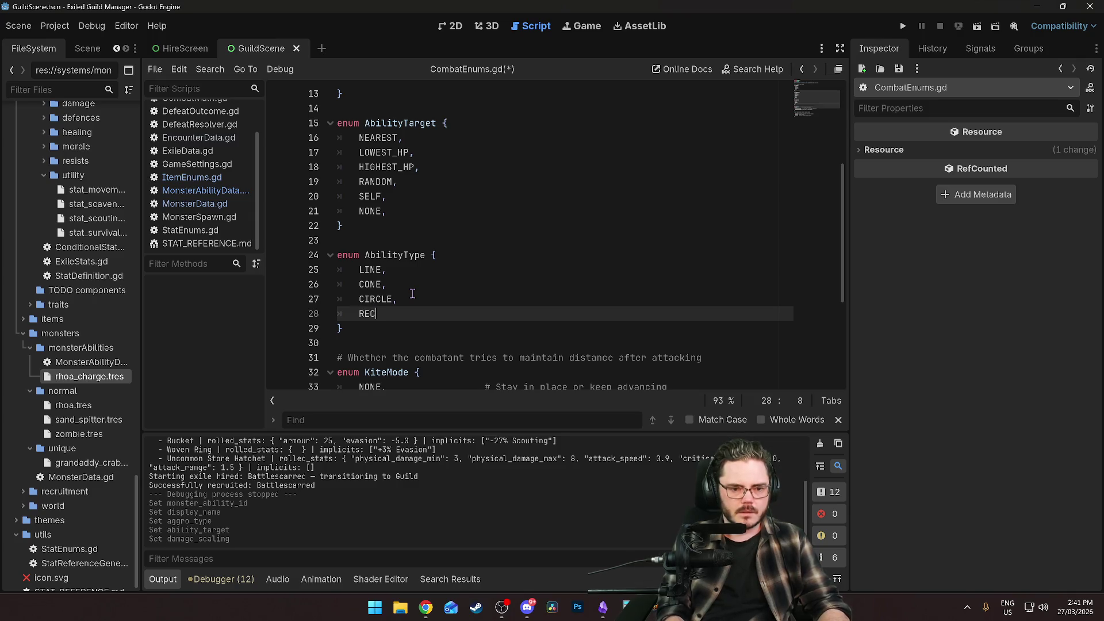
{"action": "type", "text": "ANGLE"}
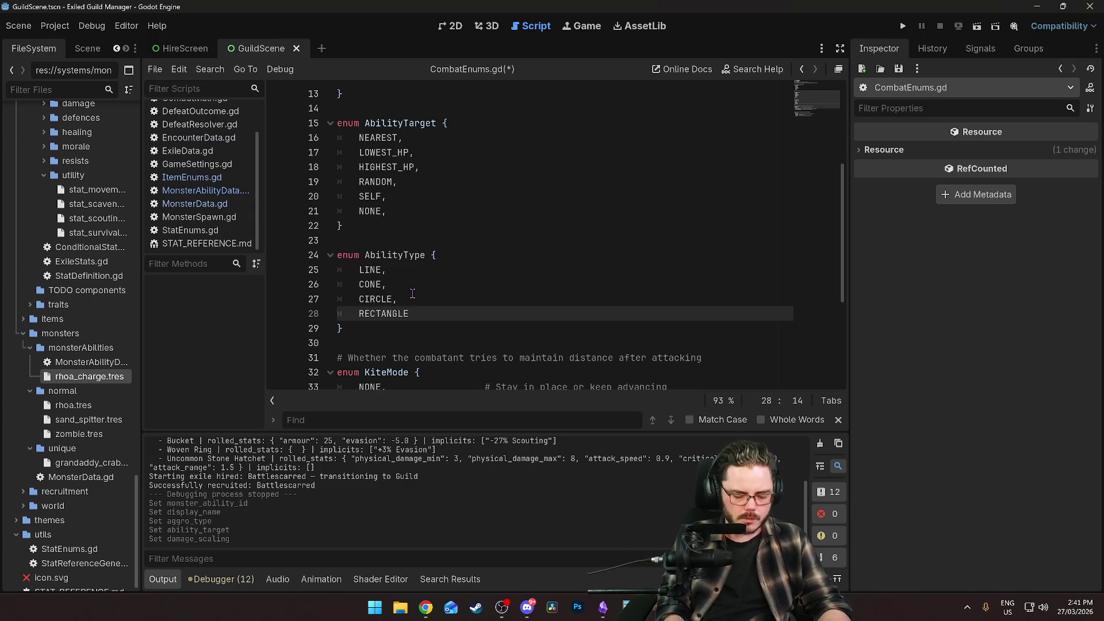
{"action": "type", "text": ","}
- Tidy the blank lines around the AbilityType enum and save CombatEnums.gd
{"action": "left_click", "coordinate": [505, 284]}
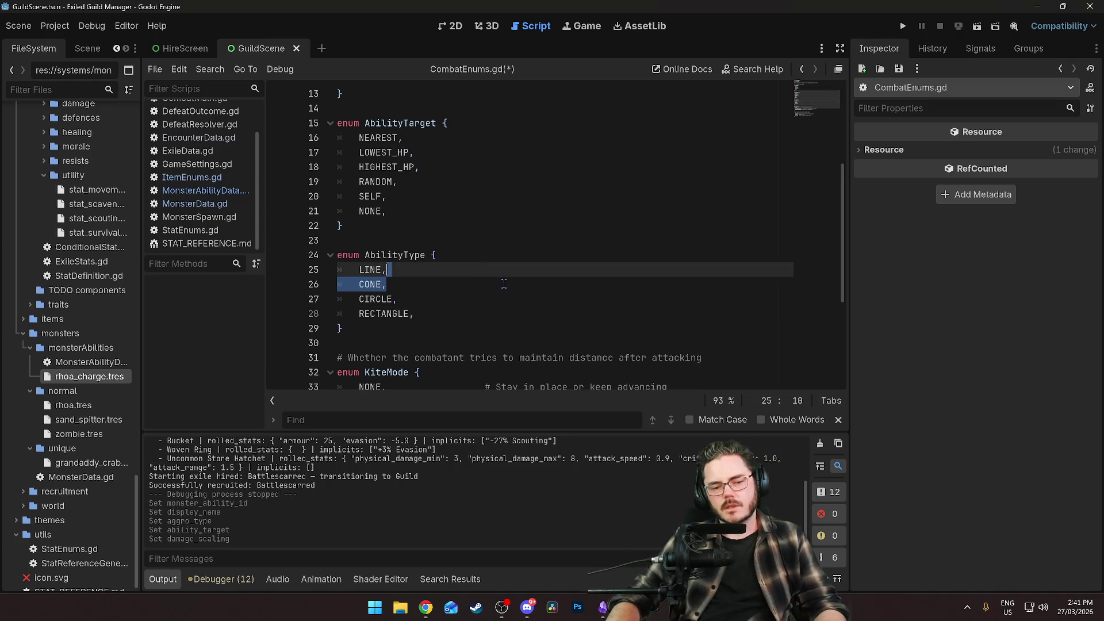
{"action": "left_click", "coordinate": [510, 317]}
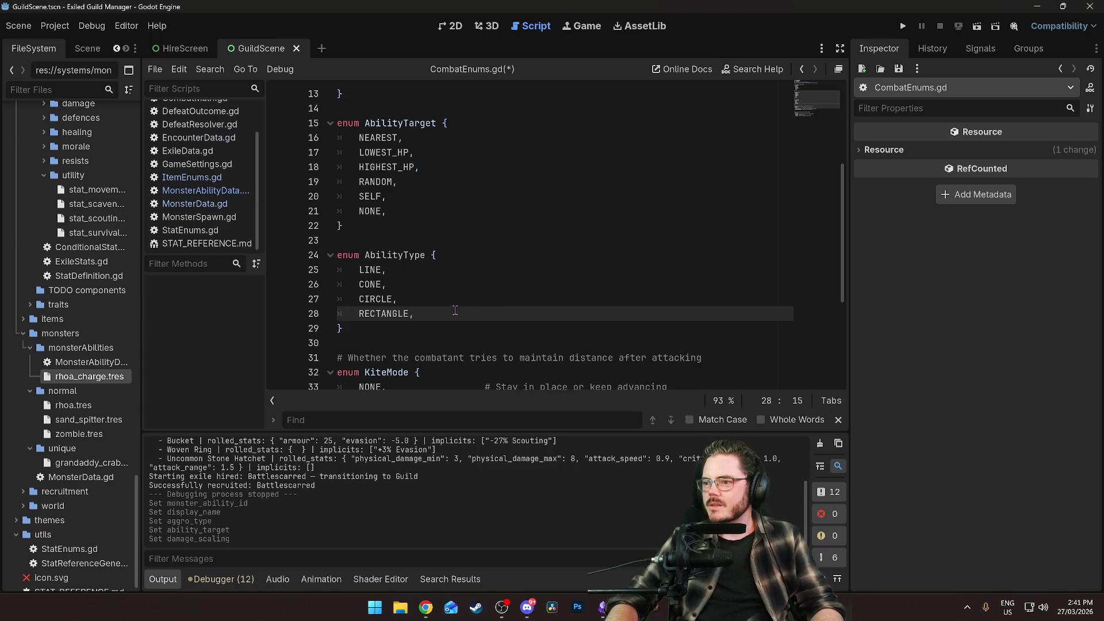
{"action": "left_click", "coordinate": [365, 245]}
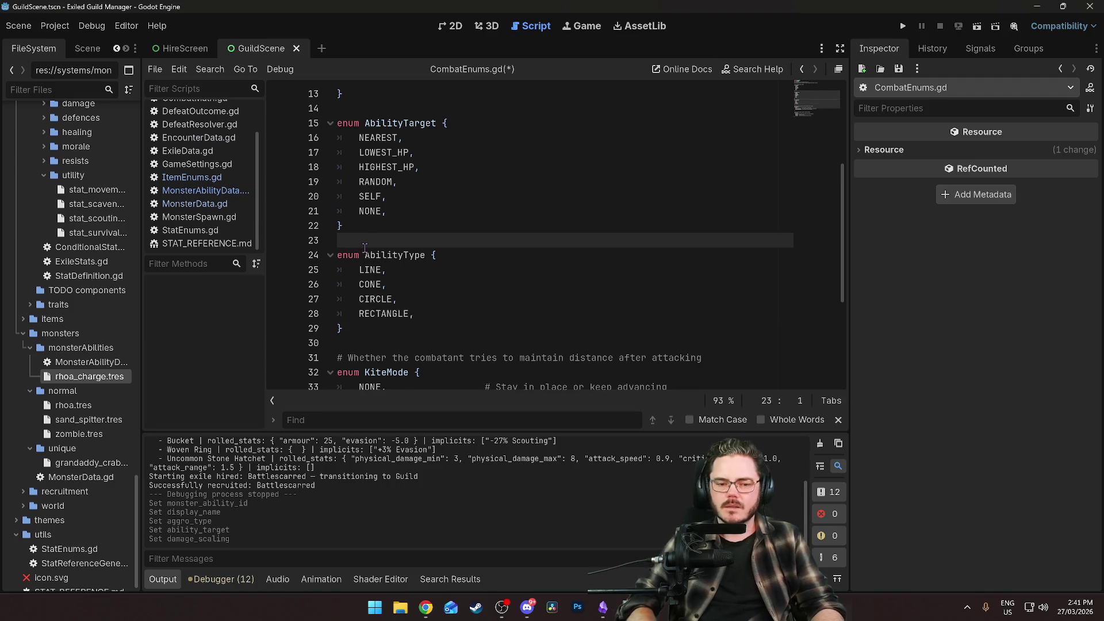
{"action": "key", "text": "Return"}
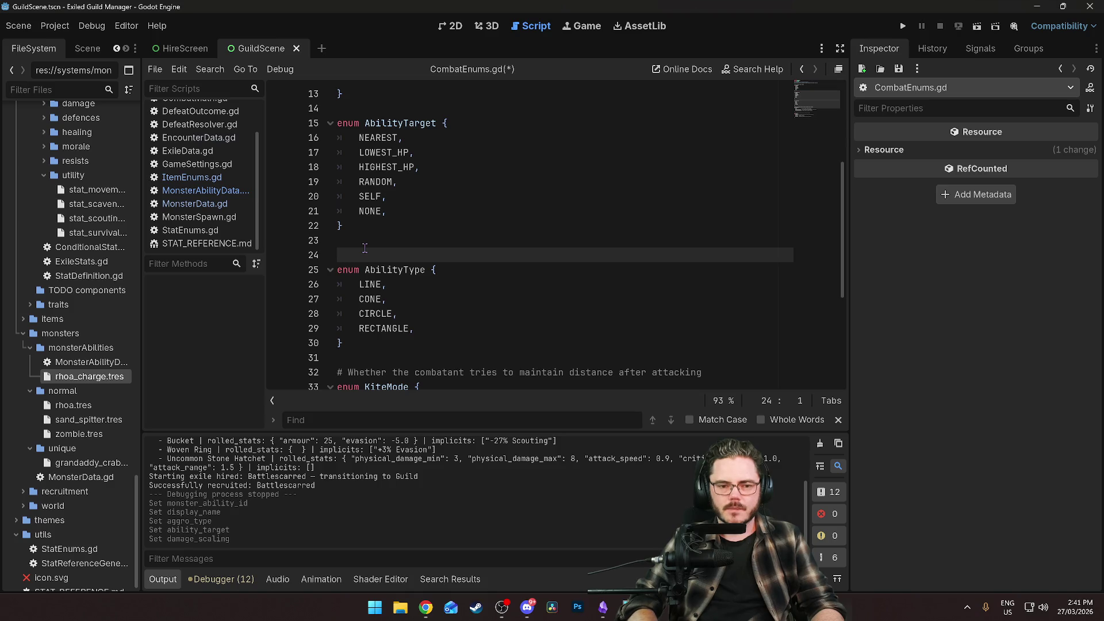
{"action": "key", "text": "BackSpace"}
{"action": "left_click", "coordinate": [413, 326]}
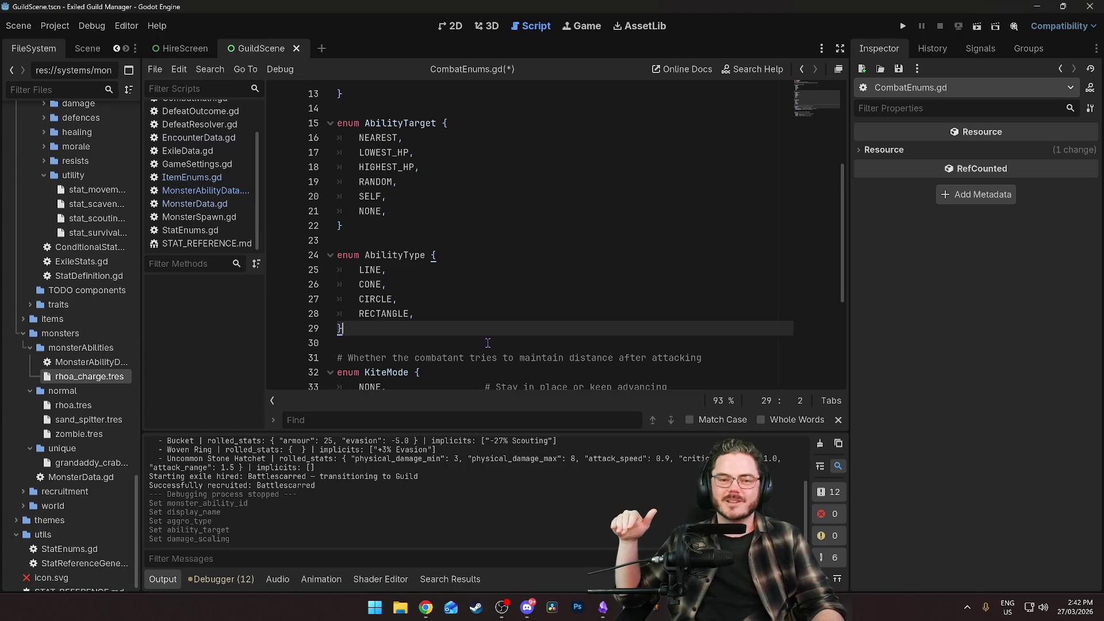
{"action": "key", "text": "ctrl+s"}
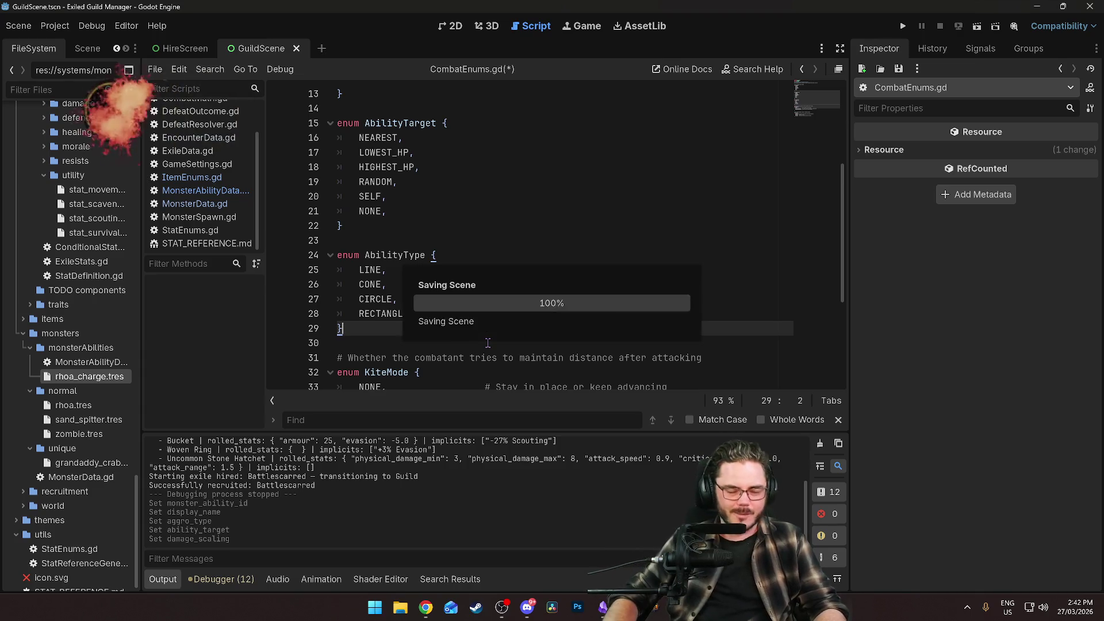
- Go to the line 10 parse error and type ability_type as CombatEnums.AbilityType =
{"action": "left_click", "coordinate": [494, 300]}
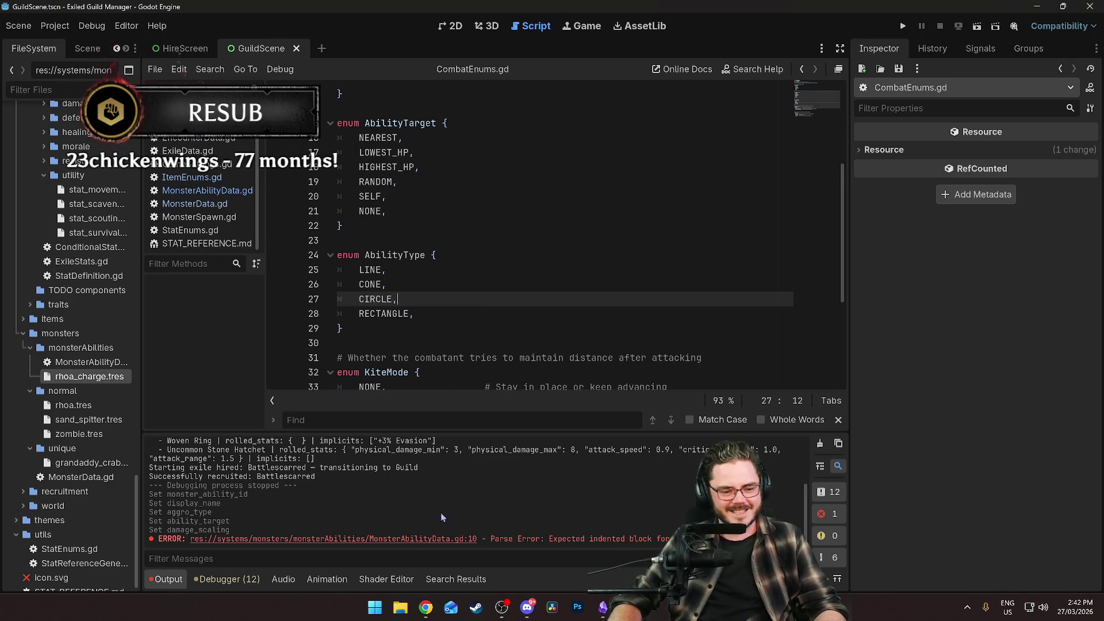
{"action": "left_click", "coordinate": [402, 538]}
{"action": "left_click", "coordinate": [442, 270]}
{"action": "left_click", "coordinate": [460, 399]}
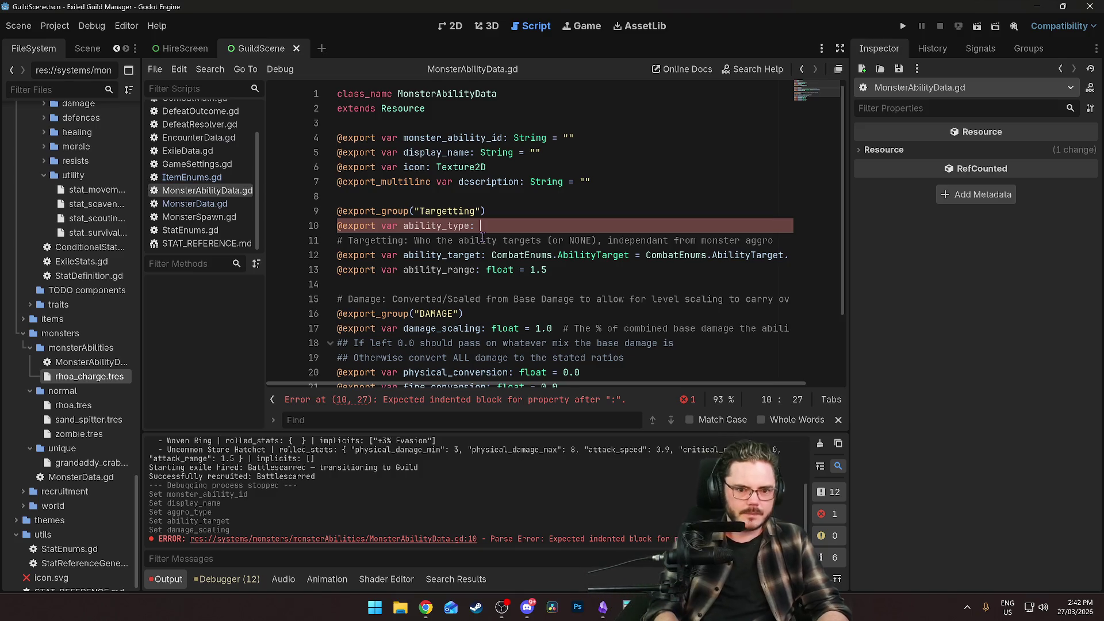
{"action": "type", "text": "Combat"}
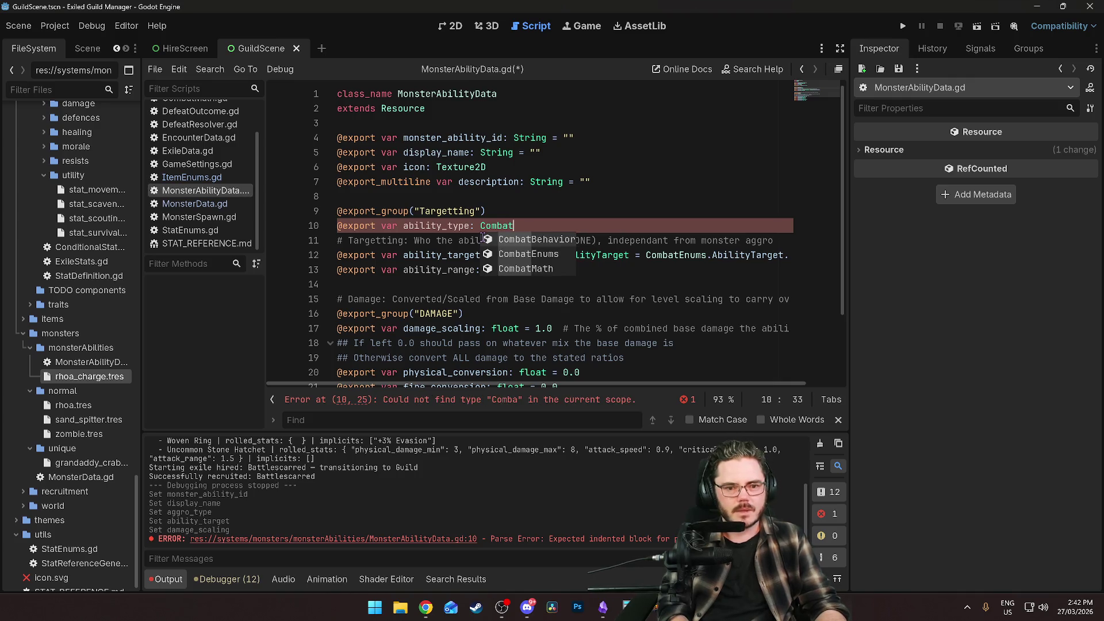
{"action": "type", "text": "E"}
{"action": "key", "text": "Return"}
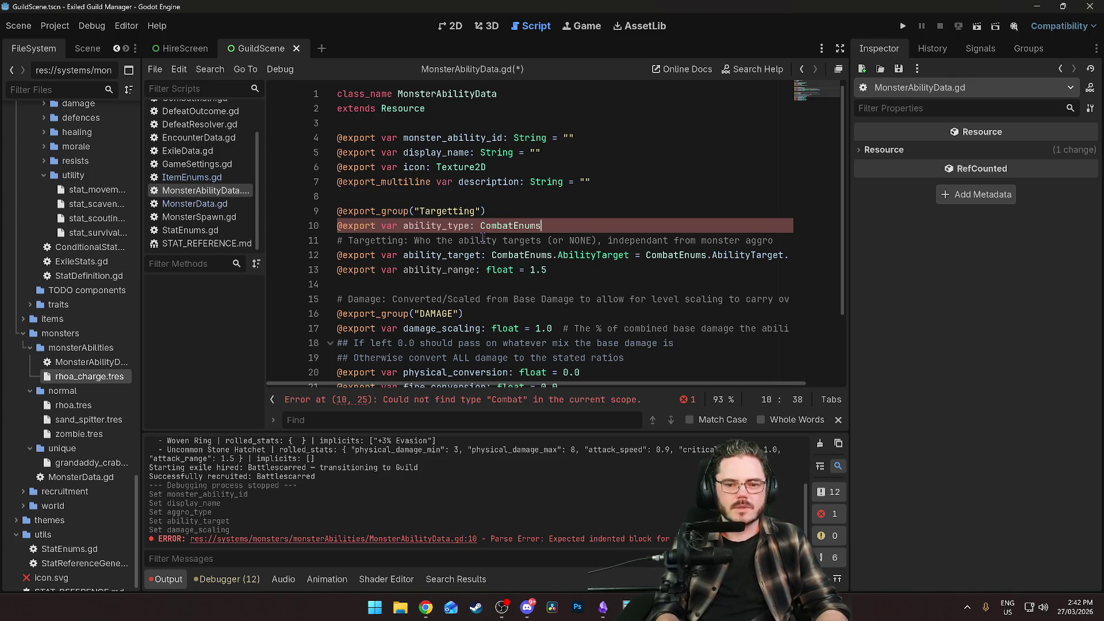
{"action": "type", "text": "."}
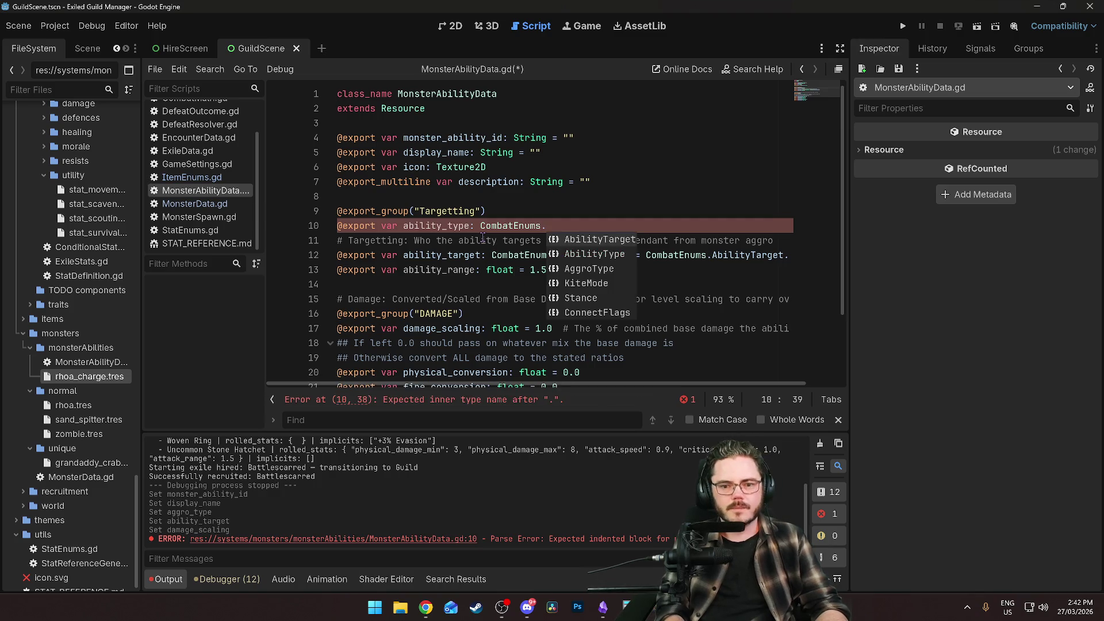
{"action": "key", "text": "Down"}
{"action": "key", "text": "Return"}
{"action": "type", "text": "="}
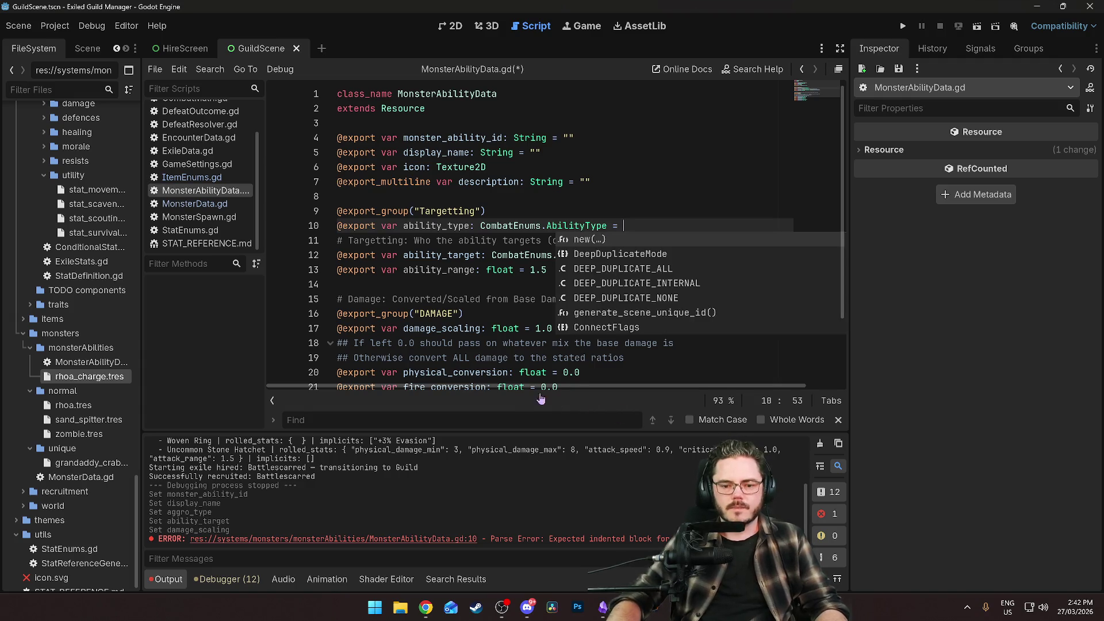
{"action": "left_click_drag", "start_coordinate": [479, 380], "coordinate": [626, 378]}
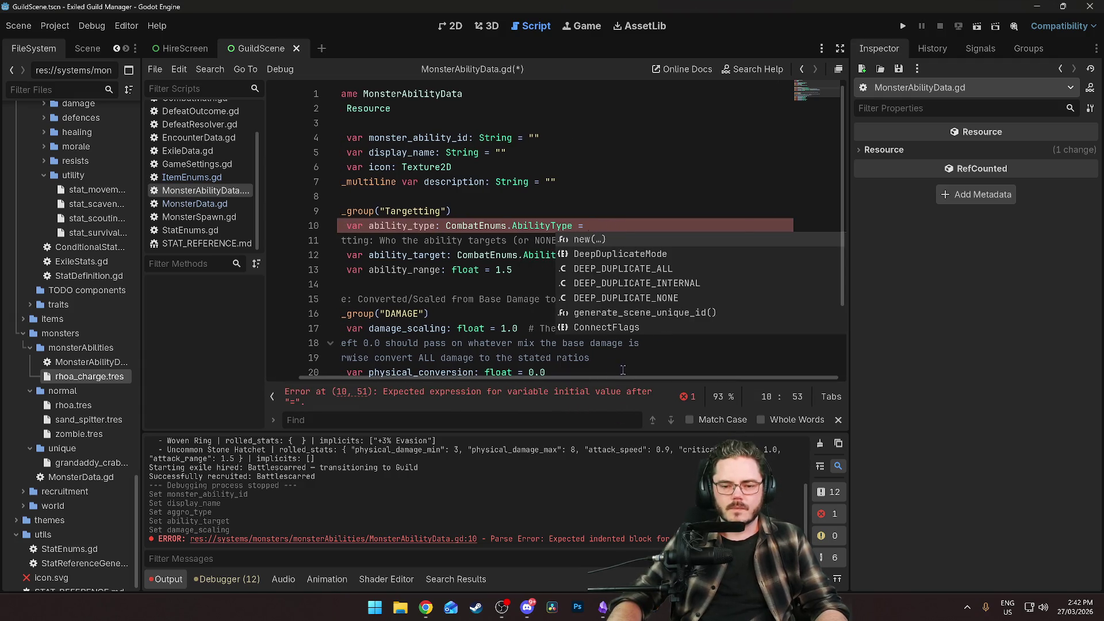
{"action": "left_click", "coordinate": [457, 255]}
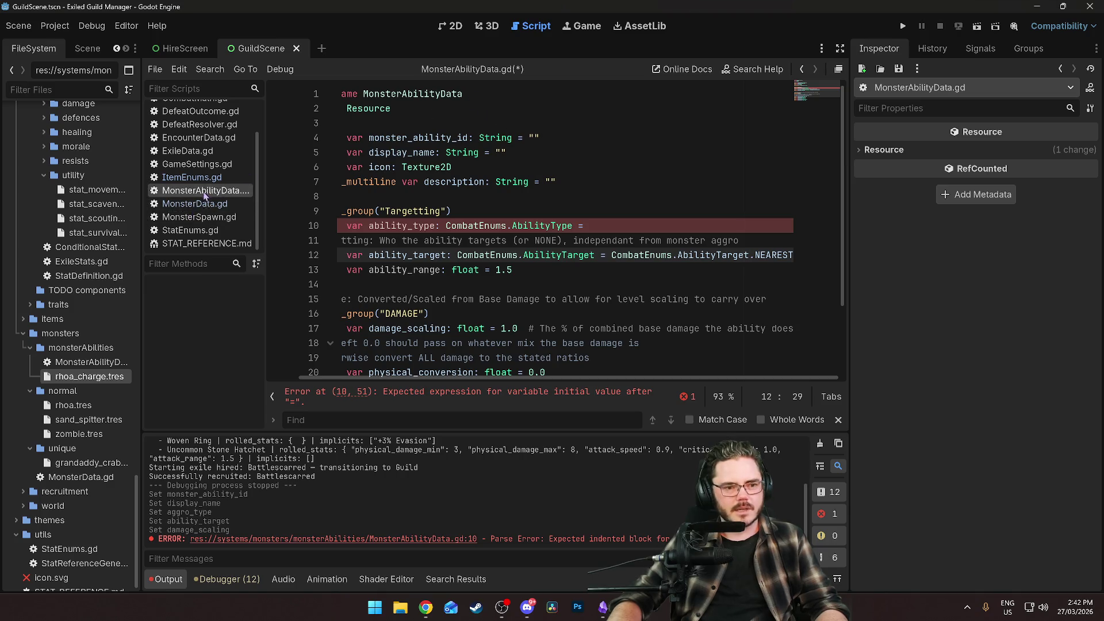
- Switch to ItemEnums.gd and scroll up through its equip-slot helper functions
{"action": "left_click", "coordinate": [196, 177]}
{"action": "scroll", "coordinate": [454, 232], "scroll_direction": "up", "scroll_amount": 6}
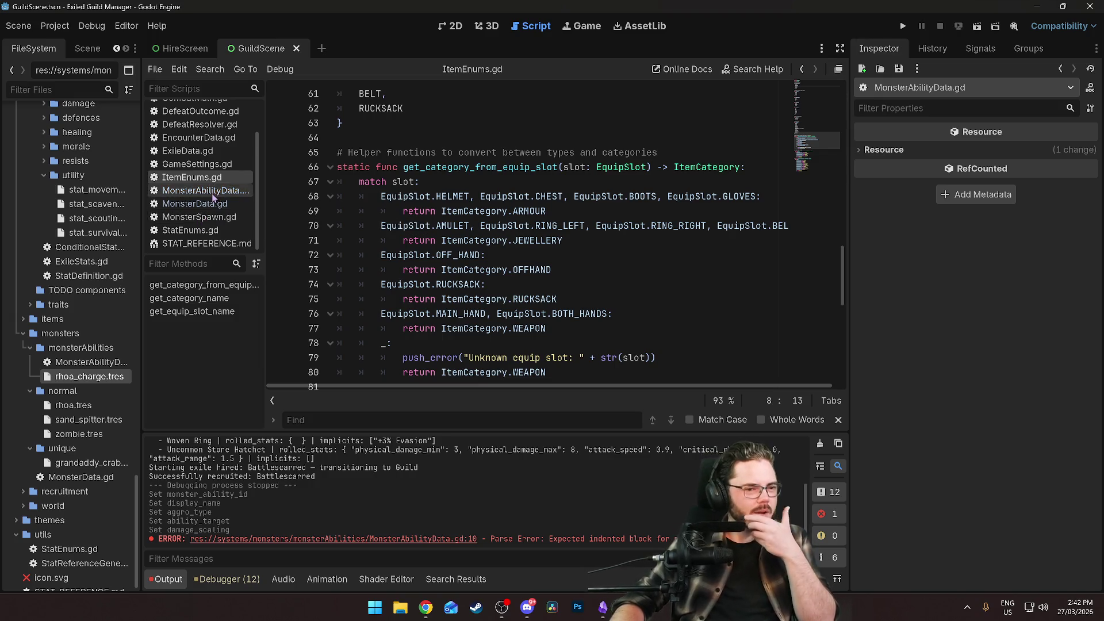
{"action": "scroll", "coordinate": [217, 179], "scroll_direction": "up", "scroll_amount": 2}
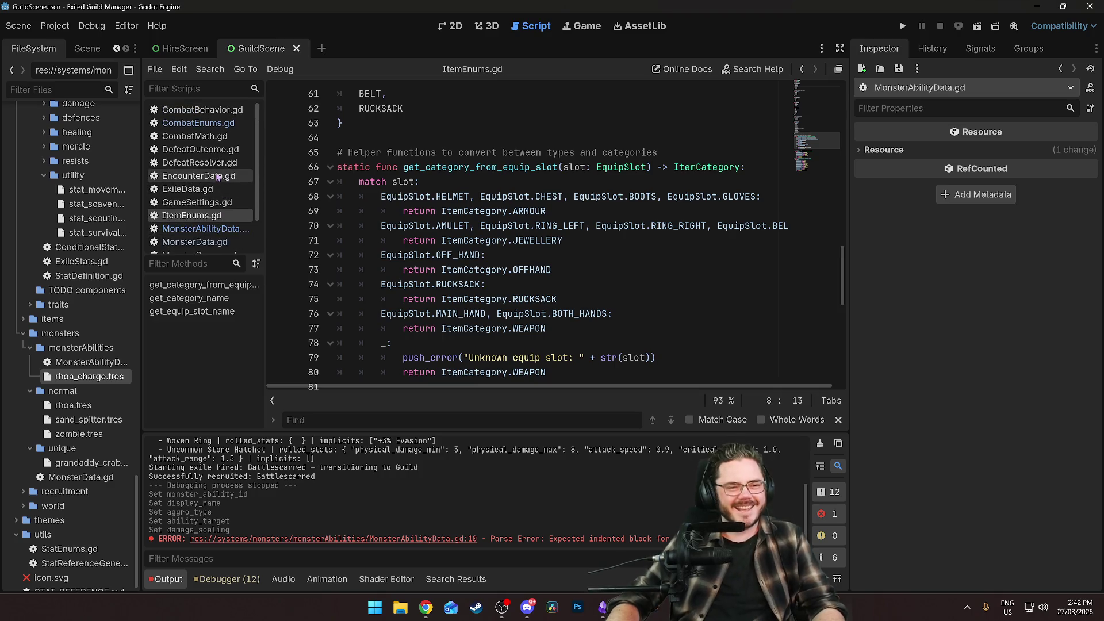
- In CombatEnums.gd, insert SINGLE_TARGET above LINE and add a new line after RECTANGLE
{"action": "left_click", "coordinate": [198, 123]}
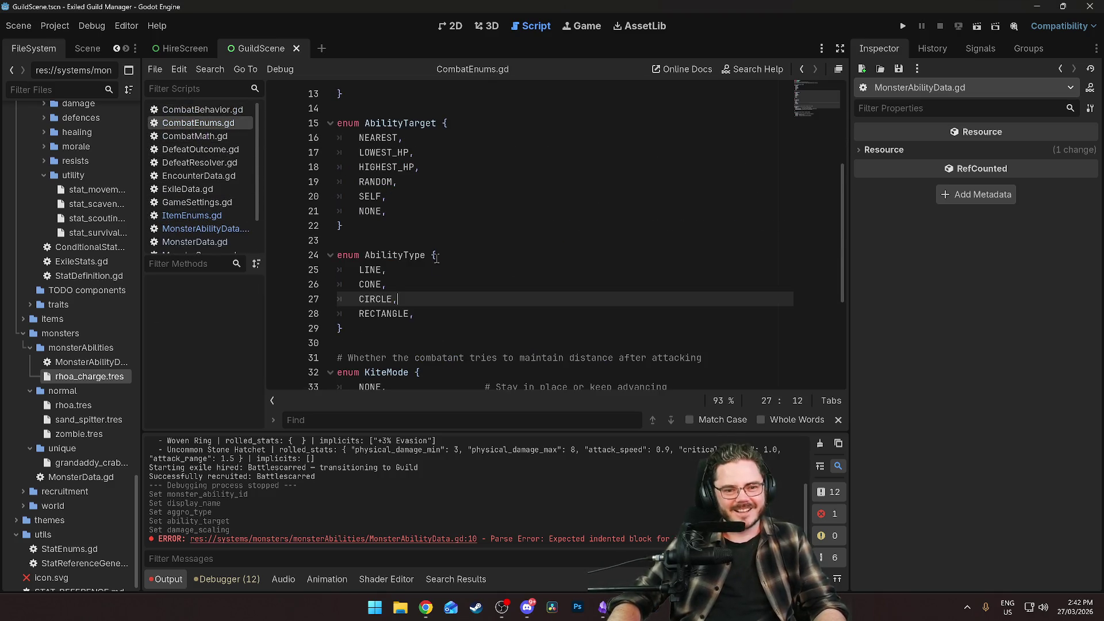
{"action": "left_click", "coordinate": [406, 276]}
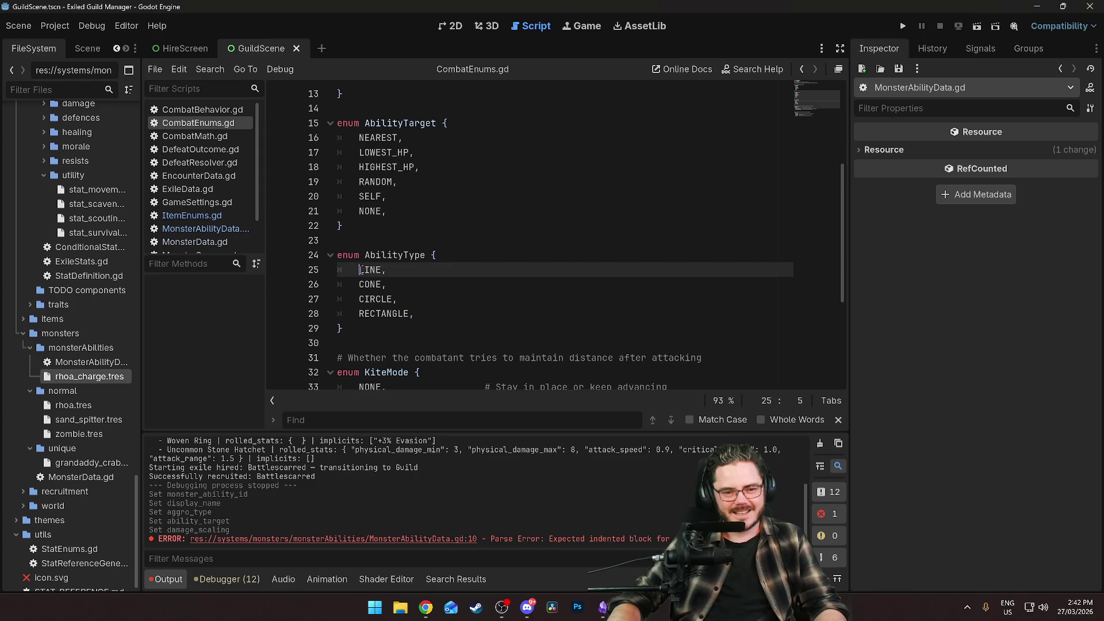
{"action": "key", "text": "Return"}
{"action": "key", "text": "Up"}
{"action": "type", "text": "INGLE_"}
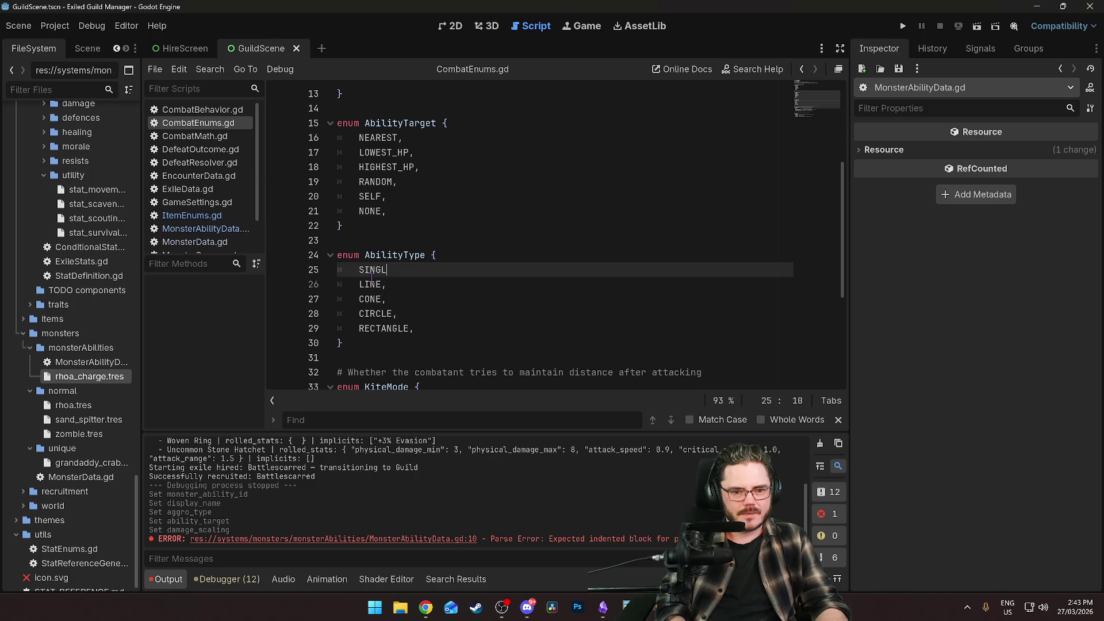
{"action": "type", "text": "TARGET,"}
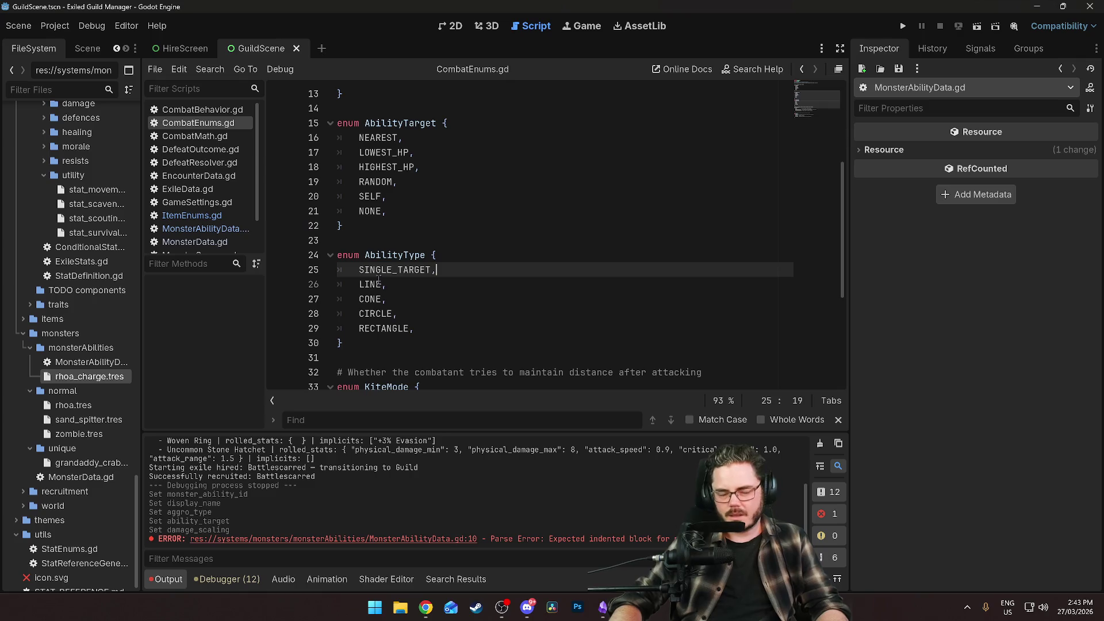
{"action": "left_click", "coordinate": [424, 329]}
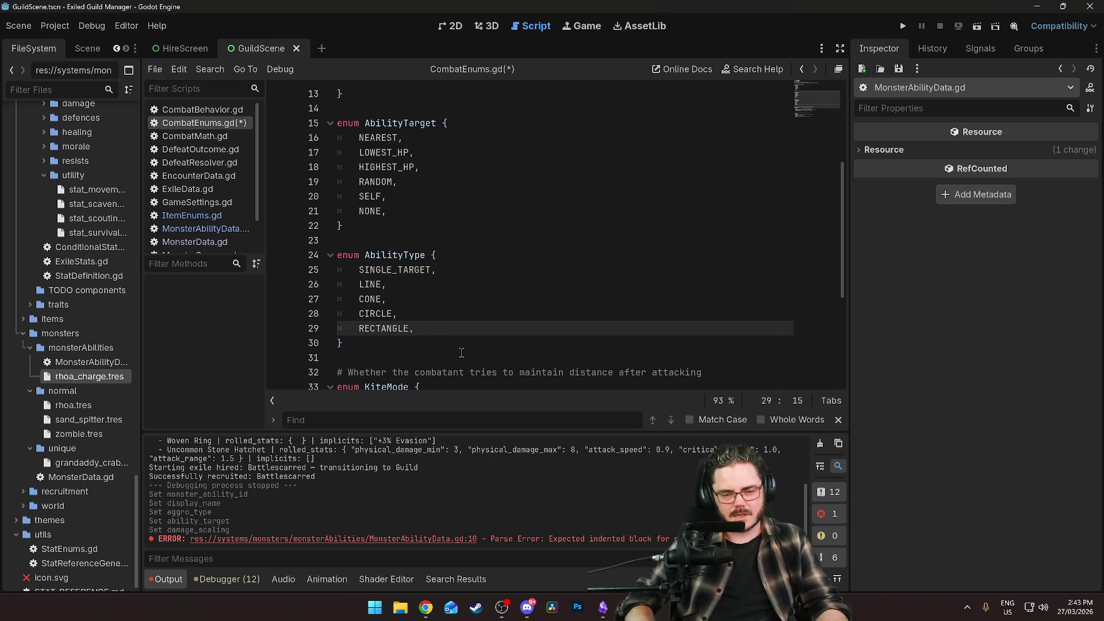
{"action": "key", "text": "Return"}
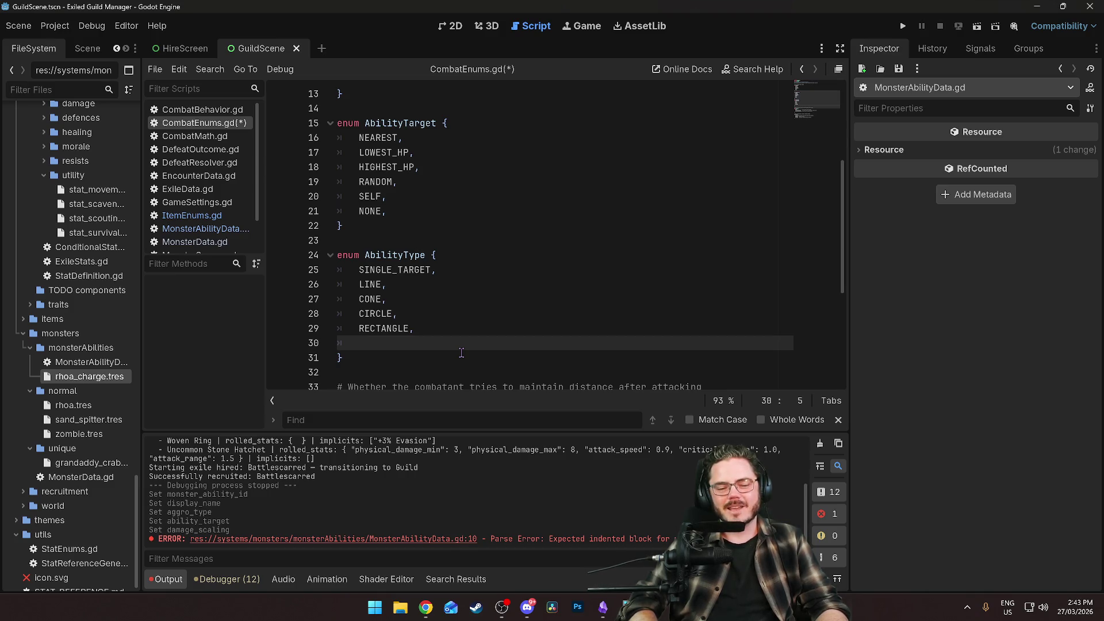
- Delete the stray blank line after RECTANGLE before the AbilityType enum's closing brace
{"action": "key", "text": "Up"}
{"action": "key", "text": "Up"}
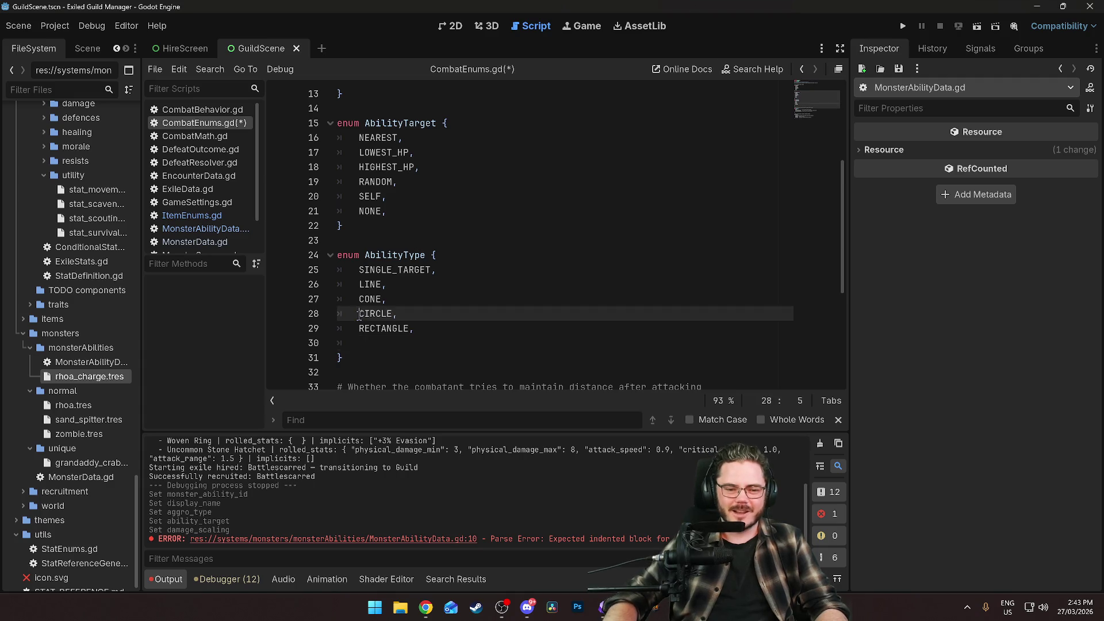
{"action": "left_click", "coordinate": [360, 295]}
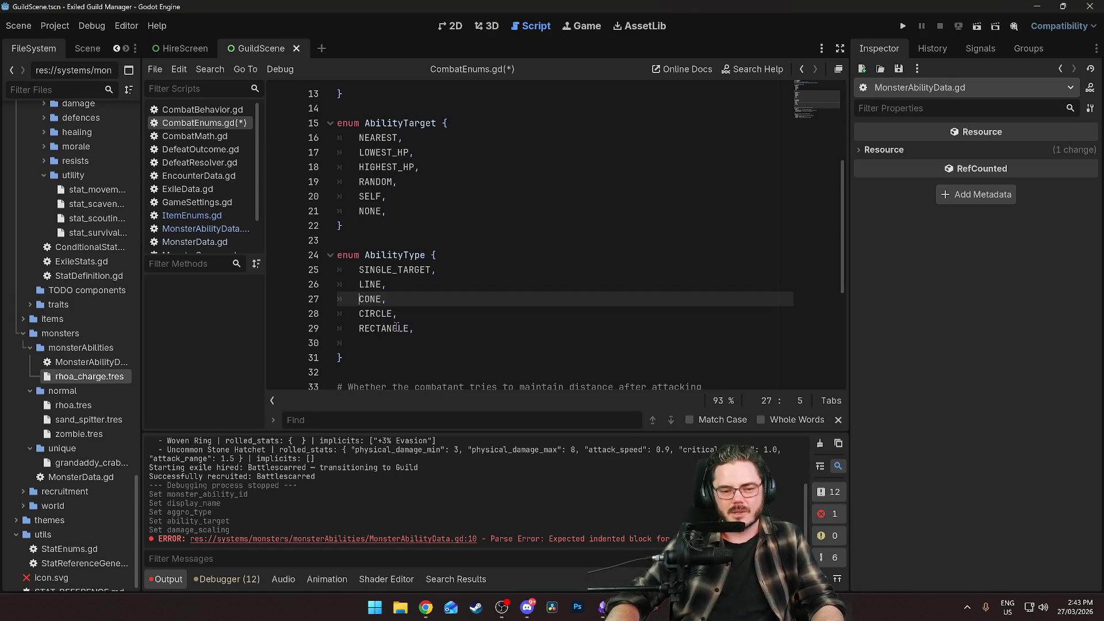
{"action": "left_click_drag", "start_coordinate": [410, 329], "coordinate": [359, 314]}
{"action": "left_click", "coordinate": [413, 329]}
{"action": "type", "text": ","}
{"action": "left_click", "coordinate": [376, 341]}
{"action": "left_click", "coordinate": [360, 314]}
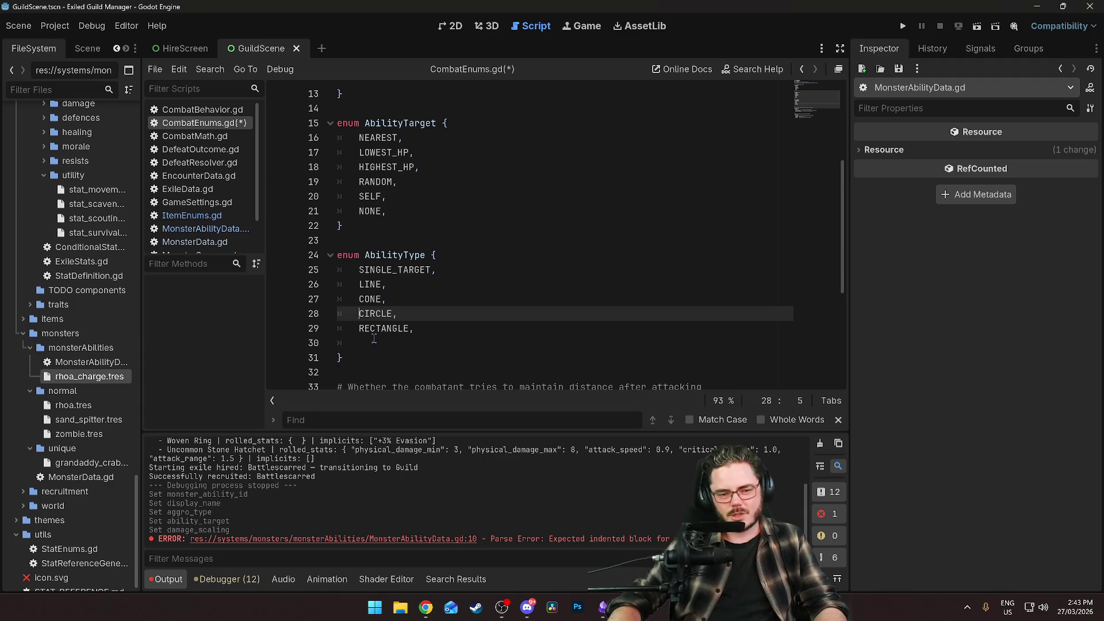
{"action": "scroll", "coordinate": [368, 333], "scroll_direction": "down", "scroll_amount": 3}
{"action": "scroll", "coordinate": [375, 319], "scroll_direction": "up", "scroll_amount": 3}
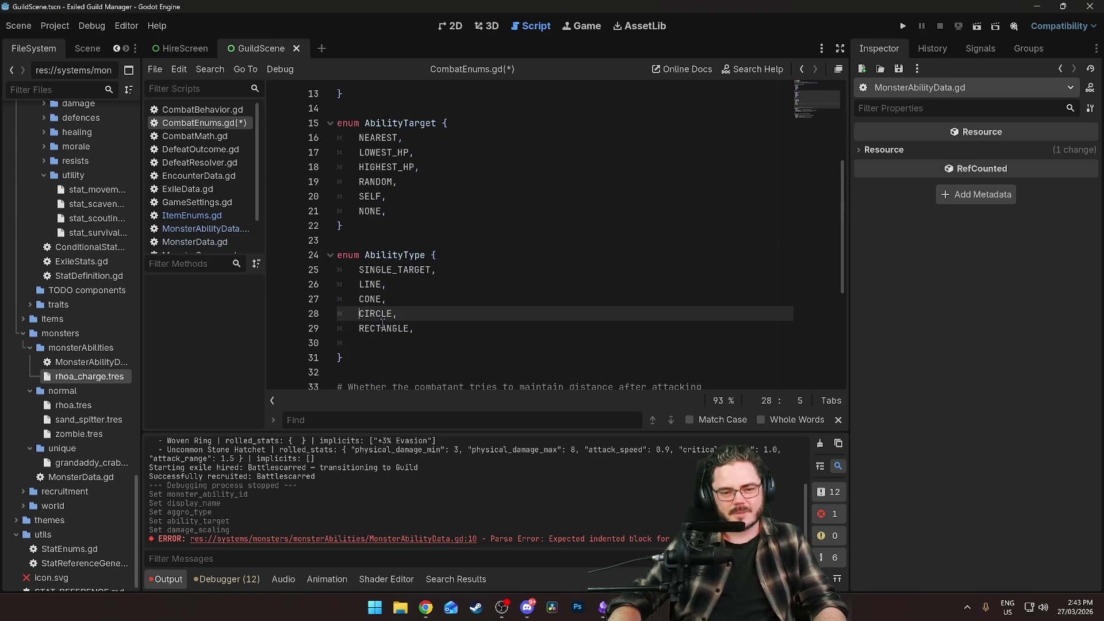
{"action": "left_click", "coordinate": [375, 343]}
{"action": "key", "text": "BackSpace"}
{"action": "key", "text": "BackSpace"}
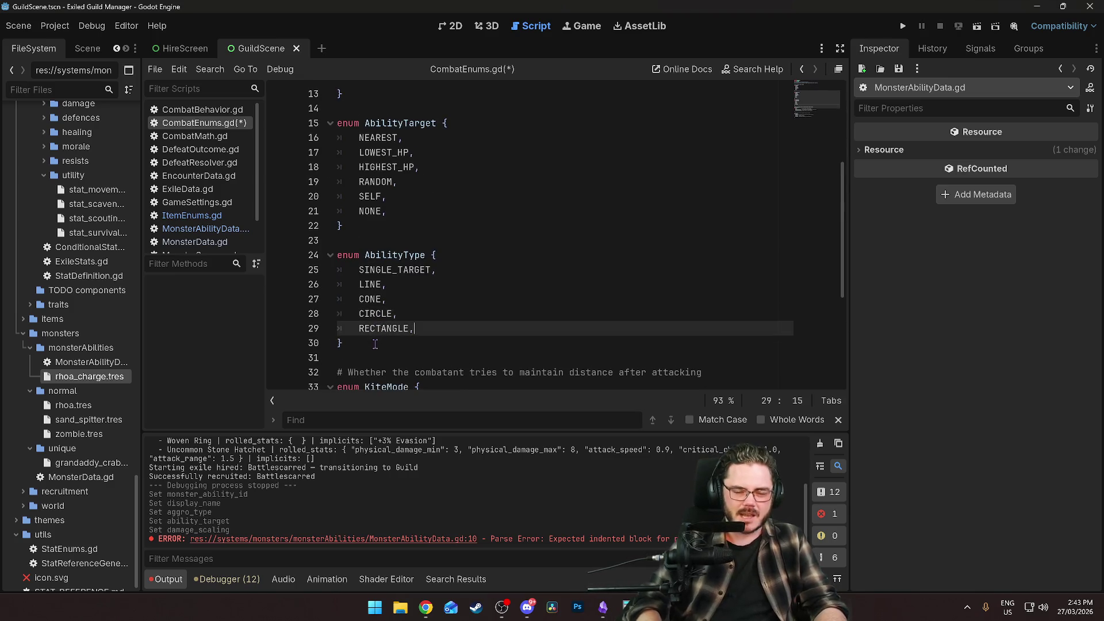
- Highlight the CONE, SELF, NEAREST and CIRCLE entries while explaining the AbilityType and AbilityTarget enums
{"action": "left_click", "coordinate": [471, 299]}
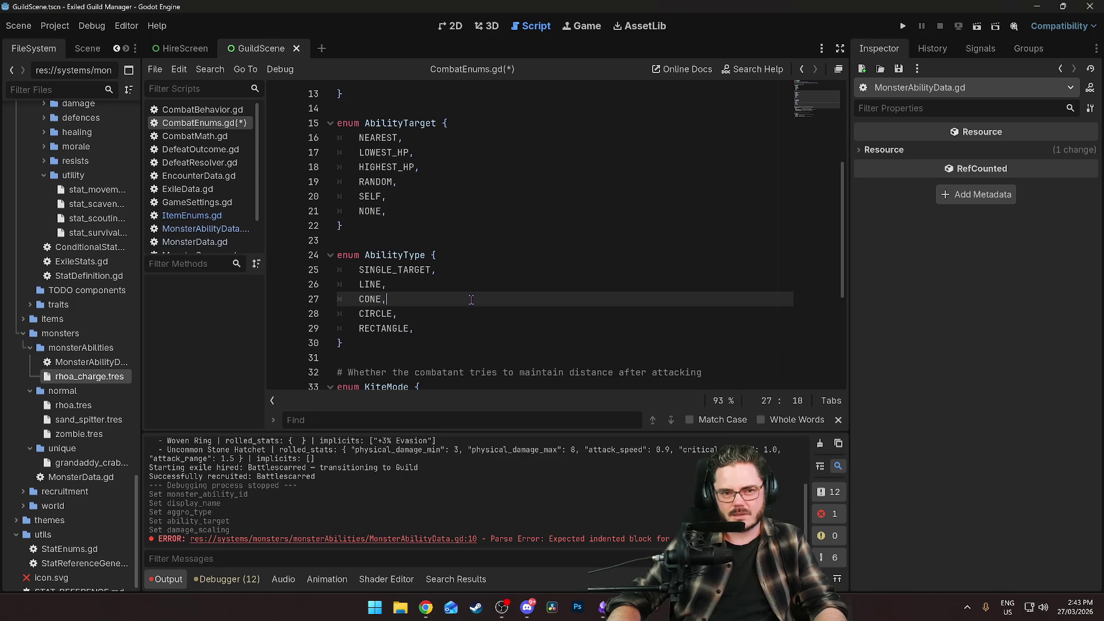
{"action": "scroll", "coordinate": [473, 298], "scroll_direction": "up", "scroll_amount": 1}
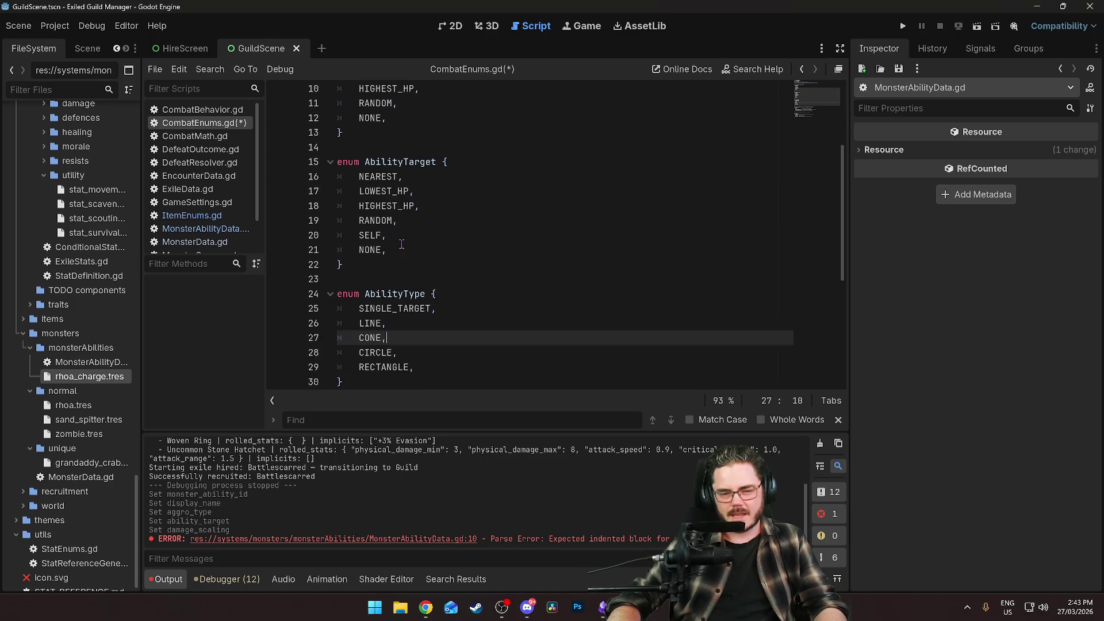
{"action": "left_click_drag", "start_coordinate": [388, 242], "coordinate": [306, 240]}
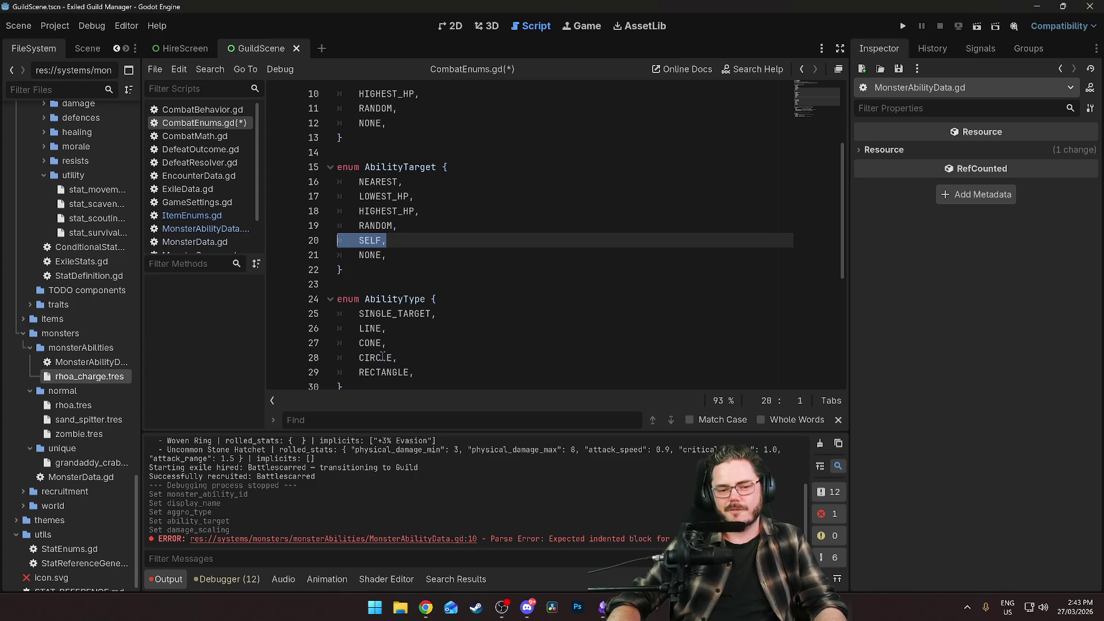
{"action": "left_click_drag", "start_coordinate": [387, 343], "coordinate": [325, 344]}
{"action": "left_click_drag", "start_coordinate": [404, 242], "coordinate": [338, 240]}
{"action": "left_click_drag", "start_coordinate": [408, 362], "coordinate": [322, 343]}
{"action": "mouse_move", "coordinate": [389, 243]}
{"action": "left_mouse_down"}
{"action": "mouse_move", "coordinate": [338, 240]}
{"action": "mouse_move", "coordinate": [331, 227]}
{"action": "mouse_move", "coordinate": [330, 242]}
{"action": "left_mouse_up"}
{"action": "left_click", "coordinate": [429, 232]}
{"action": "left_click_drag", "start_coordinate": [404, 183], "coordinate": [310, 181]}
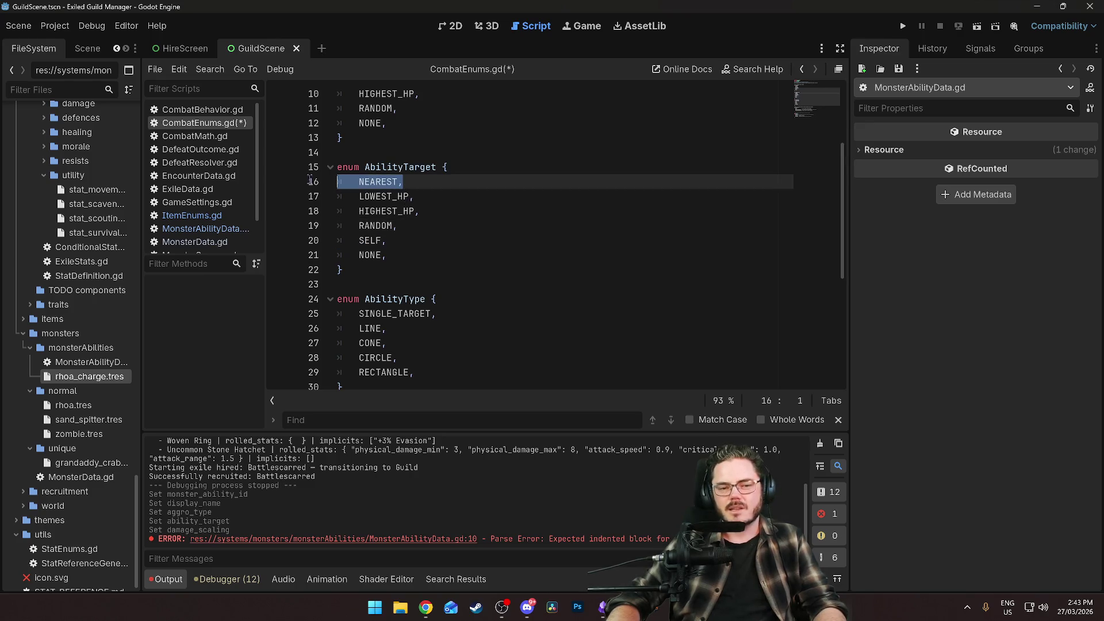
{"action": "left_click_drag", "start_coordinate": [389, 343], "coordinate": [315, 336]}
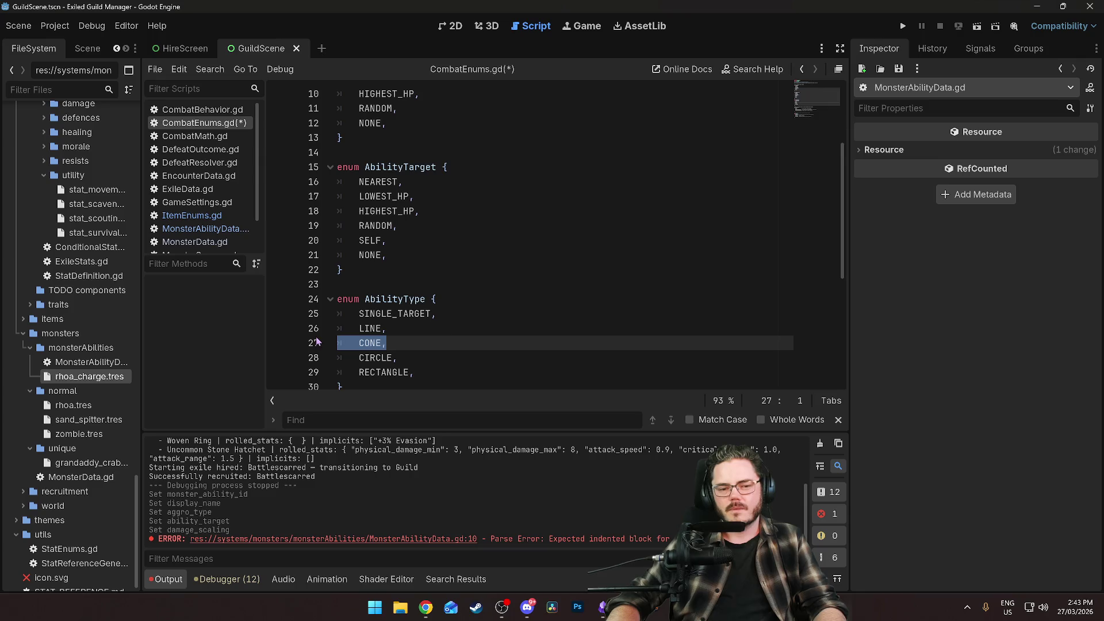
{"action": "left_click", "coordinate": [450, 337]}
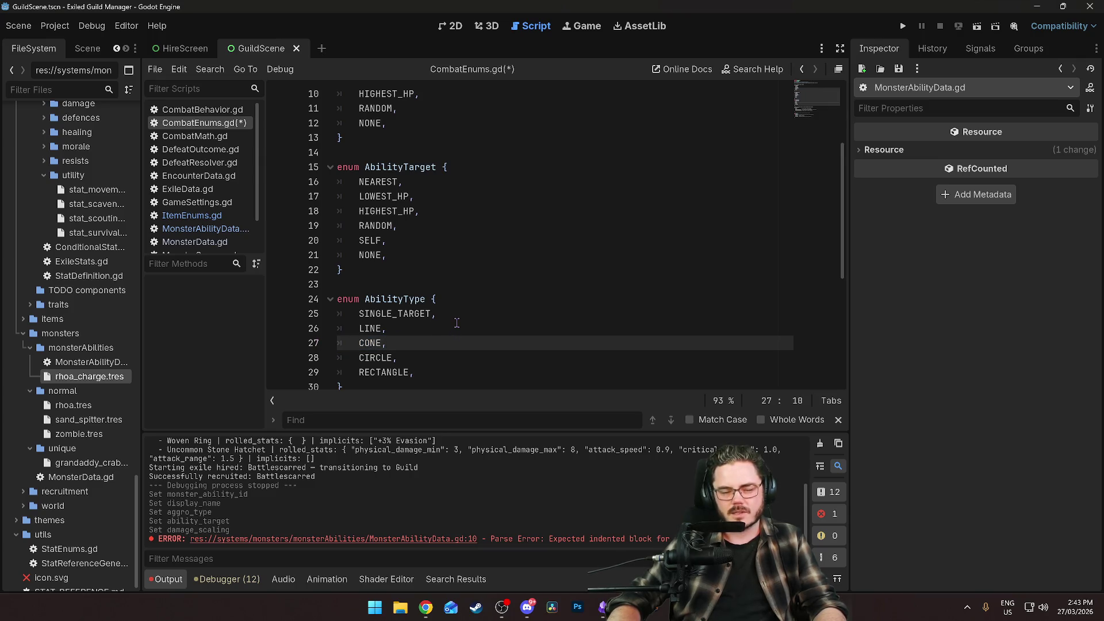
{"action": "left_click", "coordinate": [408, 182]}
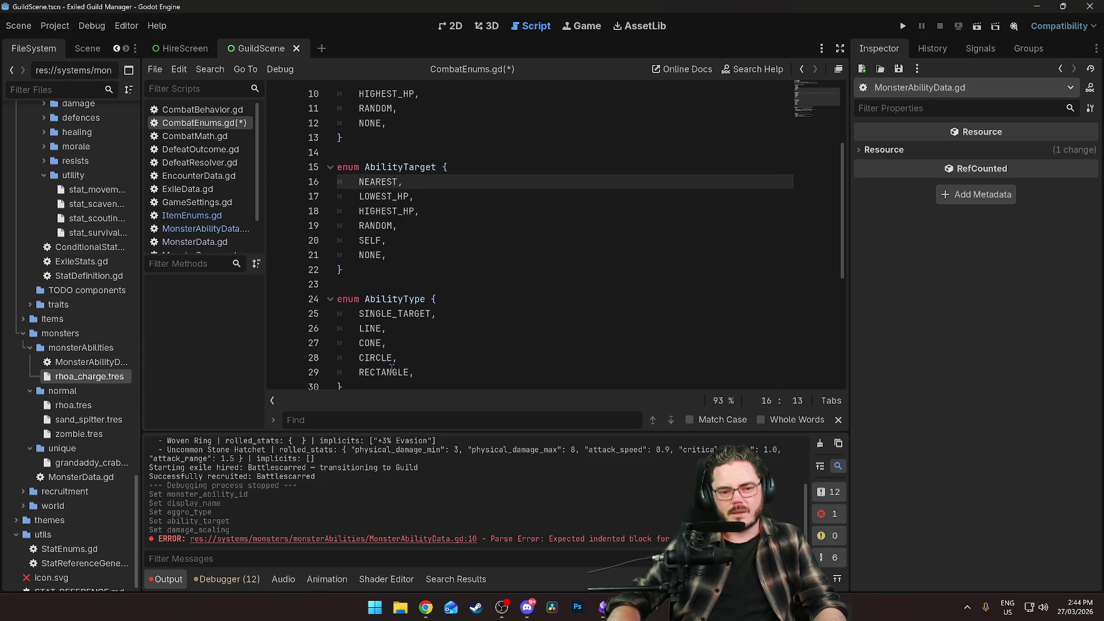
{"action": "left_click_drag", "start_coordinate": [407, 358], "coordinate": [331, 360]}
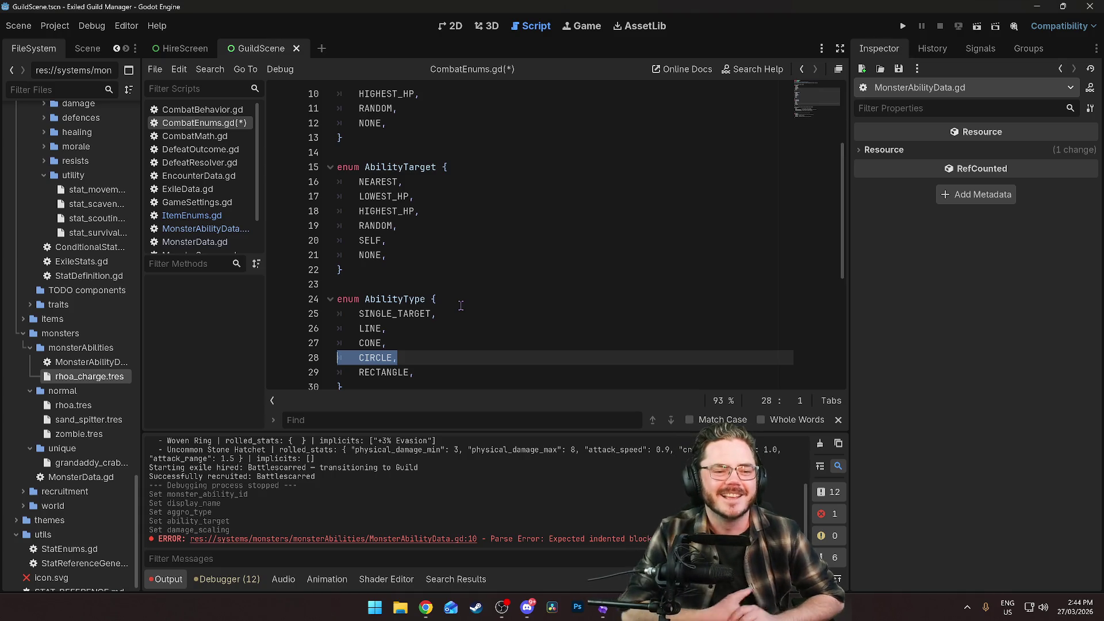
{"action": "scroll", "coordinate": [461, 305], "scroll_direction": "down", "scroll_amount": 3}
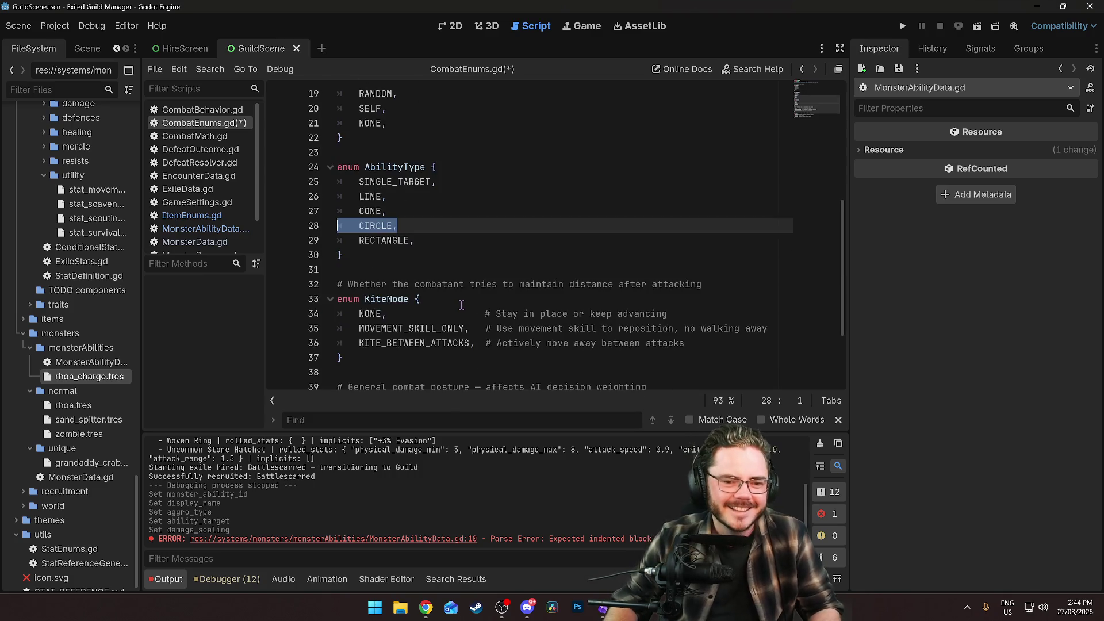
{"action": "left_click", "coordinate": [436, 260]}
{"action": "scroll", "coordinate": [433, 262], "scroll_direction": "up", "scroll_amount": 1}
{"action": "scroll", "coordinate": [432, 262], "scroll_direction": "up", "scroll_amount": 2}
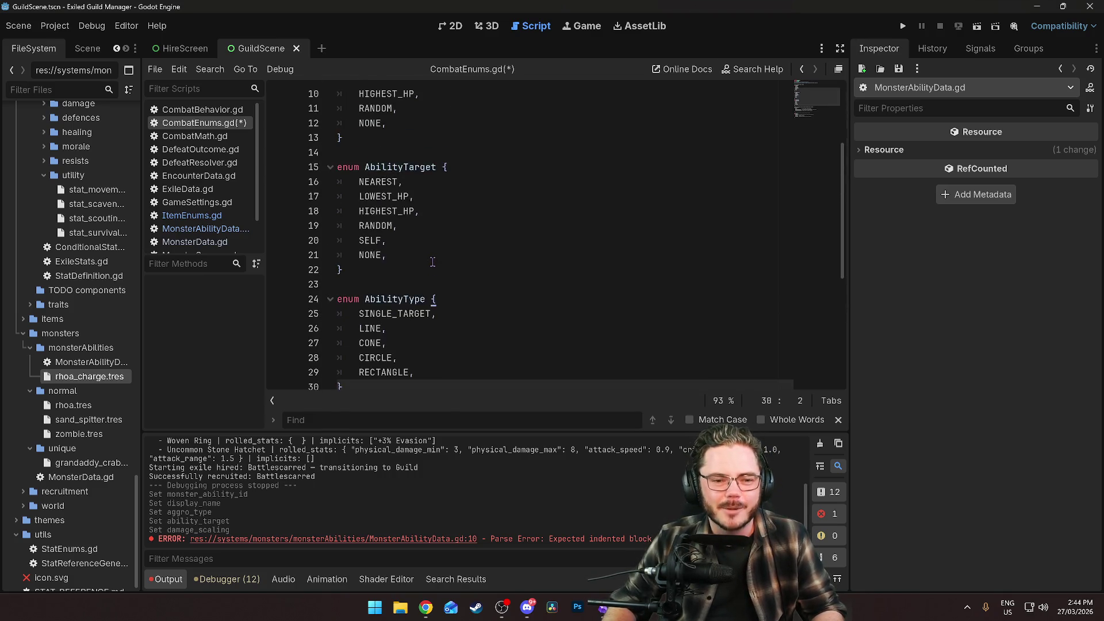
{"action": "scroll", "coordinate": [432, 261], "scroll_direction": "down", "scroll_amount": 2}
- Save CombatEnums.gd with the cleaned-up AbilityType enum
{"action": "left_click", "coordinate": [429, 286]}
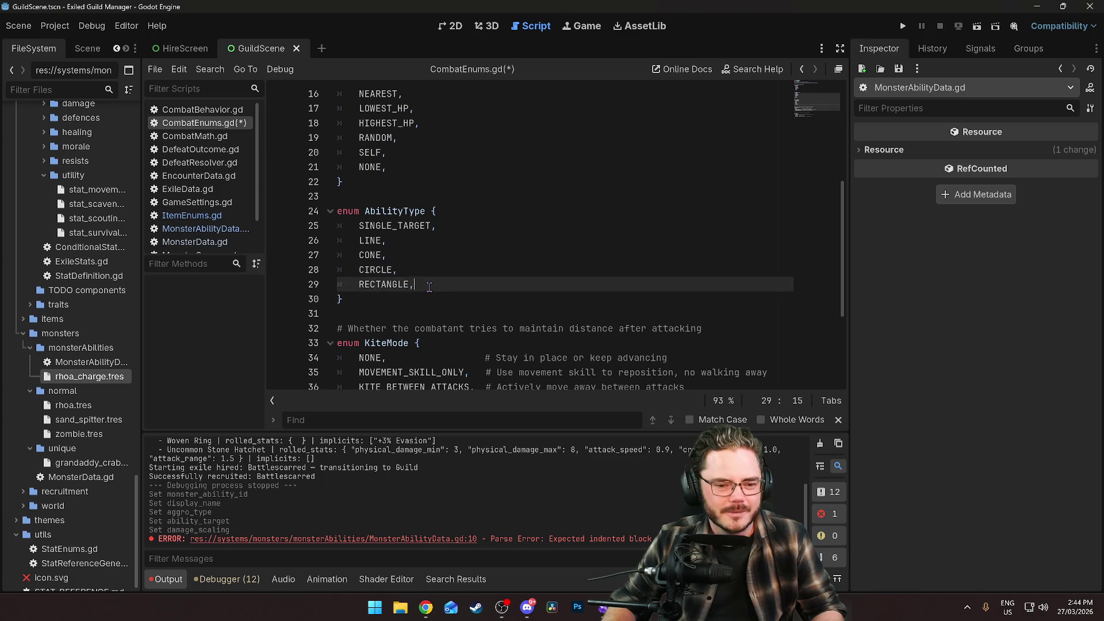
{"action": "key", "text": "ctrl+s"}
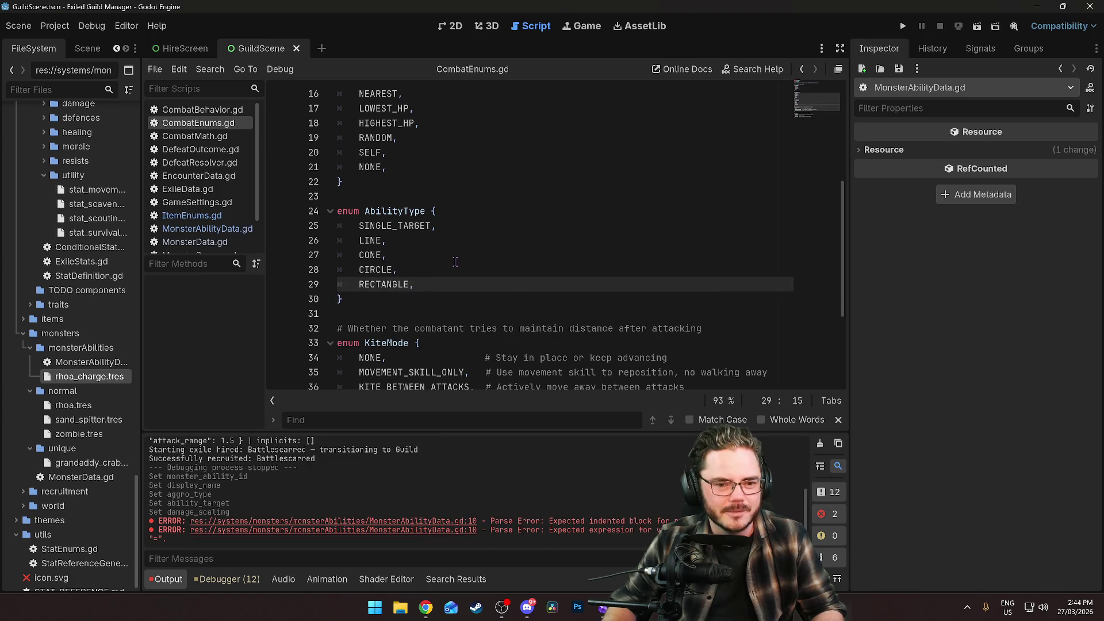
{"action": "left_click", "coordinate": [455, 260]}
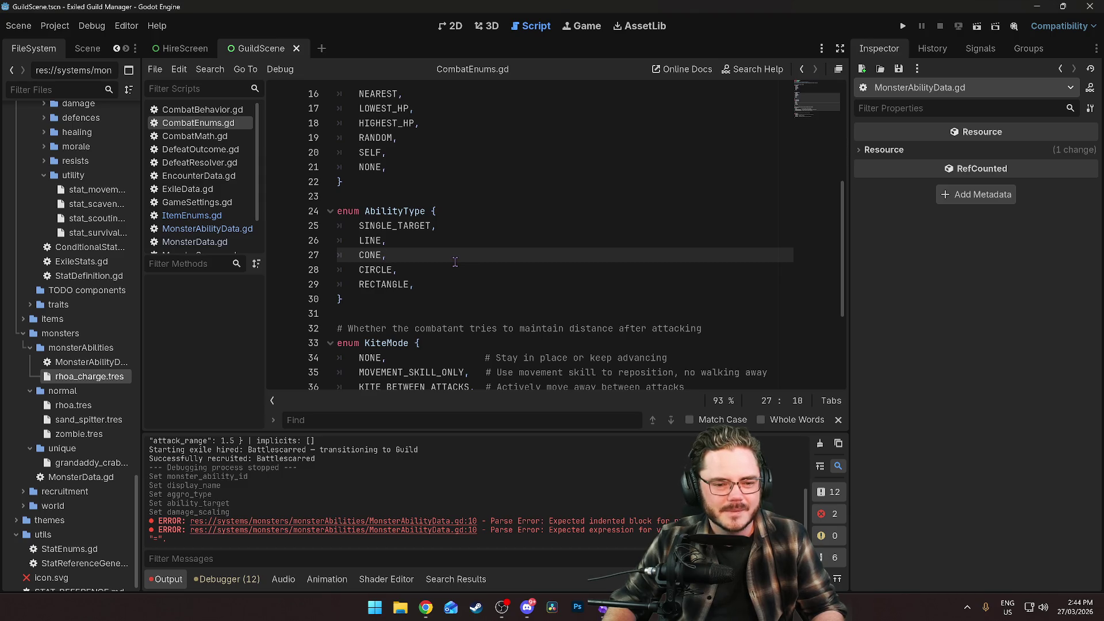
{"action": "scroll", "coordinate": [453, 263], "scroll_direction": "down", "scroll_amount": 2}
{"action": "scroll", "coordinate": [449, 268], "scroll_direction": "up", "scroll_amount": 2}
{"action": "left_click", "coordinate": [432, 283]}
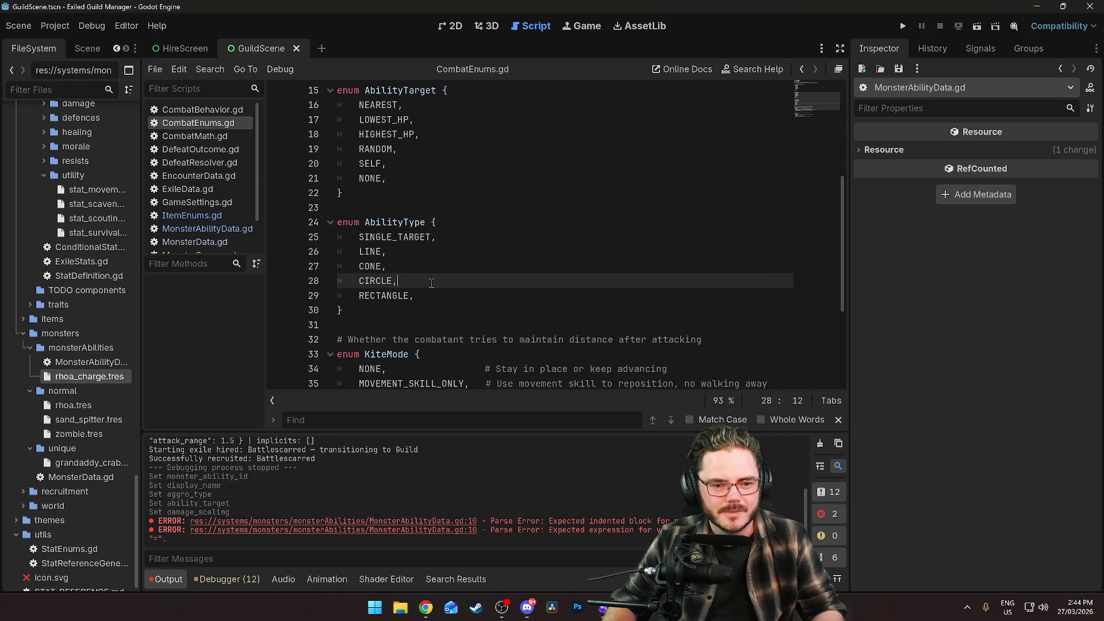
- Leave CombatEnums.gd and switch back to MonsterAbilityData.gd in the script list
{"action": "key", "text": "Home"}
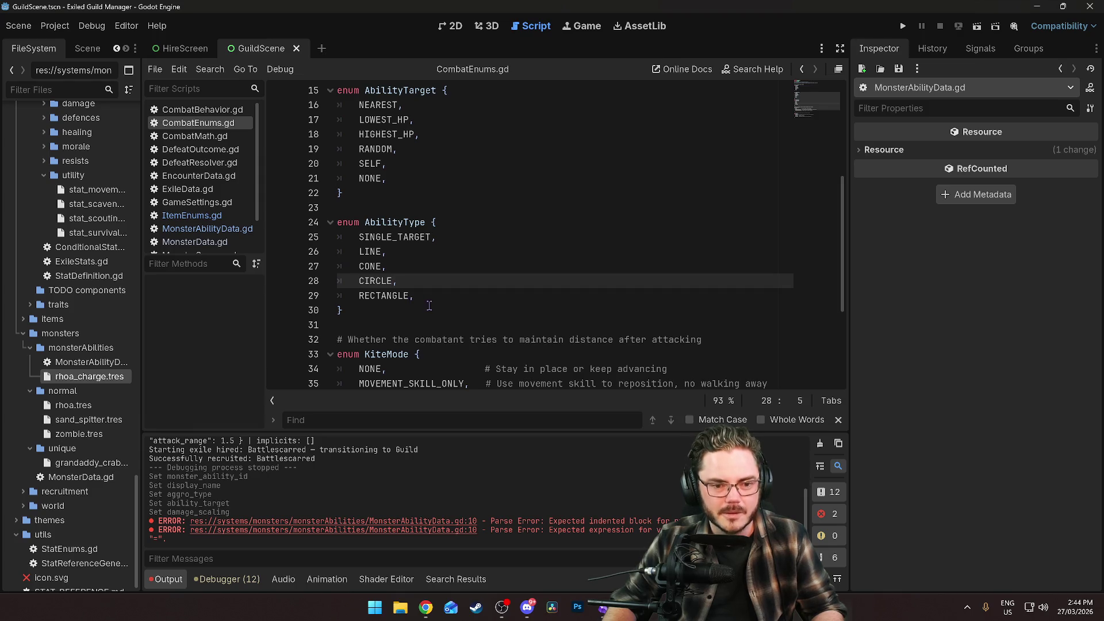
{"action": "left_click", "coordinate": [440, 276]}
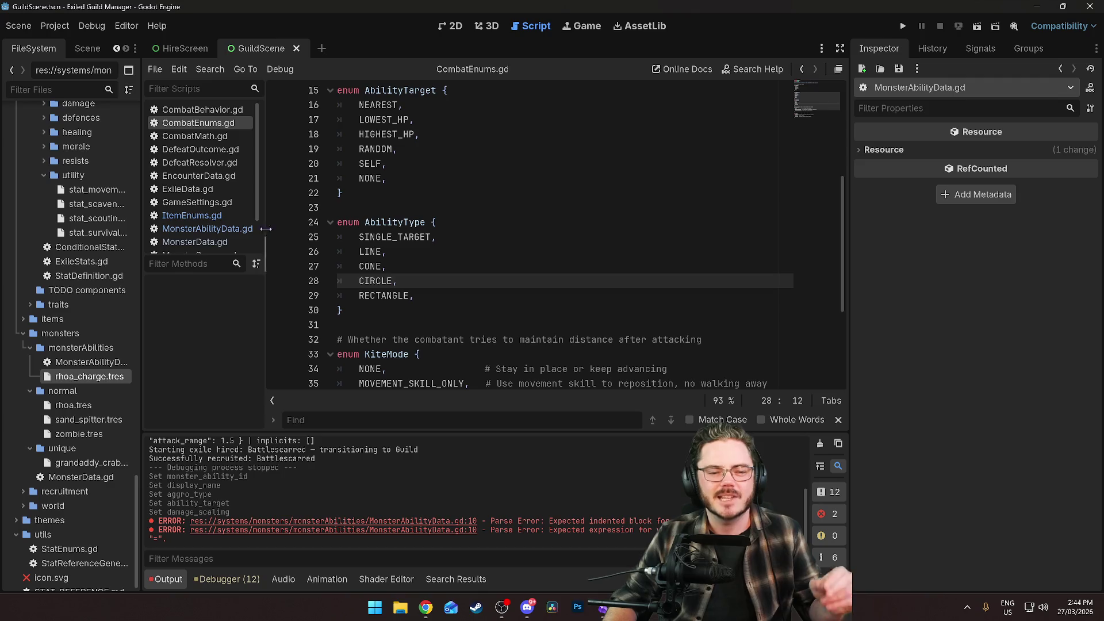
{"action": "scroll", "coordinate": [207, 196], "scroll_direction": "down", "scroll_amount": 2}
{"action": "left_click", "coordinate": [207, 190]}
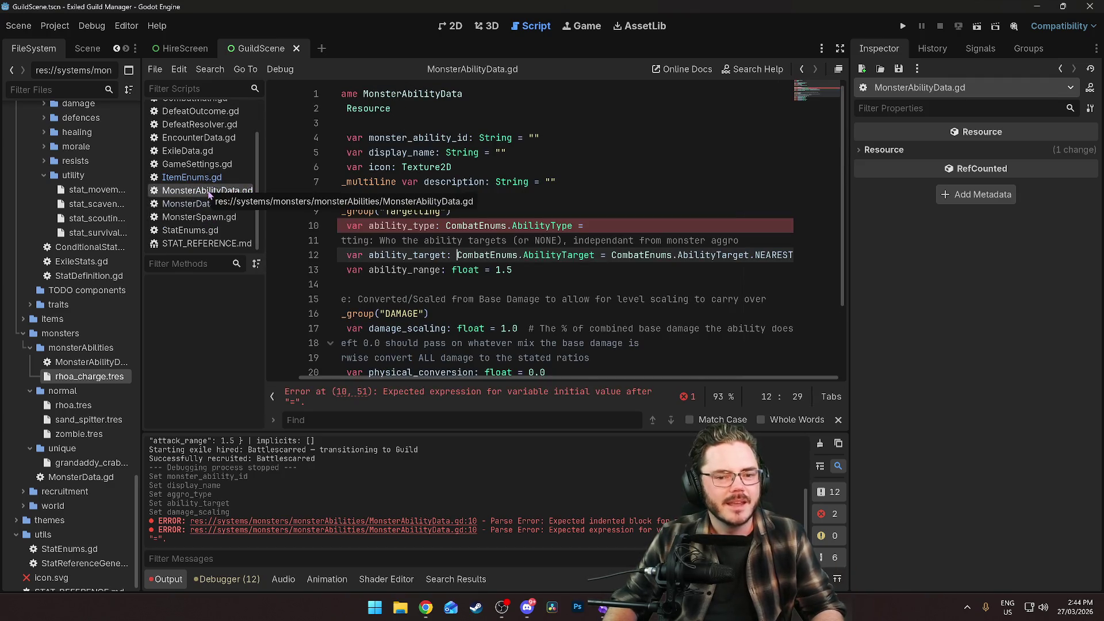
- Complete line 10 as ability_type = CombatEnums.AbilityType.SINGLE_TARGET and save MonsterAbilityData.gd
{"action": "left_click", "coordinate": [595, 226]}
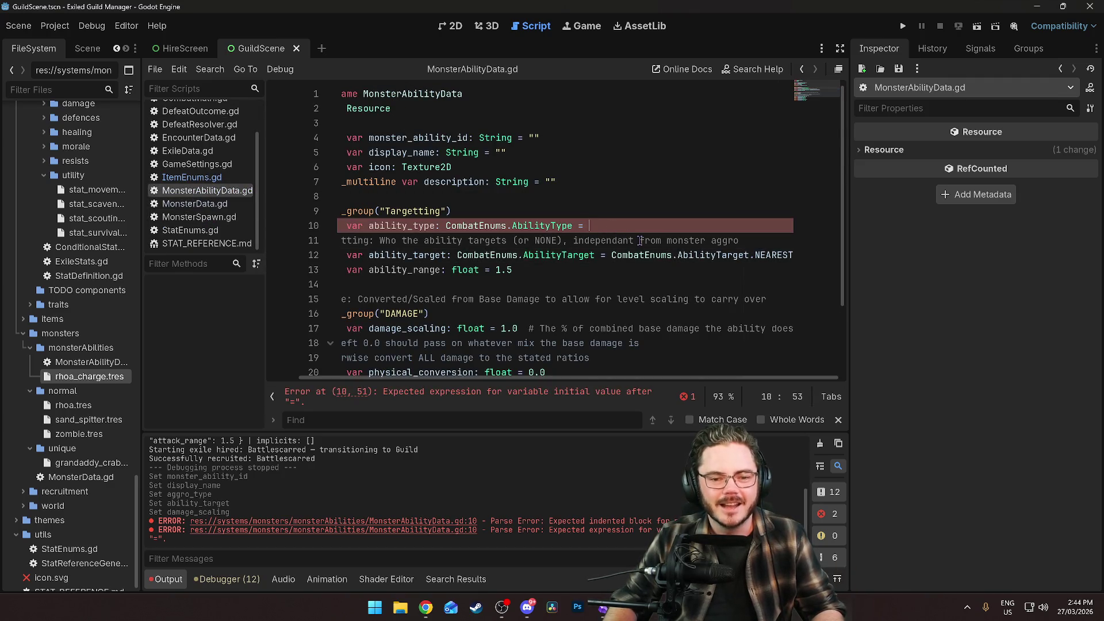
{"action": "type", "text": "CombatEnums."}
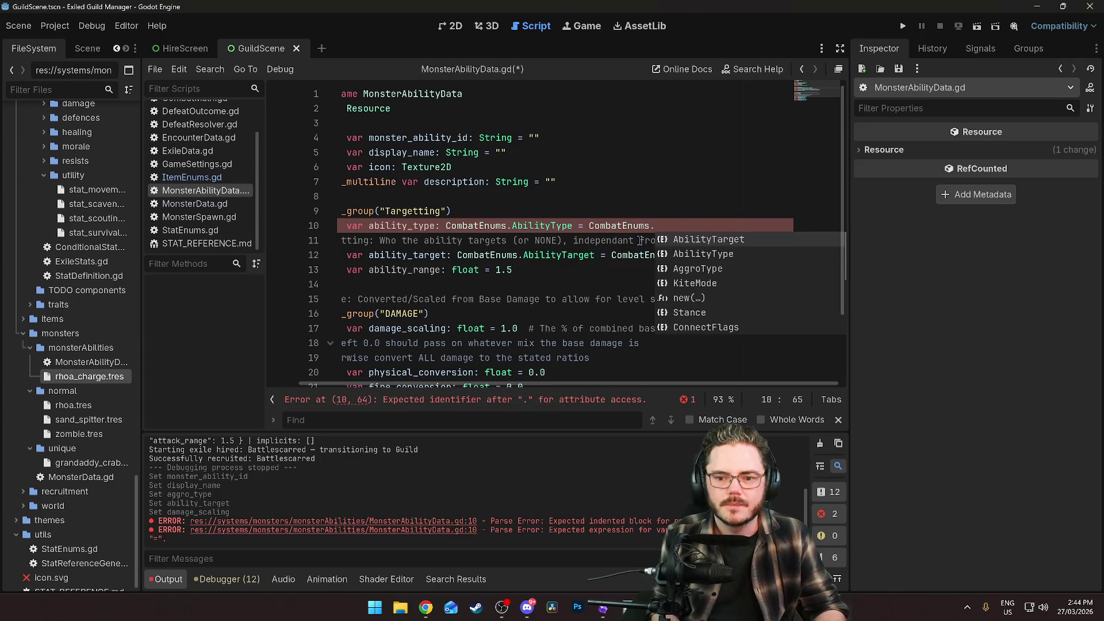
{"action": "key", "text": "Down"}
{"action": "key", "text": "Return"}
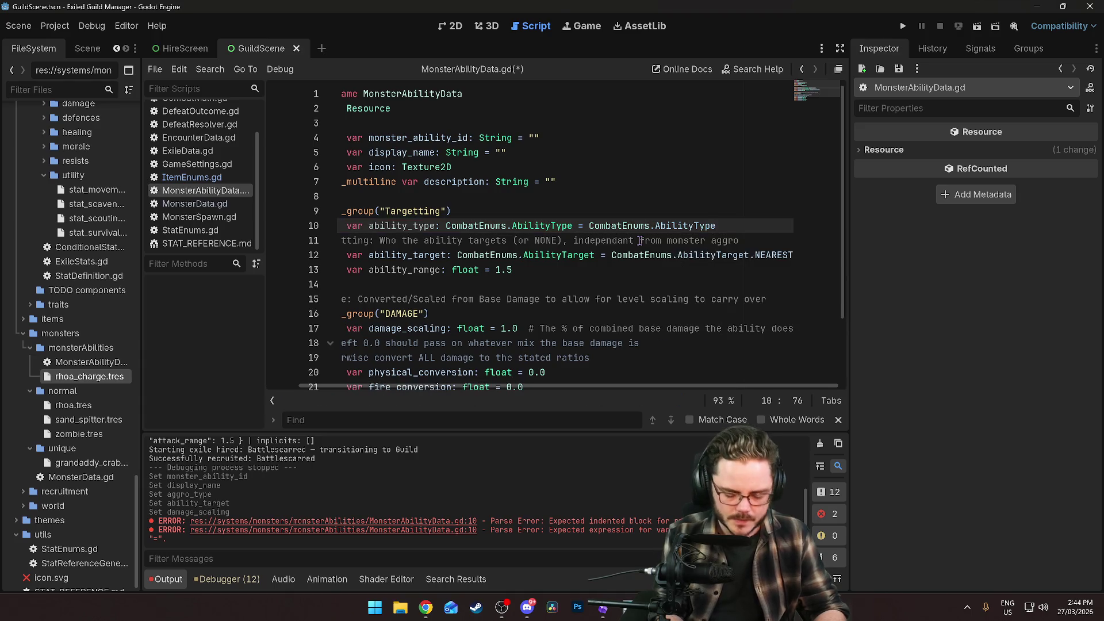
{"action": "type", "text": "."}
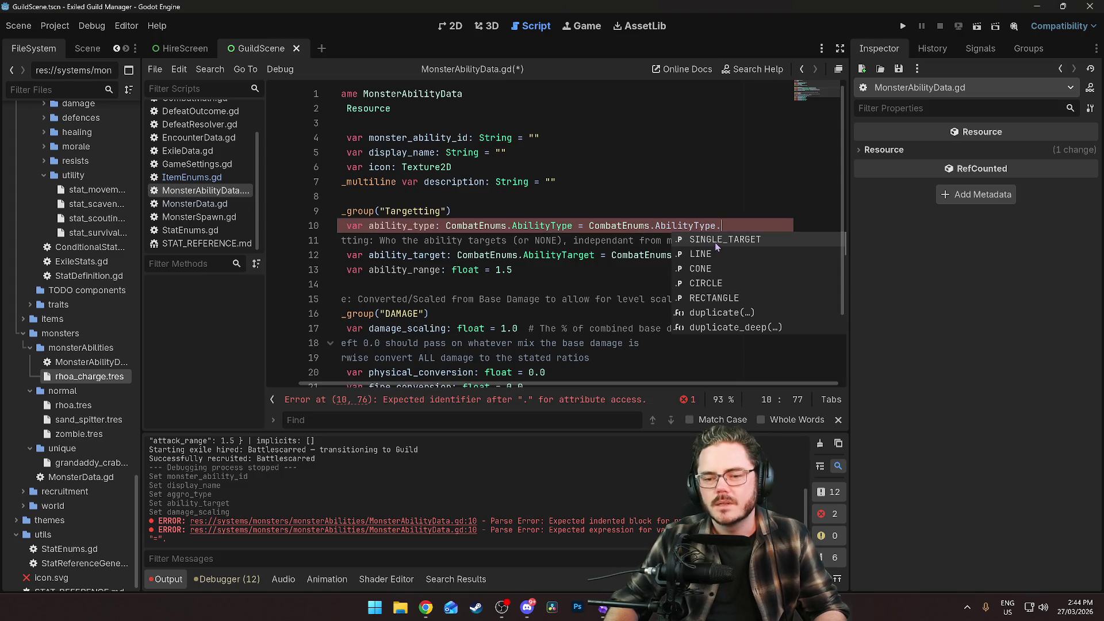
{"action": "double_click", "coordinate": [711, 242]}
{"action": "left_click", "coordinate": [595, 255]}
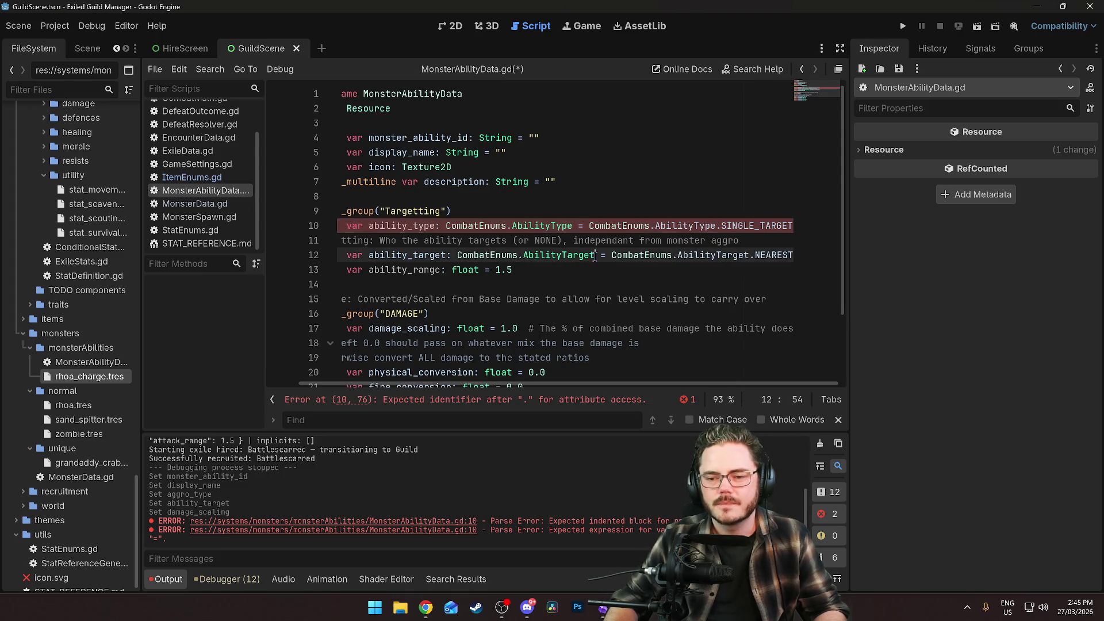
{"action": "key", "text": "ctrl+s"}
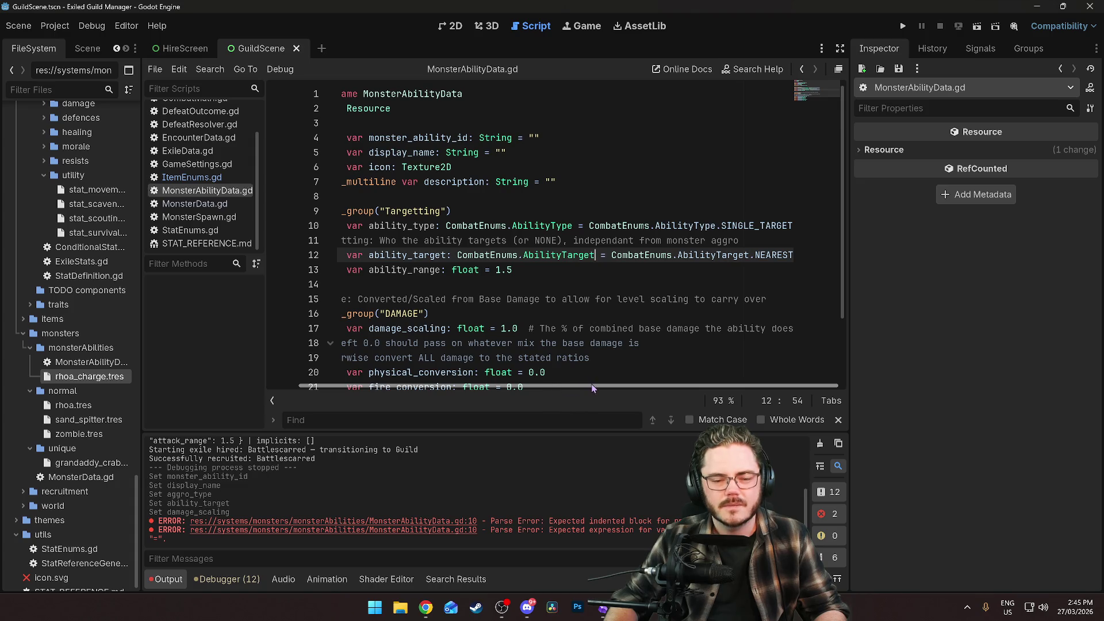
{"action": "left_click_drag", "start_coordinate": [581, 384], "coordinate": [489, 368]}
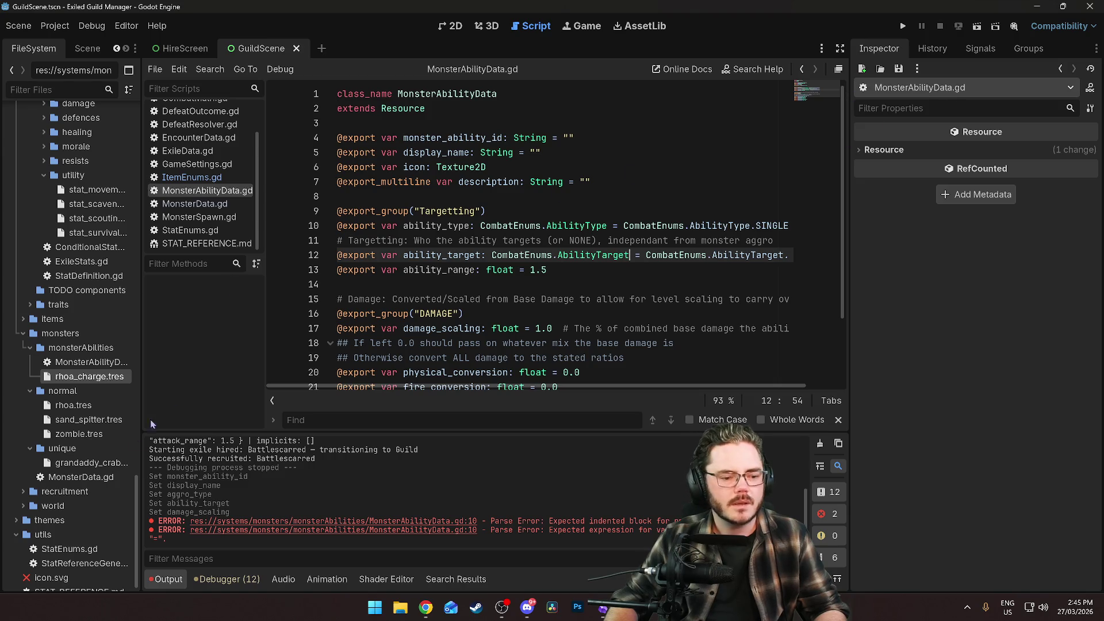
{"action": "scroll", "coordinate": [84, 434], "scroll_direction": "down", "scroll_amount": 1}
{"action": "scroll", "coordinate": [84, 433], "scroll_direction": "up", "scroll_amount": 5}
{"action": "scroll", "coordinate": [89, 403], "scroll_direction": "down", "scroll_amount": 5}
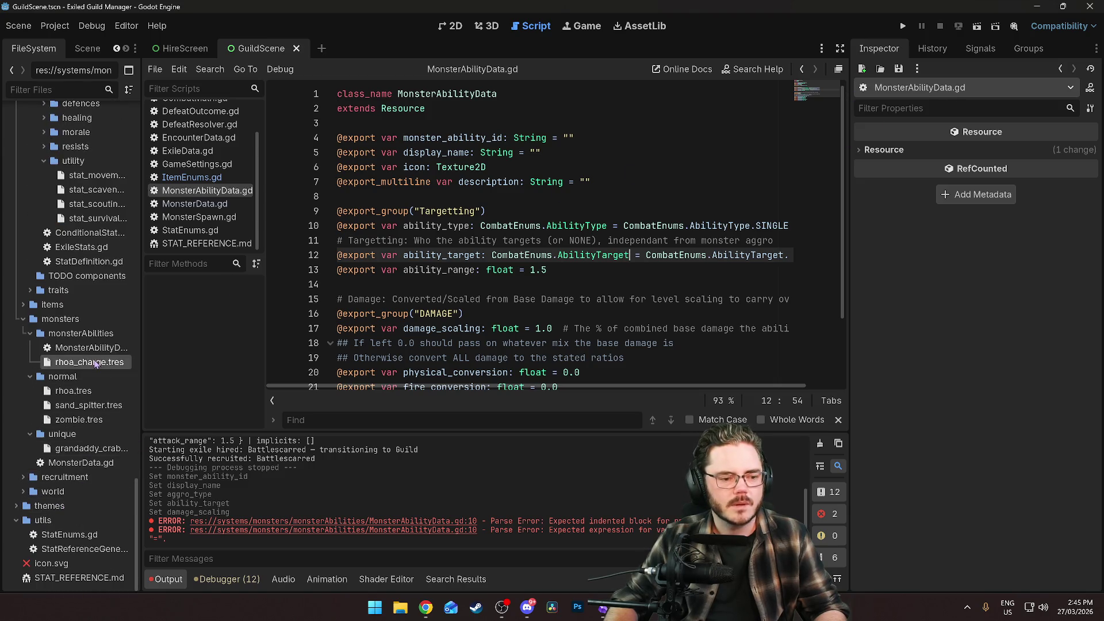
{"action": "left_click", "coordinate": [95, 362]}
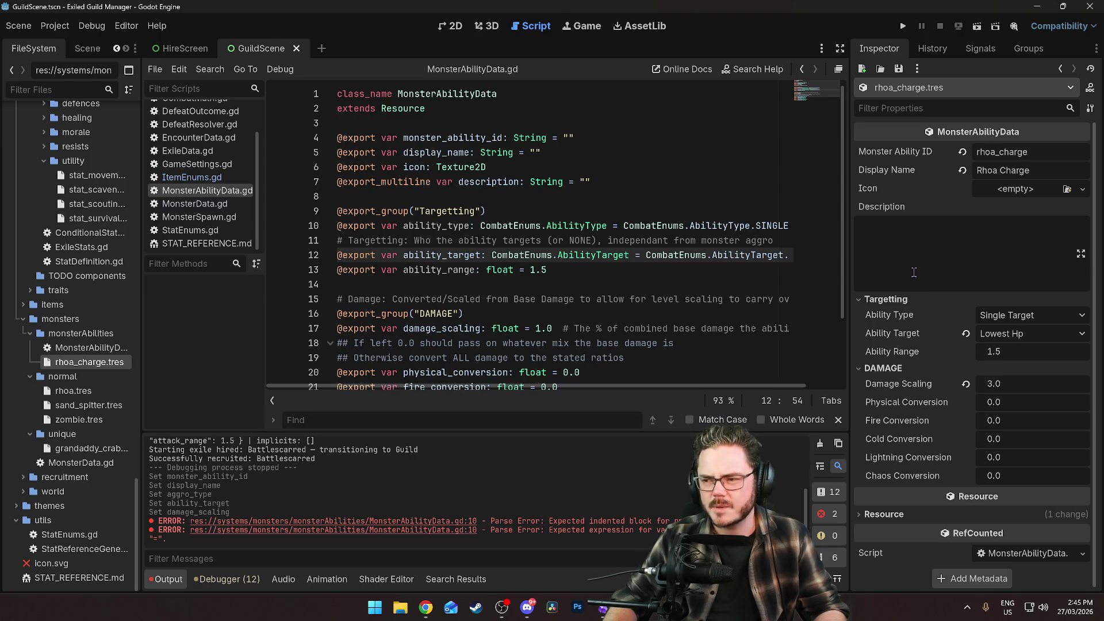
{"action": "scroll", "coordinate": [526, 247], "scroll_direction": "down", "scroll_amount": 2}
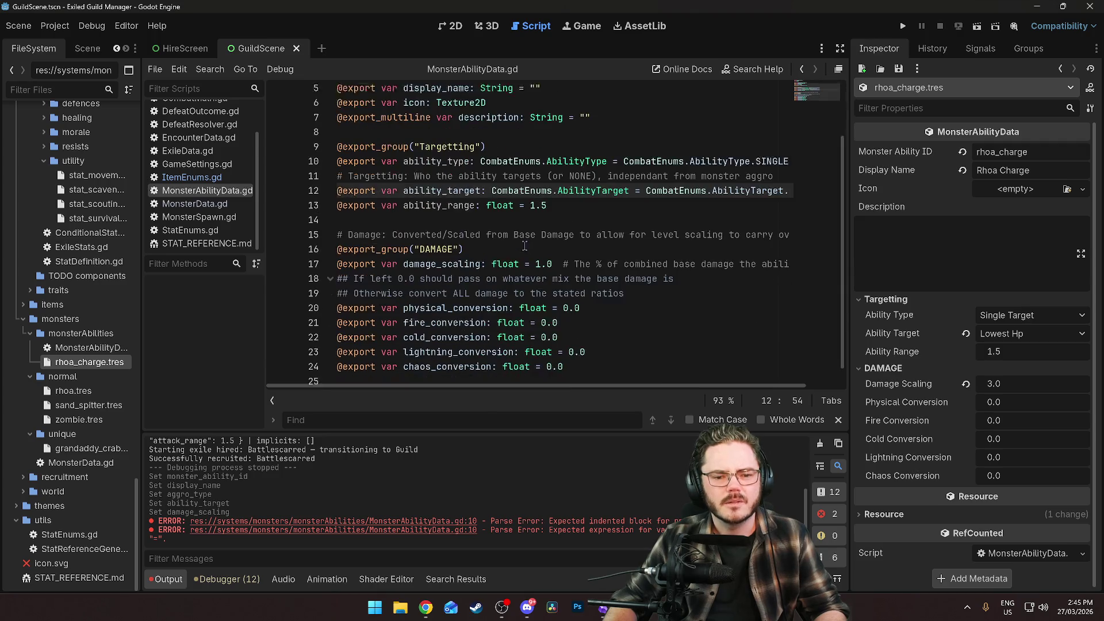
{"action": "left_click", "coordinate": [601, 359]}
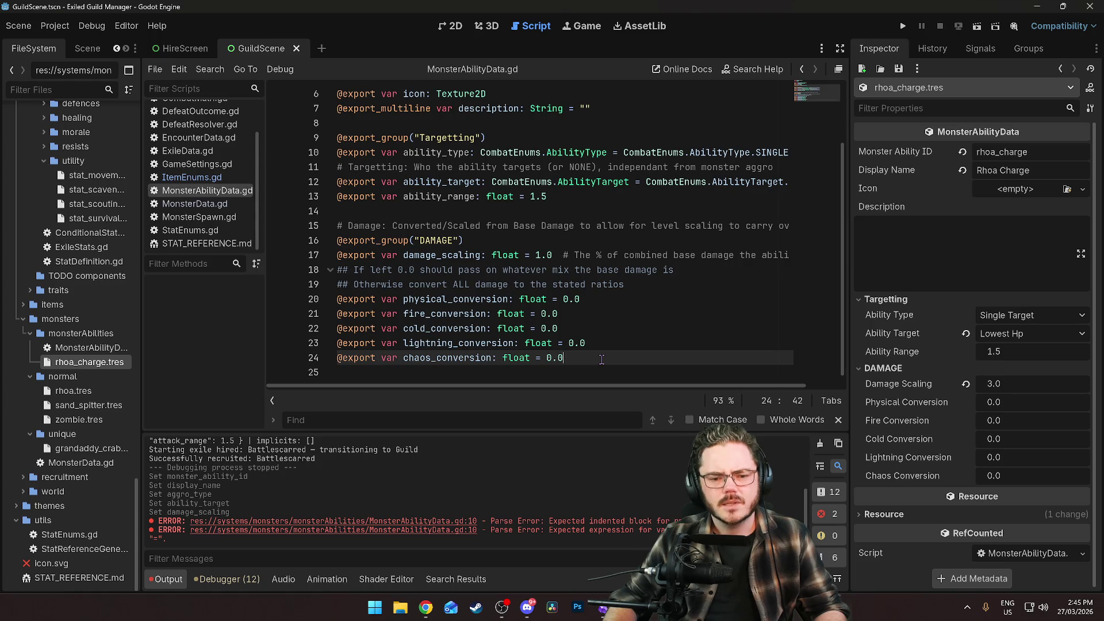
{"action": "scroll", "coordinate": [485, 311], "scroll_direction": "up", "scroll_amount": 2}
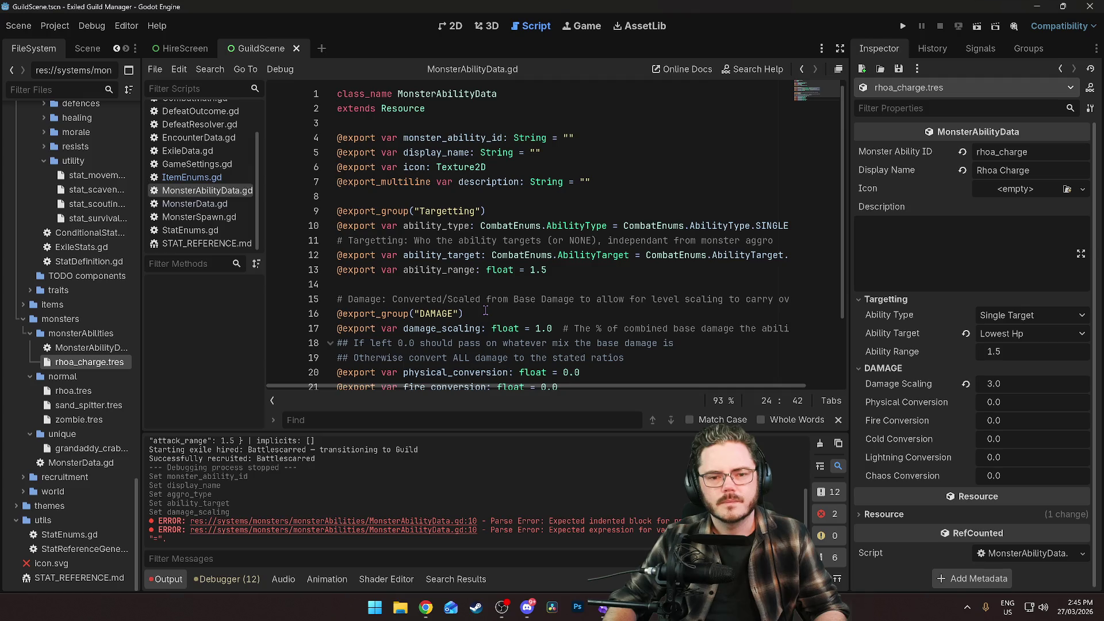
{"action": "scroll", "coordinate": [484, 294], "scroll_direction": "down", "scroll_amount": 2}
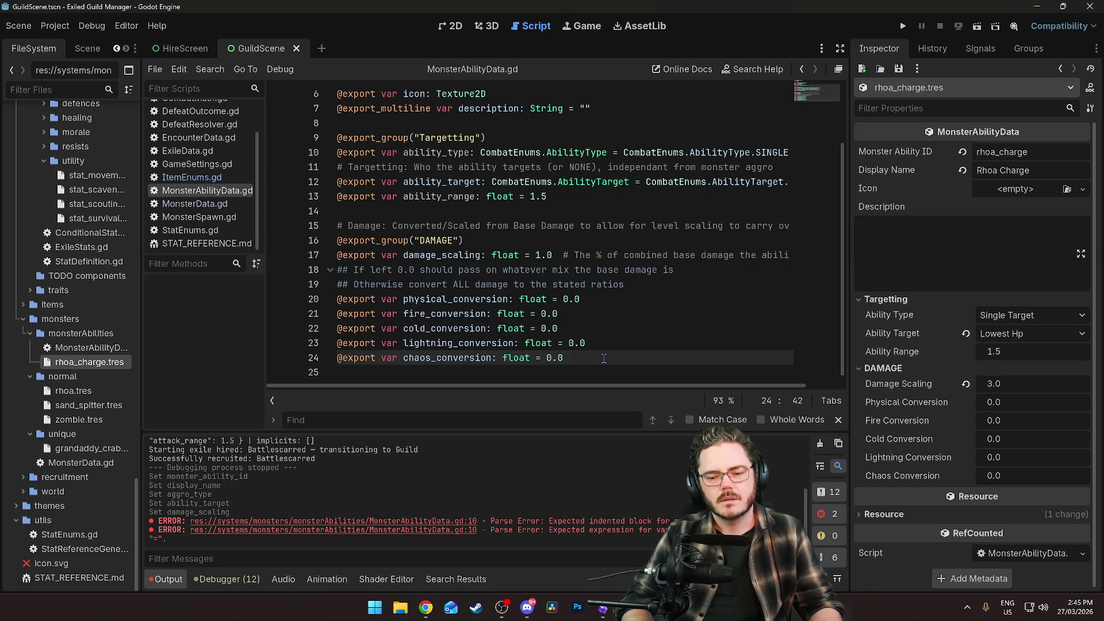
{"action": "scroll", "coordinate": [540, 276], "scroll_direction": "up", "scroll_amount": 2}
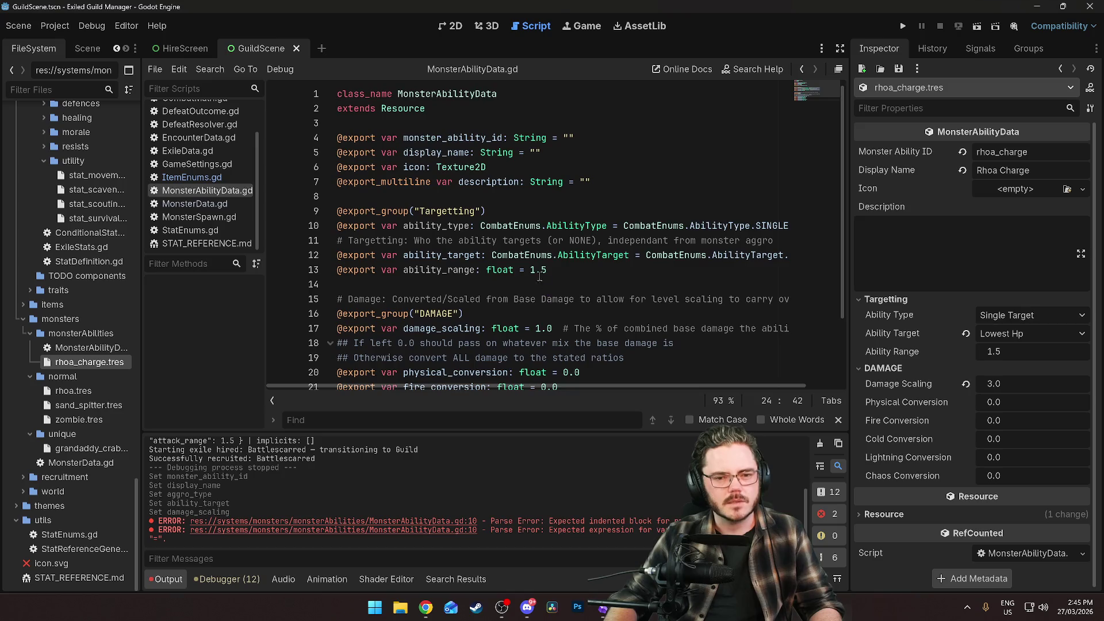
{"action": "left_click", "coordinate": [438, 198]}
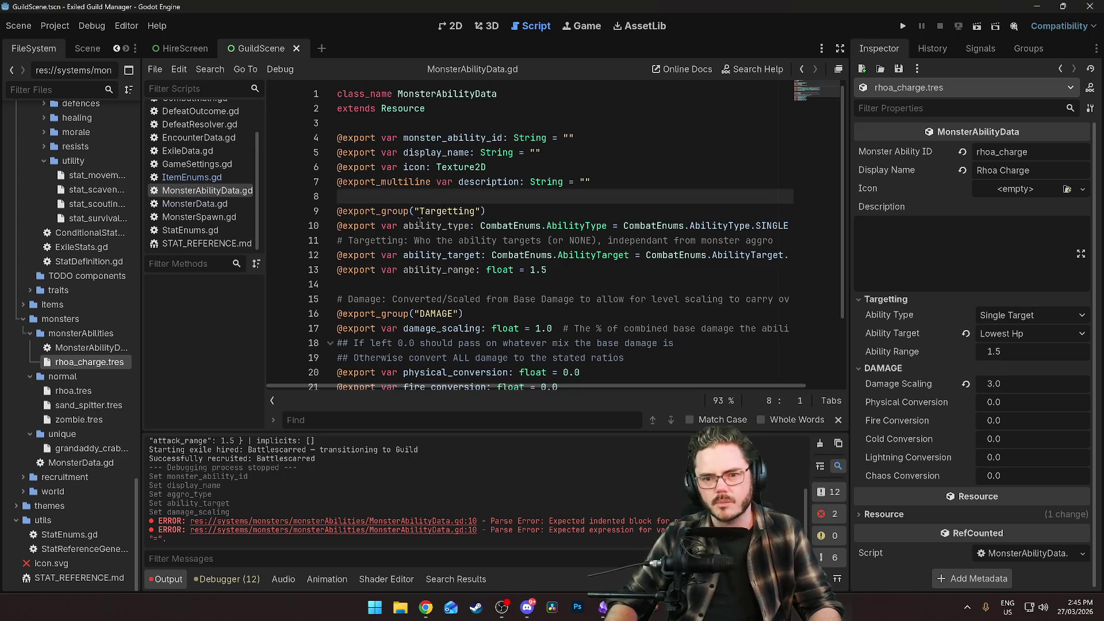
{"action": "scroll", "coordinate": [421, 226], "scroll_direction": "down", "scroll_amount": 2}
{"action": "scroll", "coordinate": [451, 271], "scroll_direction": "up", "scroll_amount": 2}
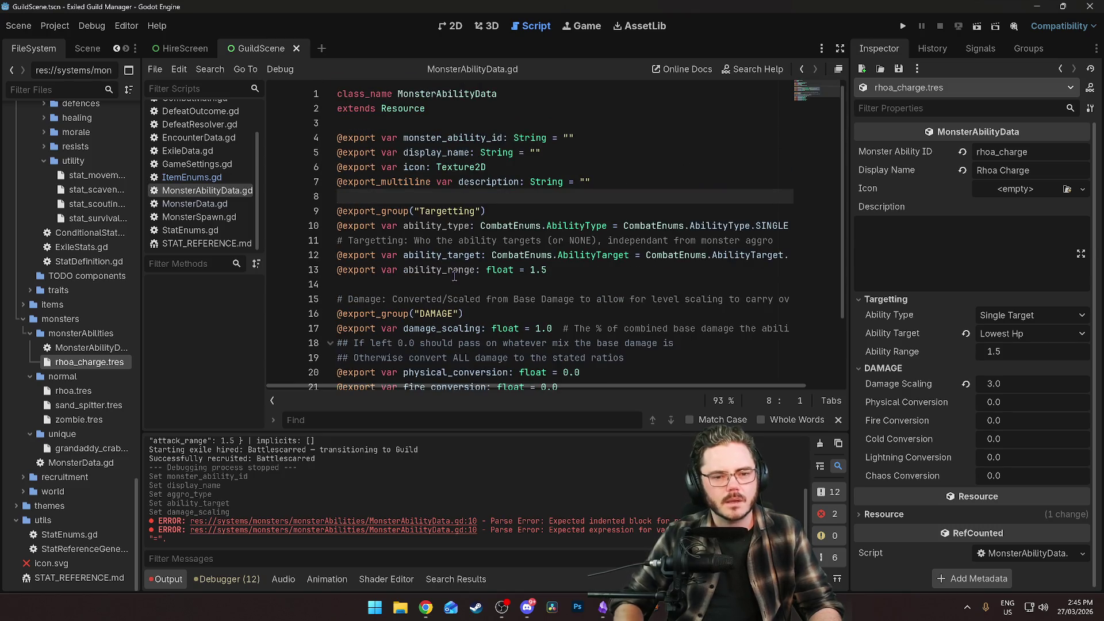
{"action": "key", "text": "Return"}
{"action": "key", "text": "Return"}
{"action": "key", "text": "Up"}
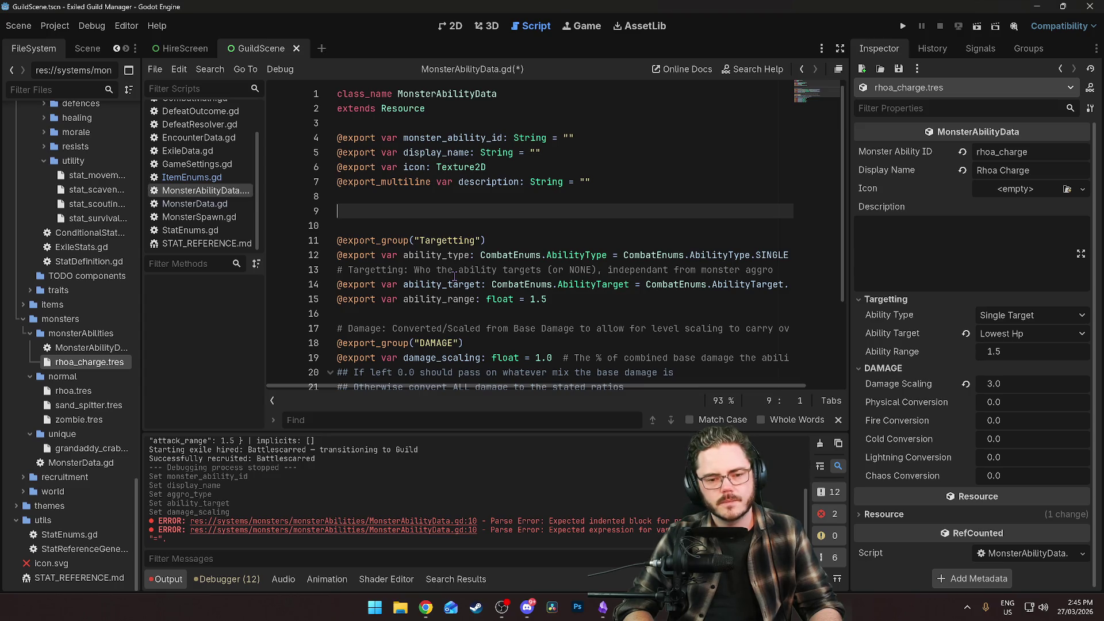
{"action": "key", "text": "Delete"}
{"action": "key", "text": "Delete"}
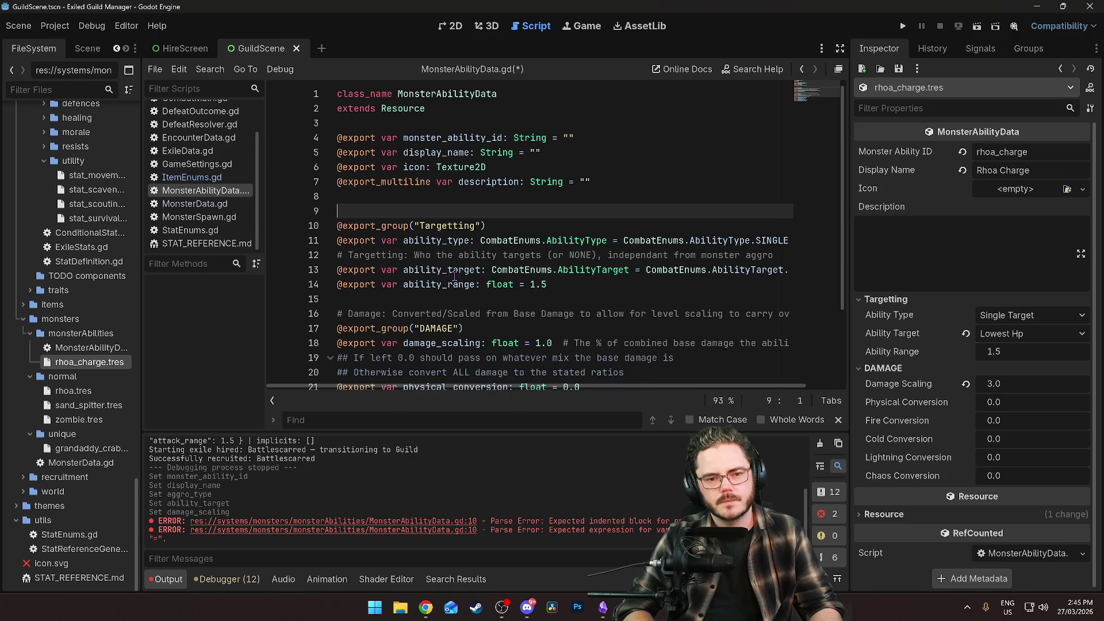
{"action": "left_click", "coordinate": [429, 285]}
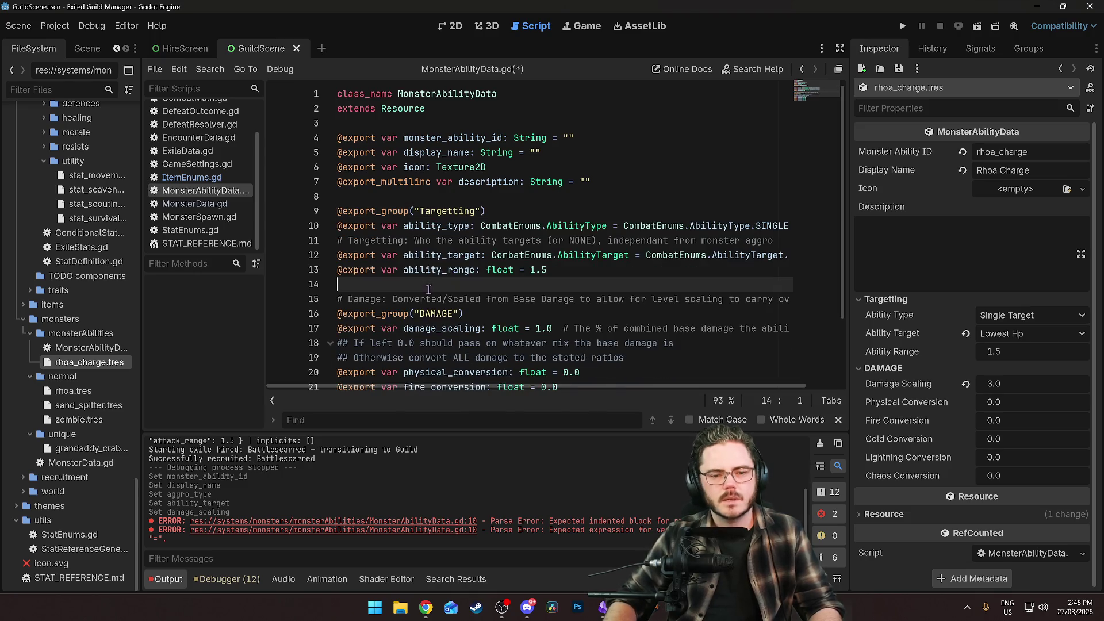
{"action": "key", "text": "Return"}
{"action": "key", "text": "Return"}
{"action": "key", "text": "Up"}
{"action": "type", "text": "@export"}
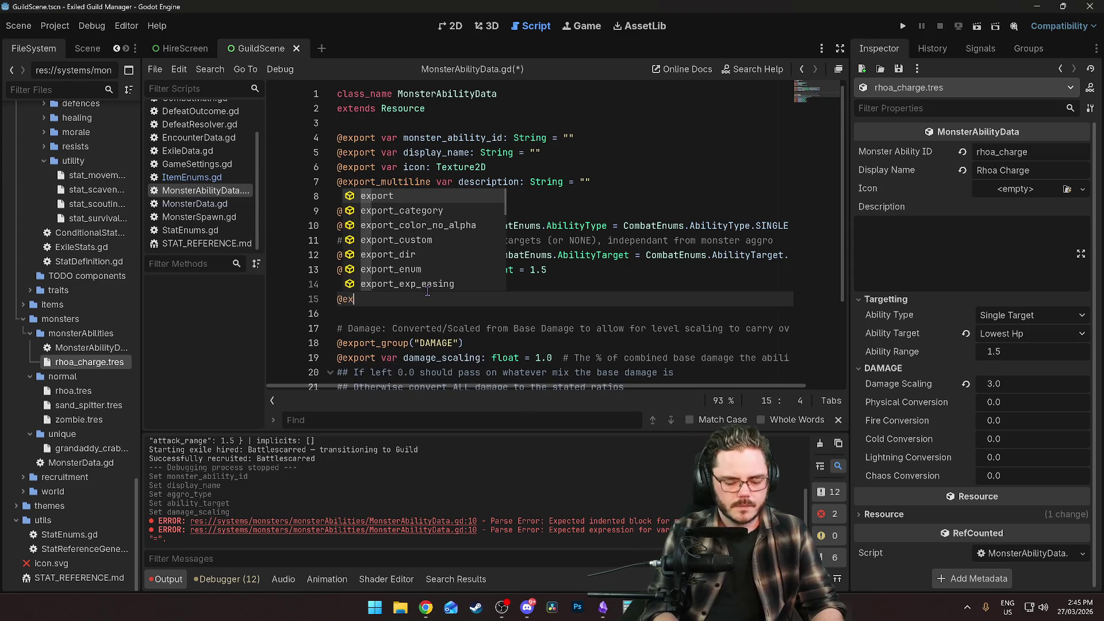
{"action": "type", "text": "_gr"}
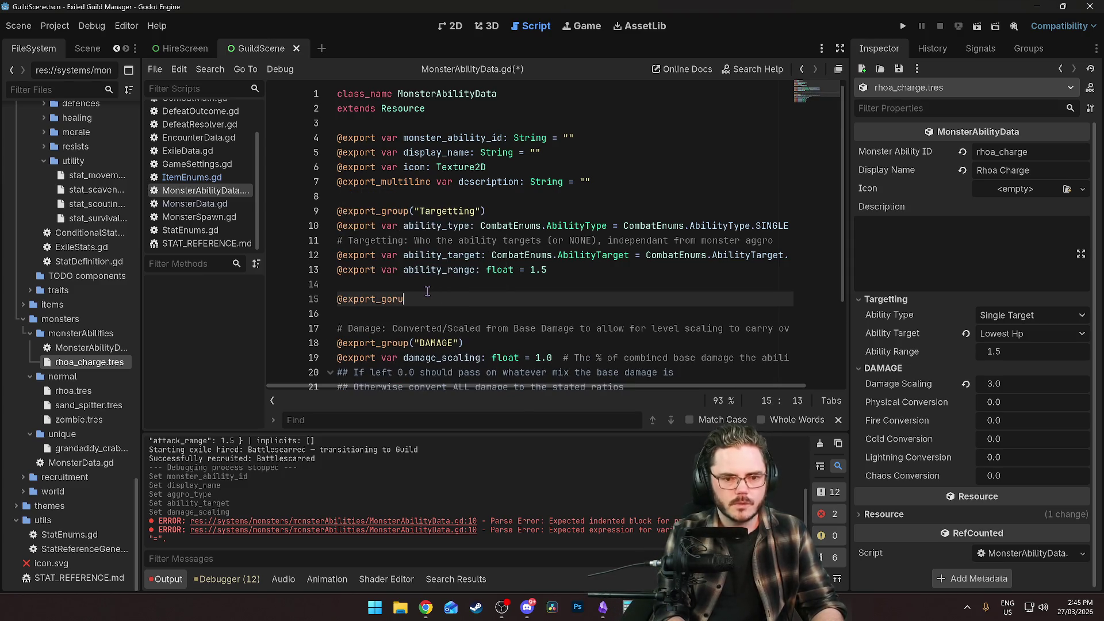
{"action": "type", "text": "oup"}
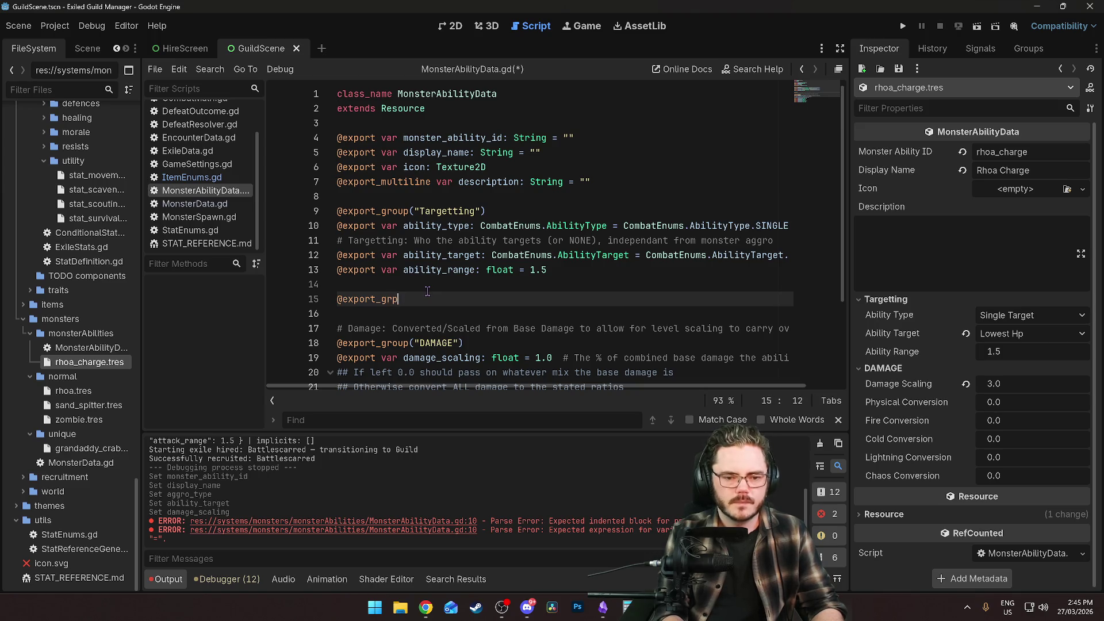
{"action": "type", "text": "(\""}
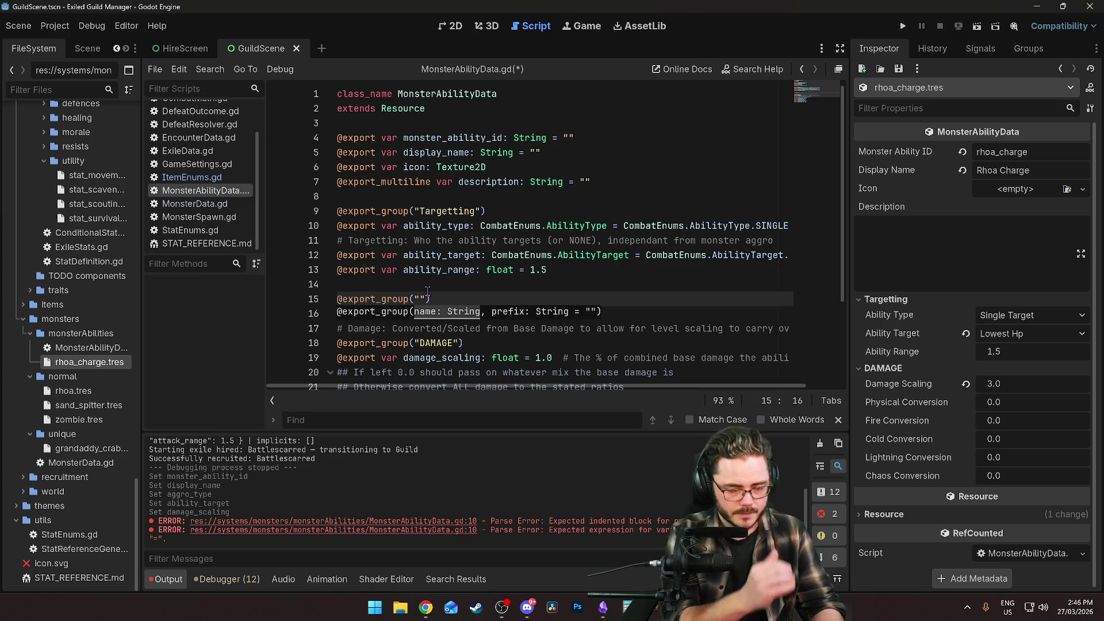
{"action": "type", "text": "Stats"}
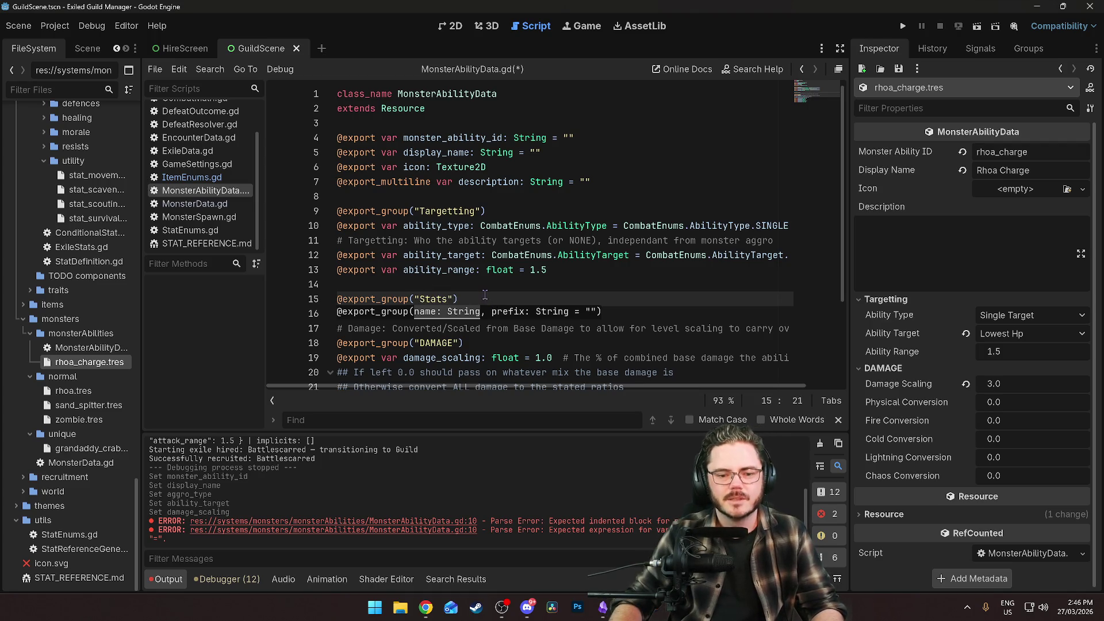
{"action": "double_click", "coordinate": [437, 343]}
{"action": "key", "text": "BackSpace"}
{"action": "type", "text": "Dama"}
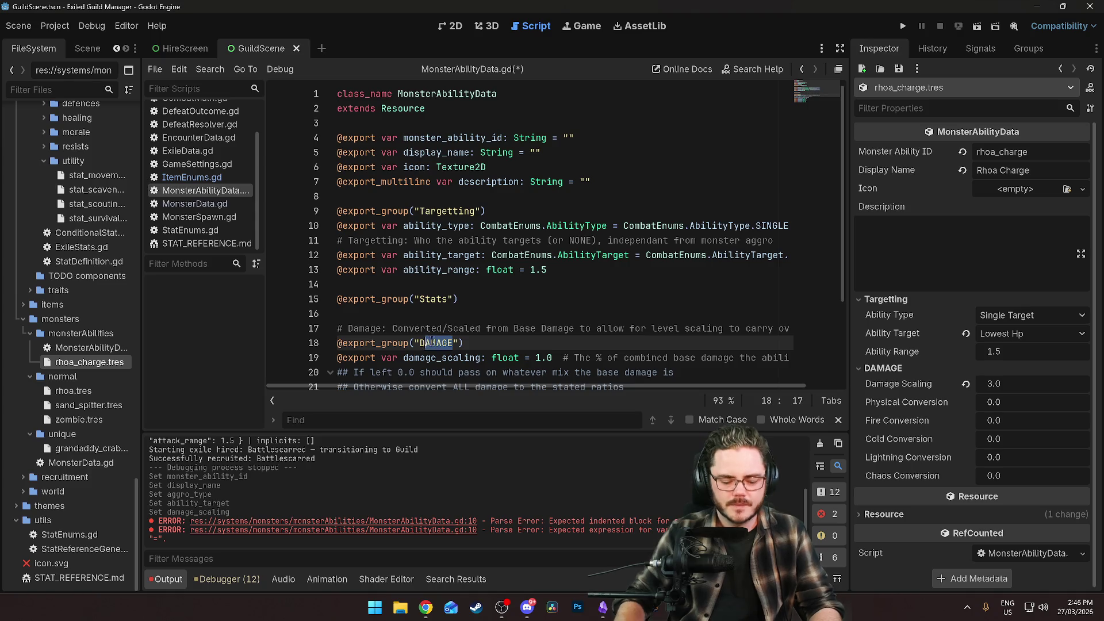
{"action": "type", "text": "ge"}
- Add cooldown and attack_speed_override float exports defaulting to 1.0, then save
{"action": "left_click", "coordinate": [505, 300]}
{"action": "key", "text": "Return"}
{"action": "type", "text": "@export var "}
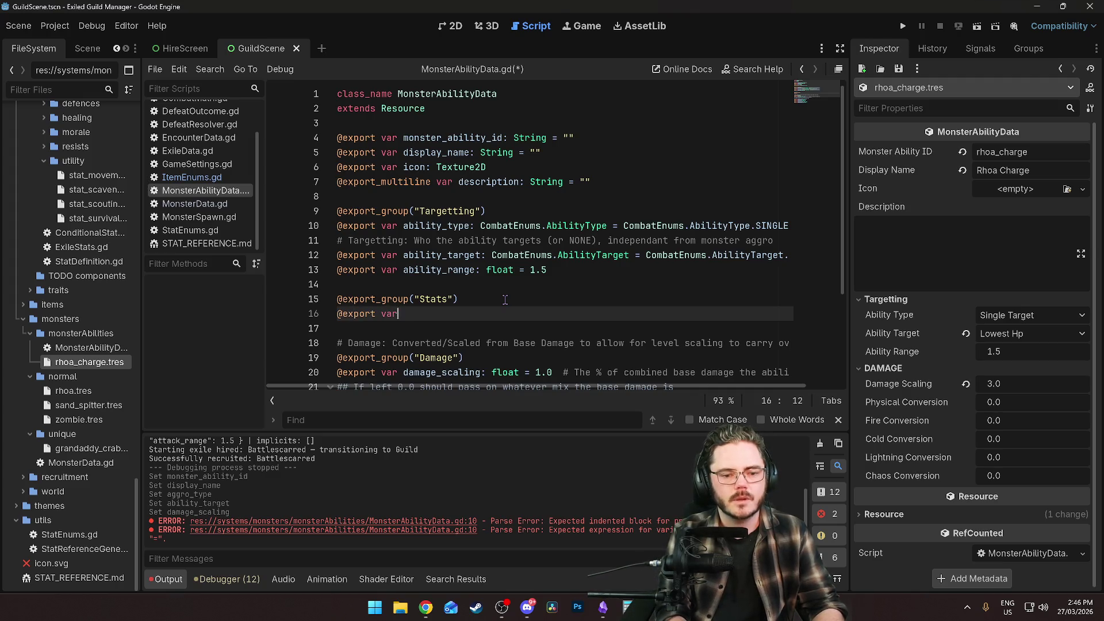
{"action": "type", "text": "cooldown: "}
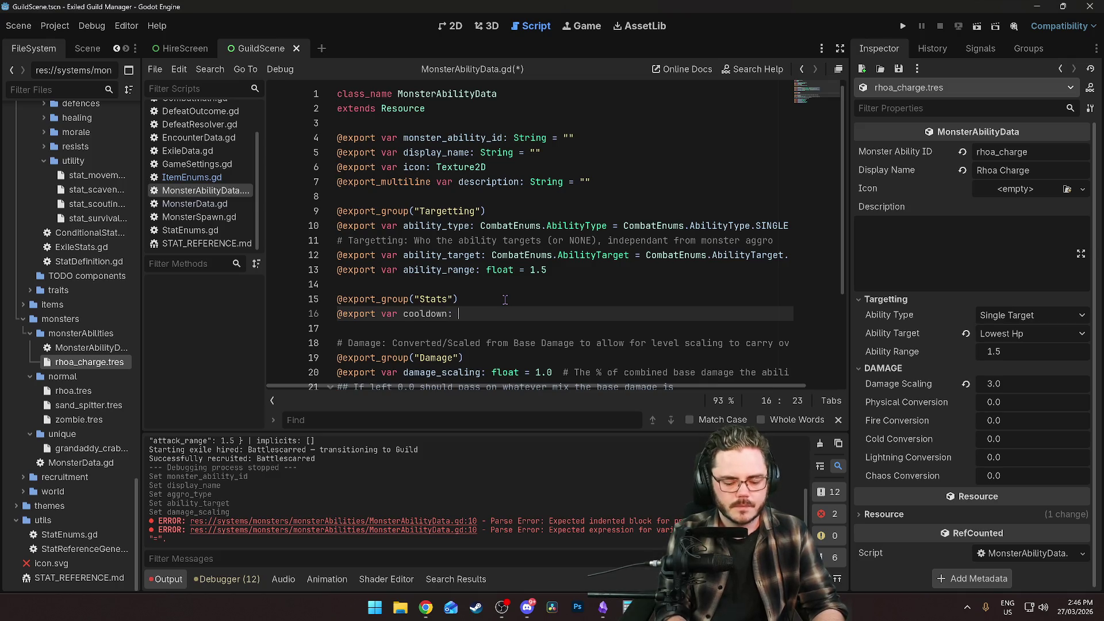
{"action": "type", "text": "float = 1.0"}
{"action": "key", "text": "Return"}
{"action": "type", "text": "@export var attack_spe"}
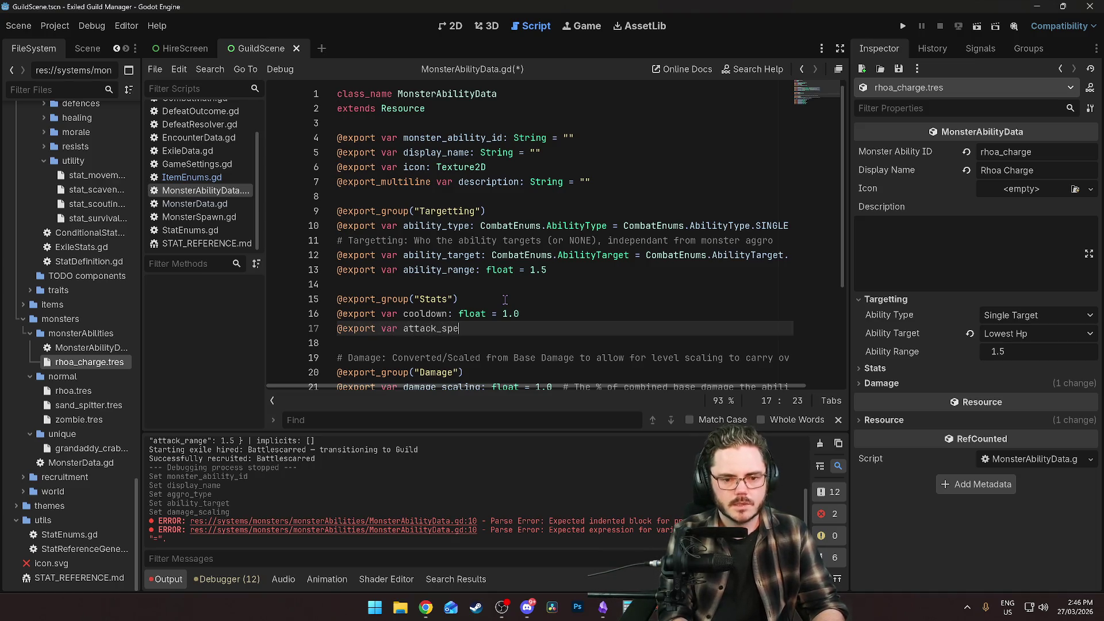
{"action": "type", "text": "ed_override: ."}
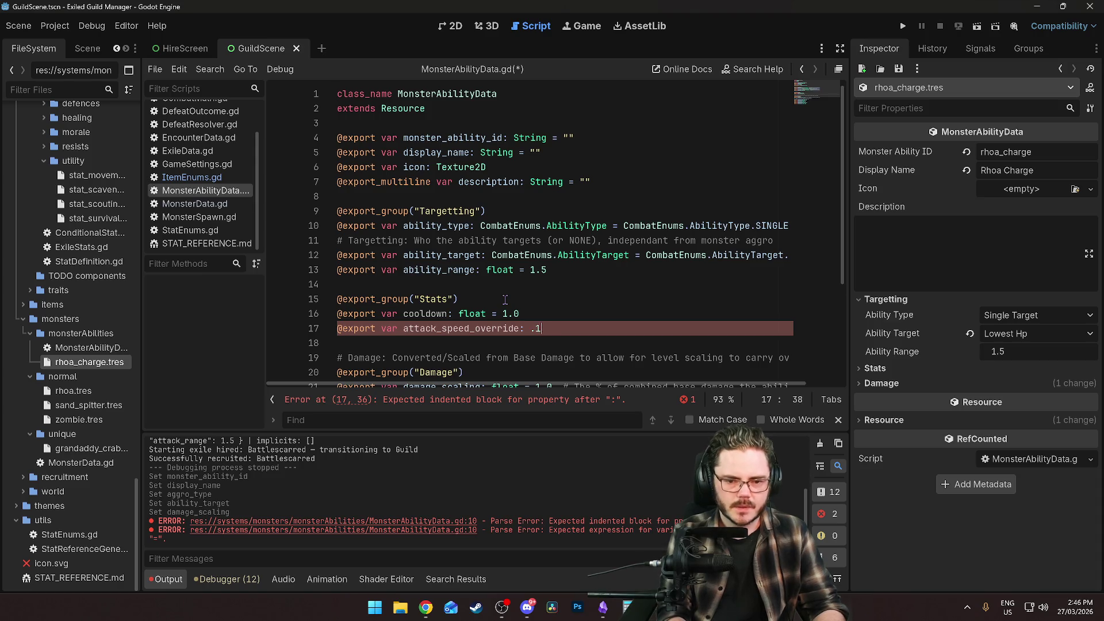
{"action": "type", "text": "1.0"}
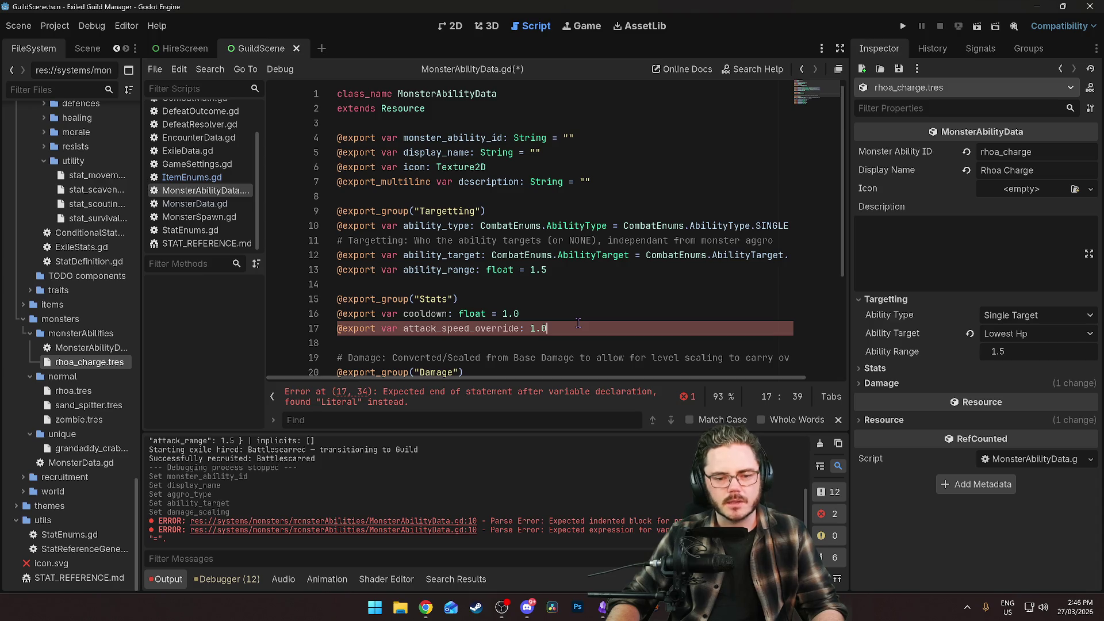
{"action": "key", "text": "Left"}
{"action": "key", "text": "Left"}
{"action": "key", "text": "Left"}
{"action": "type", "text": "floa"}
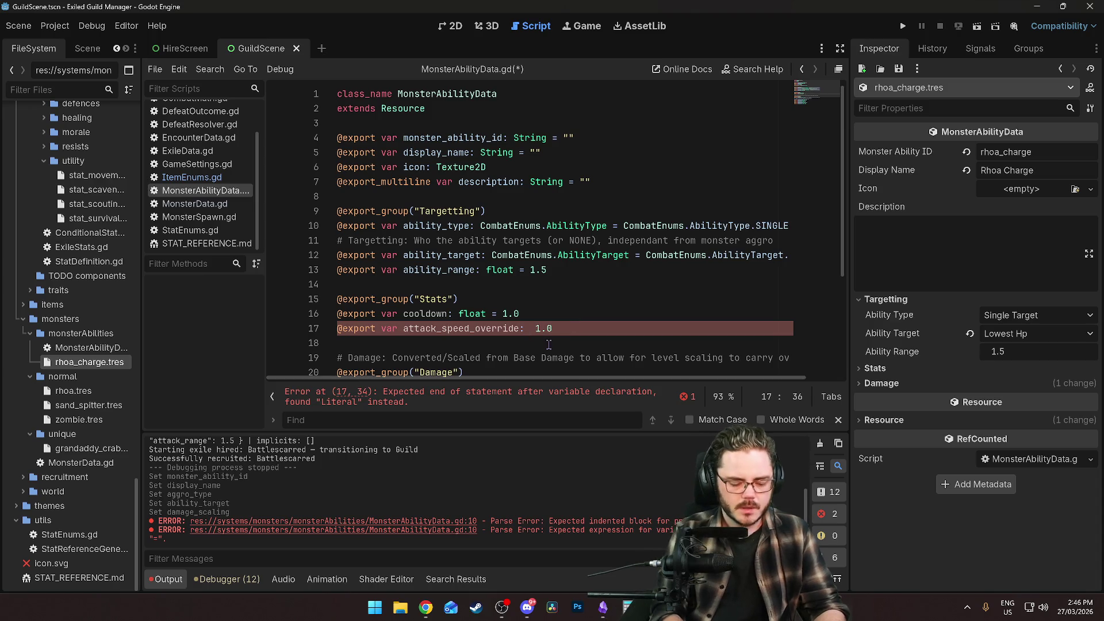
{"action": "type", "text": "t ="}
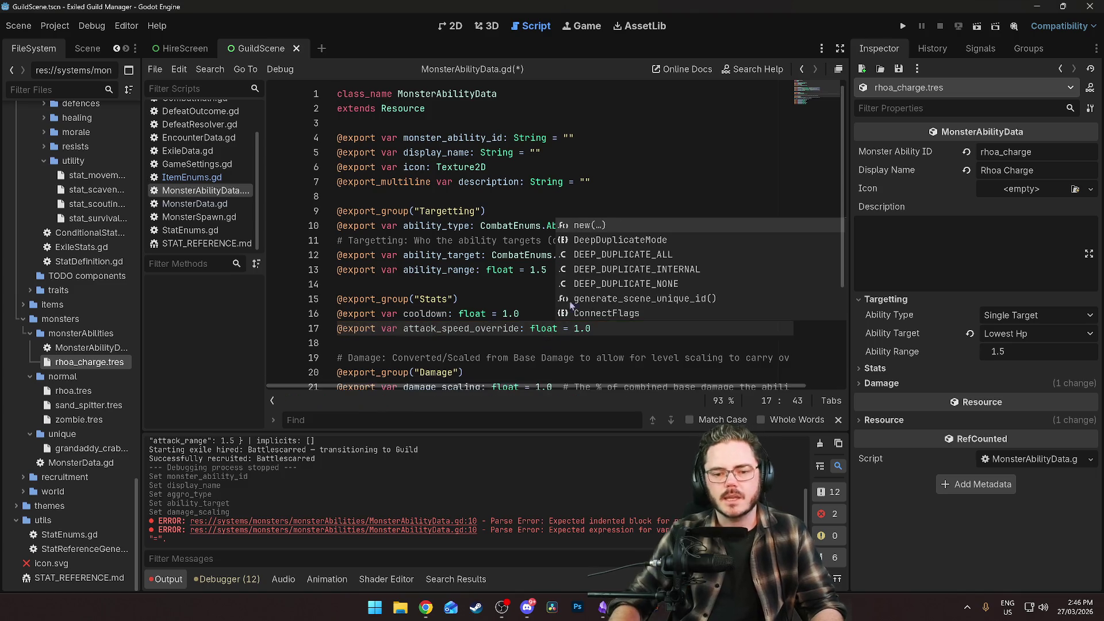
{"action": "left_click", "coordinate": [537, 255]}
{"action": "left_click", "coordinate": [520, 284]}
{"action": "key", "text": "ctrl+s"}
{"action": "scroll", "coordinate": [546, 242], "scroll_direction": "down", "scroll_amount": 3}
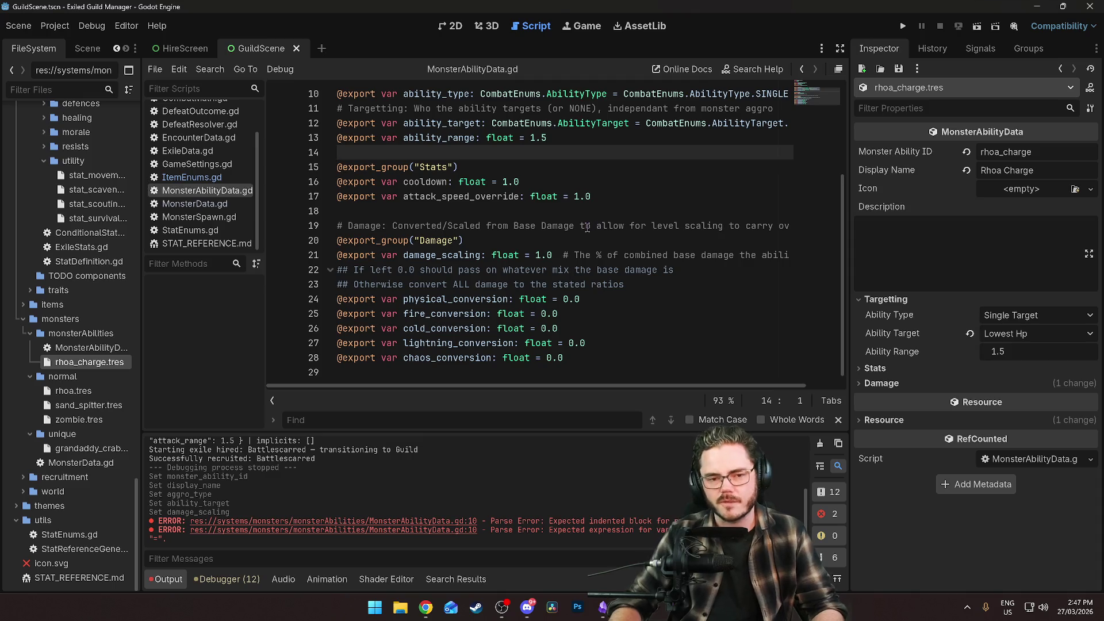
{"action": "left_click", "coordinate": [585, 207]}
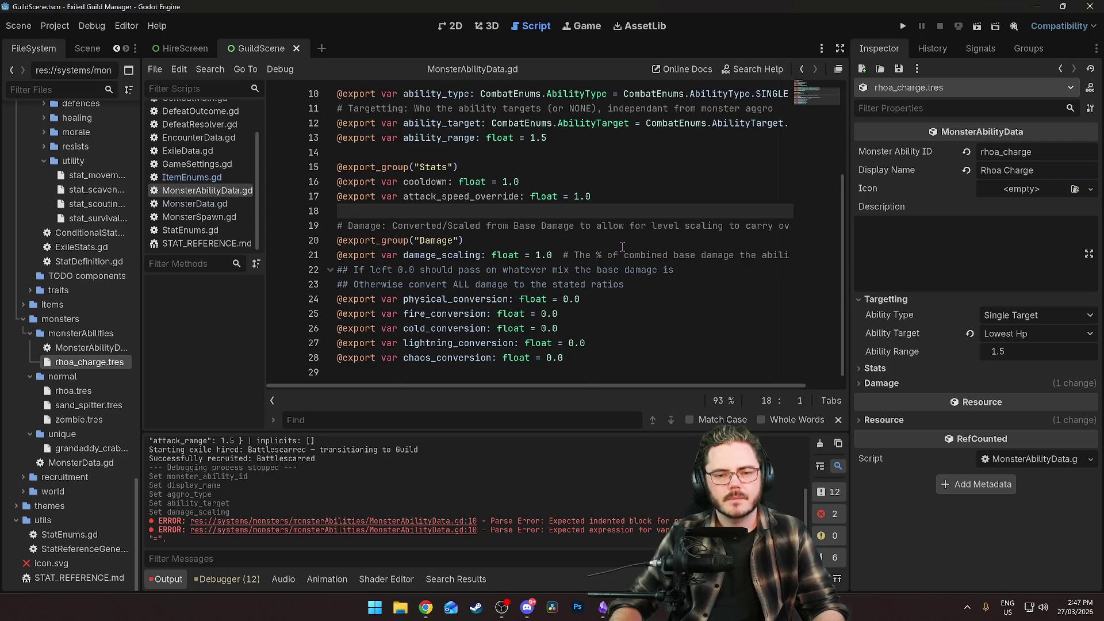
{"action": "scroll", "coordinate": [622, 246], "scroll_direction": "up", "scroll_amount": 1}
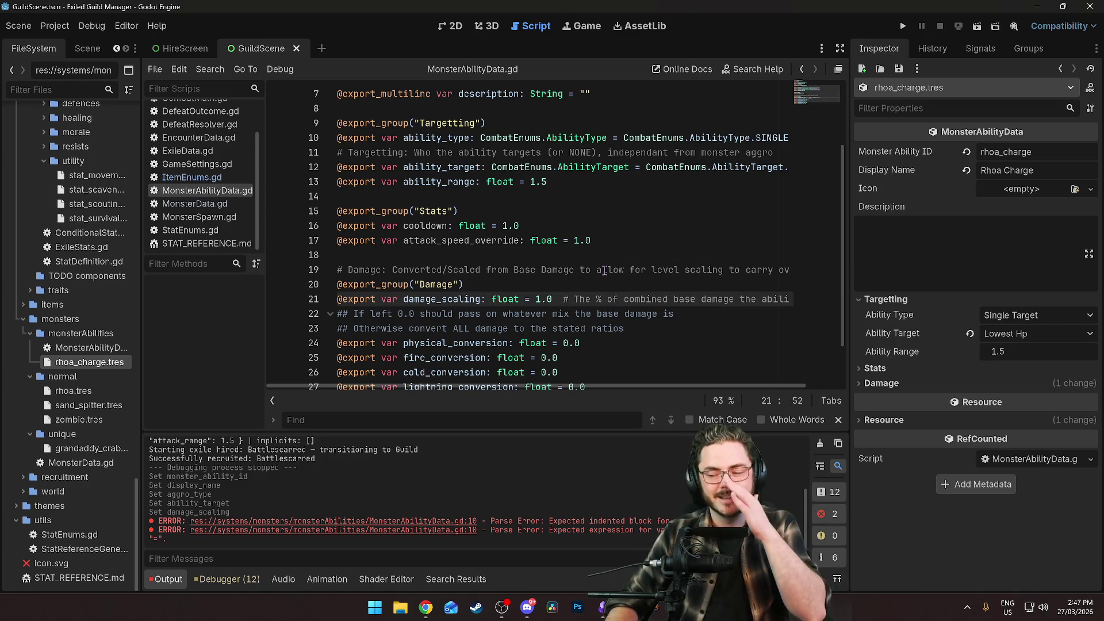
{"action": "left_click", "coordinate": [604, 253]}
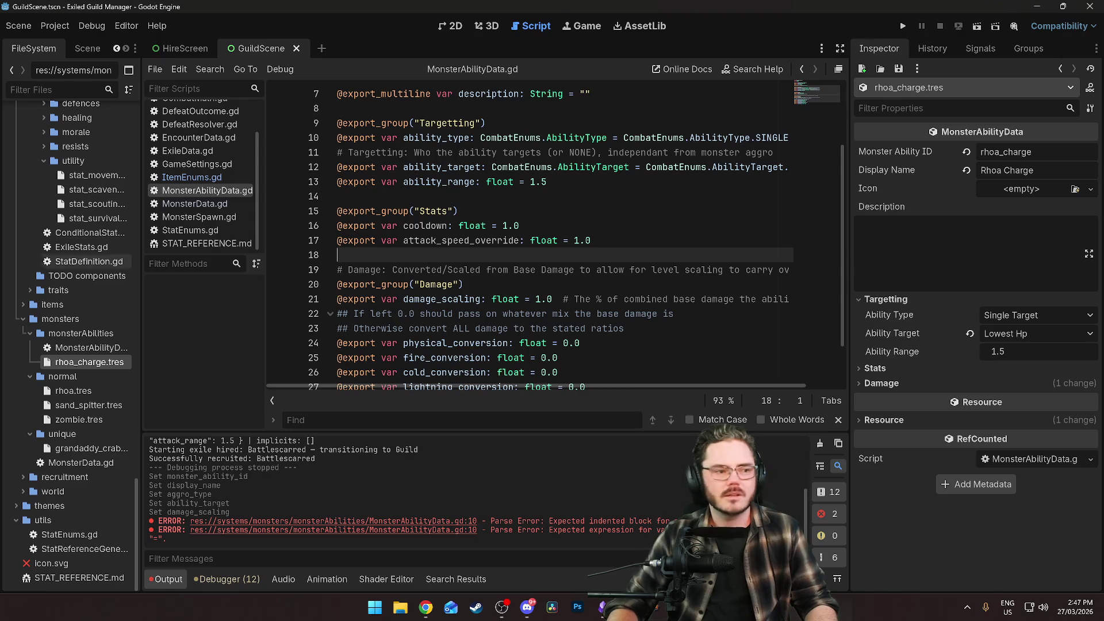
{"action": "key", "text": "alt+Tab"}
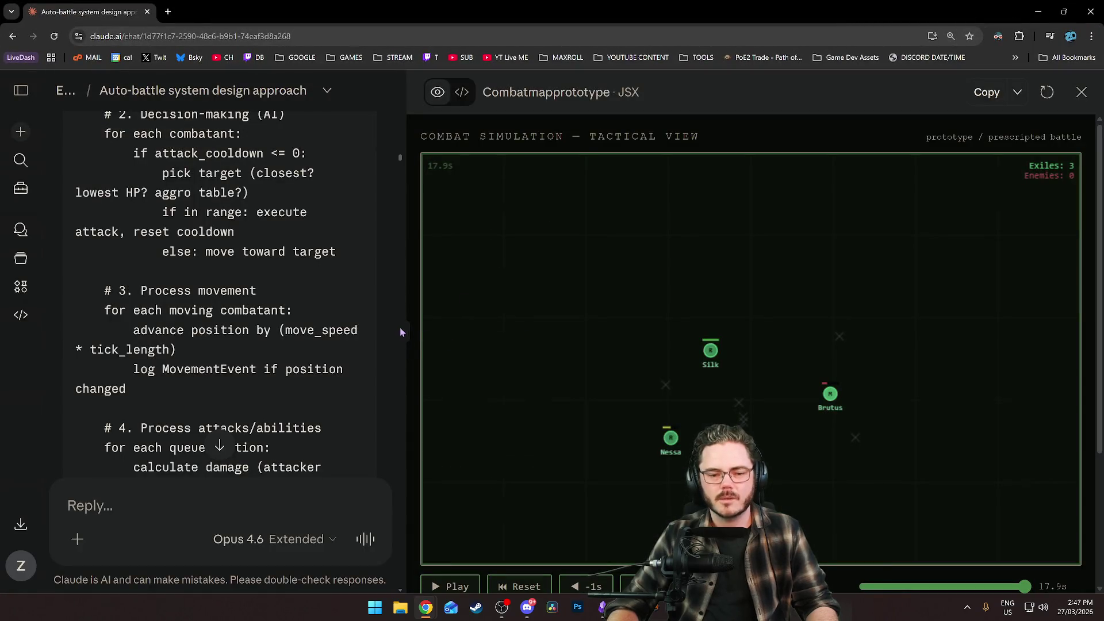
- Reset the Combatmapprototype simulation and play it through to 17.9s with no enemies left
{"action": "left_click_drag", "start_coordinate": [406, 332], "coordinate": [256, 327]}
{"action": "scroll", "coordinate": [543, 363], "scroll_direction": "down", "scroll_amount": 3}
{"action": "scroll", "coordinate": [542, 364], "scroll_direction": "up", "scroll_amount": 1}
{"action": "left_click", "coordinate": [520, 470]}
{"action": "scroll", "coordinate": [647, 368], "scroll_direction": "up", "scroll_amount": 2}
{"action": "scroll", "coordinate": [646, 368], "scroll_direction": "down", "scroll_amount": 1}
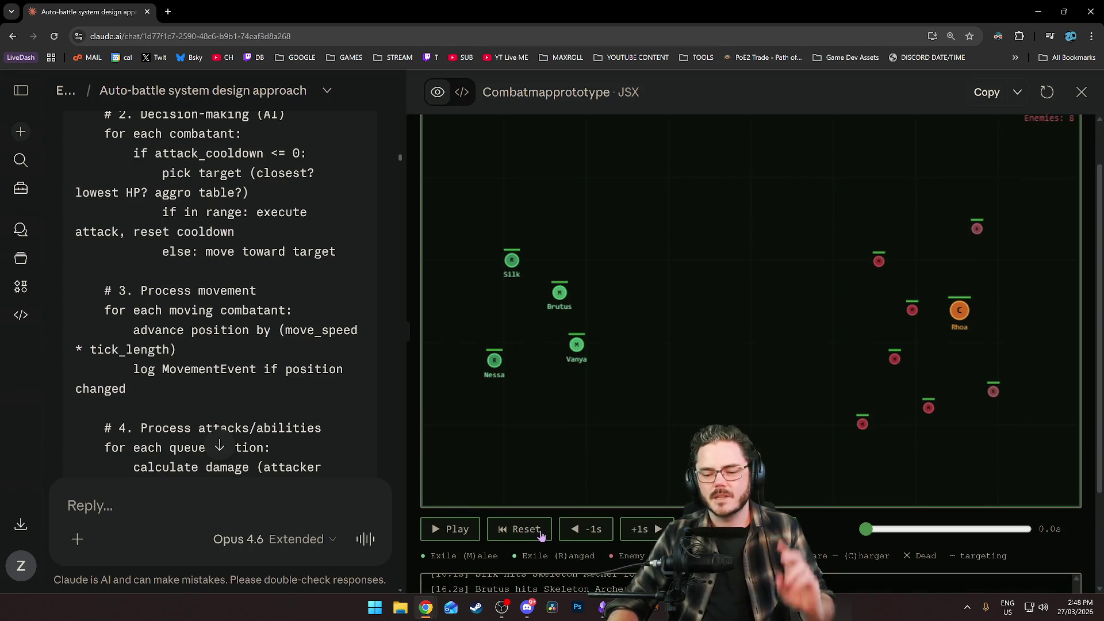
{"action": "left_click", "coordinate": [450, 529]}
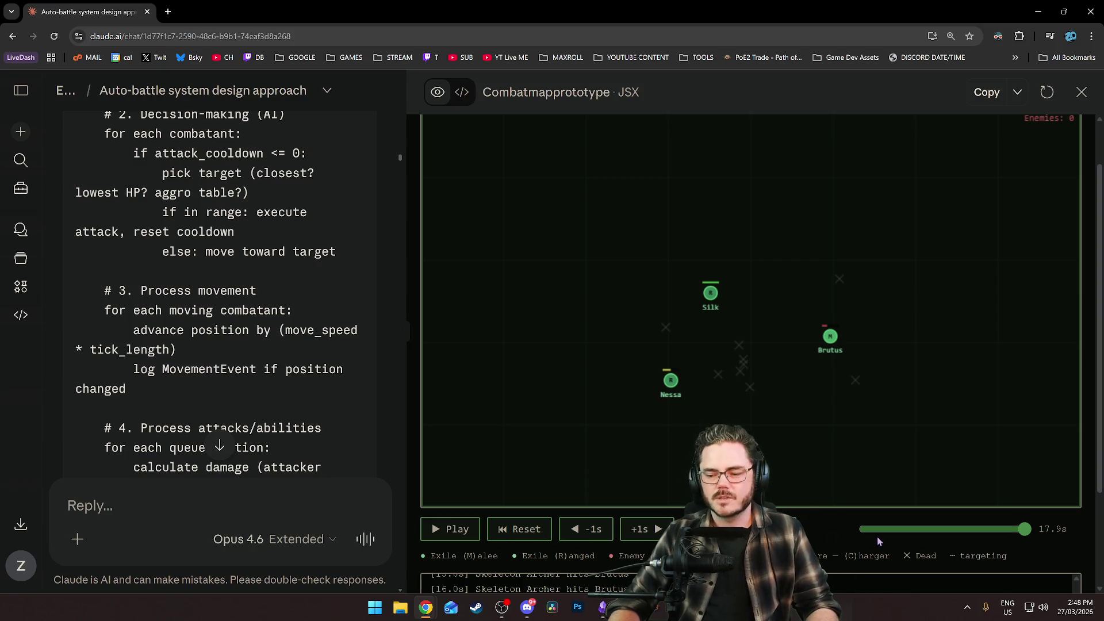
- Step the battle back seven seconds to 9.9s and read the combat log entries
{"action": "left_click", "coordinate": [591, 534]}
{"action": "left_click", "coordinate": [590, 535]}
{"action": "left_click", "coordinate": [591, 536]}
{"action": "left_click", "coordinate": [592, 536]}
{"action": "left_click", "coordinate": [592, 537]}
{"action": "left_click", "coordinate": [592, 537]}
{"action": "left_click", "coordinate": [592, 536]}
{"action": "left_click", "coordinate": [592, 537]}
{"action": "scroll", "coordinate": [562, 498], "scroll_direction": "down", "scroll_amount": 5}
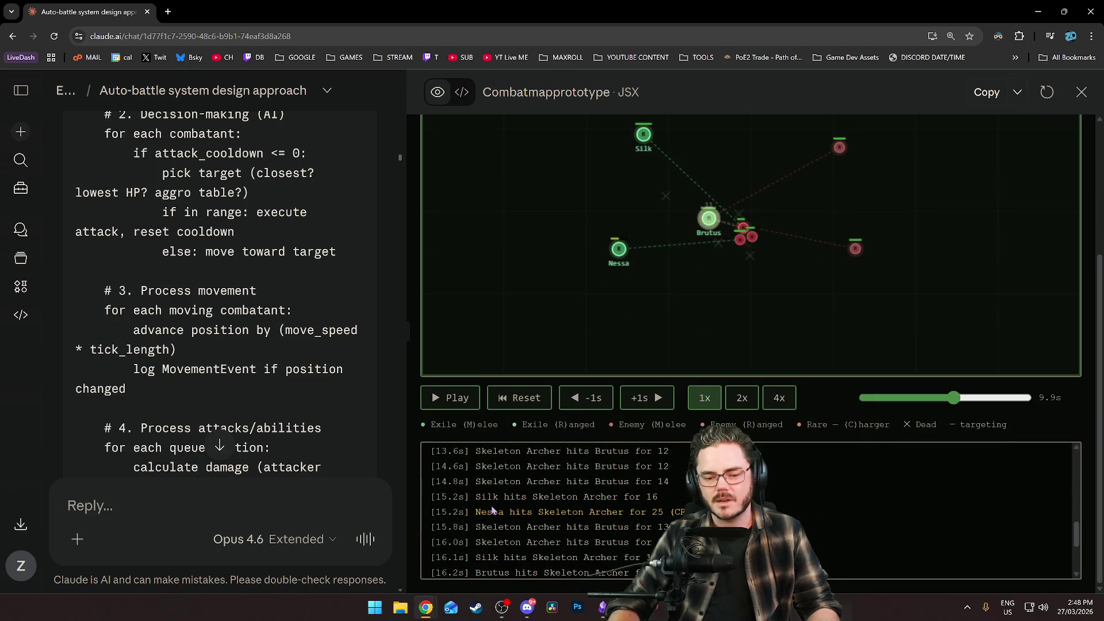
{"action": "scroll", "coordinate": [540, 489], "scroll_direction": "down", "scroll_amount": 1}
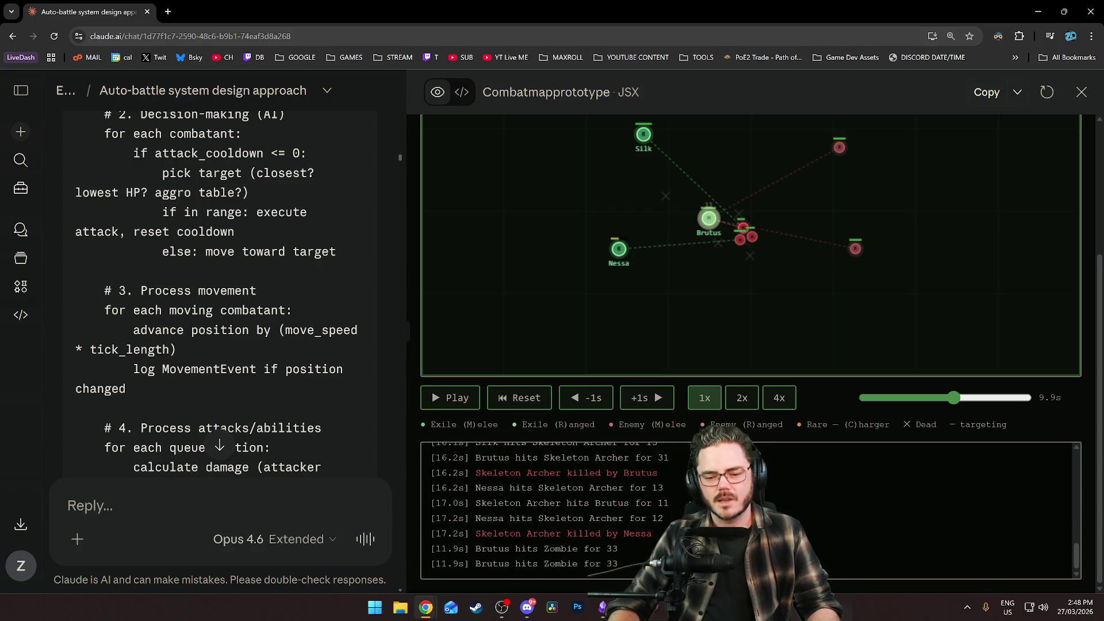
{"action": "left_click_drag", "start_coordinate": [432, 534], "coordinate": [453, 533]}
{"action": "mouse_move", "coordinate": [549, 516]}
{"action": "left_mouse_down"}
{"action": "mouse_move", "coordinate": [437, 520]}
{"action": "mouse_move", "coordinate": [575, 567]}
{"action": "mouse_move", "coordinate": [569, 520]}
{"action": "left_mouse_up"}
{"action": "left_click", "coordinate": [583, 507]}
- Drag the timeline slider back to the 0.0s starting layout of exiles versus enemies
{"action": "scroll", "coordinate": [583, 506], "scroll_direction": "up", "scroll_amount": 3}
{"action": "scroll", "coordinate": [582, 506], "scroll_direction": "down", "scroll_amount": 3}
{"action": "scroll", "coordinate": [586, 513], "scroll_direction": "up", "scroll_amount": 3}
{"action": "scroll", "coordinate": [586, 514], "scroll_direction": "down", "scroll_amount": 3}
{"action": "scroll", "coordinate": [601, 503], "scroll_direction": "up", "scroll_amount": 3}
{"action": "scroll", "coordinate": [600, 503], "scroll_direction": "down", "scroll_amount": 3}
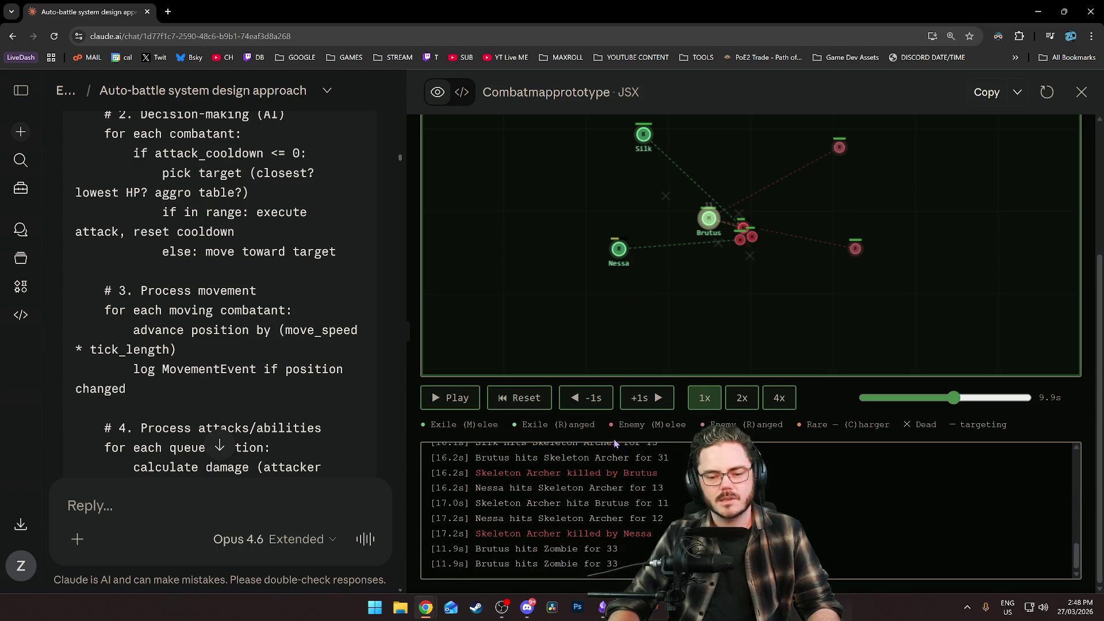
{"action": "scroll", "coordinate": [612, 439], "scroll_direction": "up", "scroll_amount": 3}
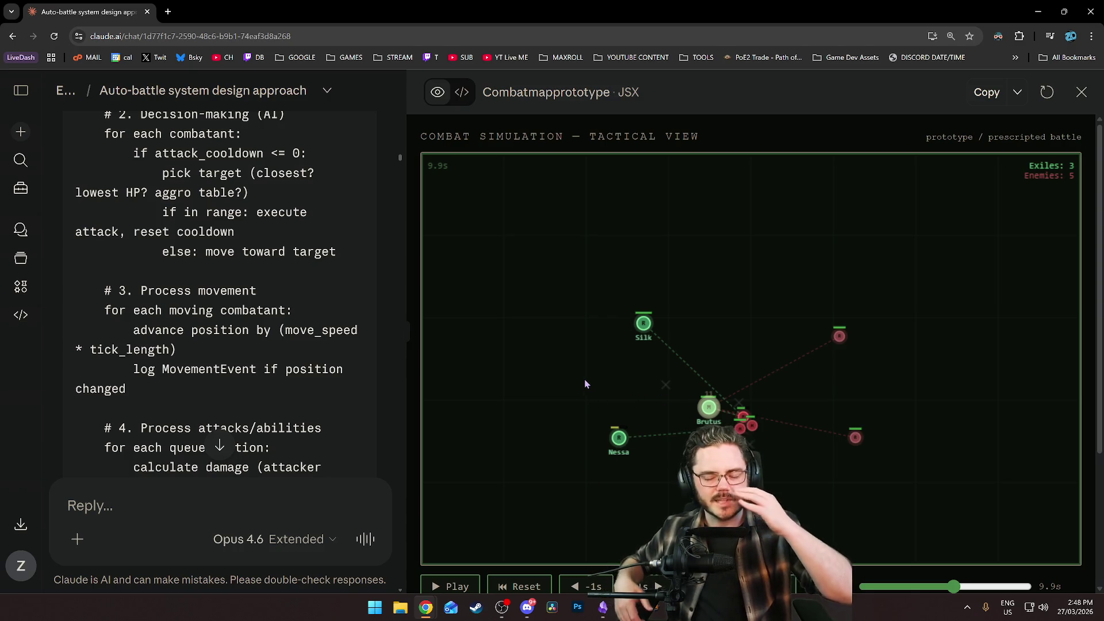
{"action": "left_click_drag", "start_coordinate": [953, 587], "coordinate": [843, 589]}
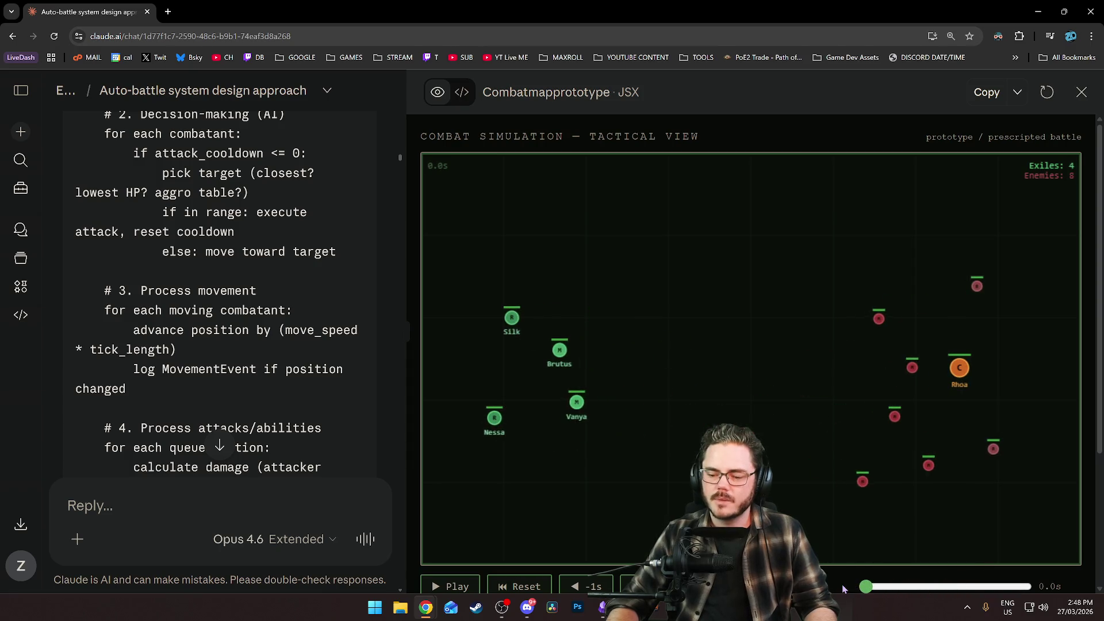